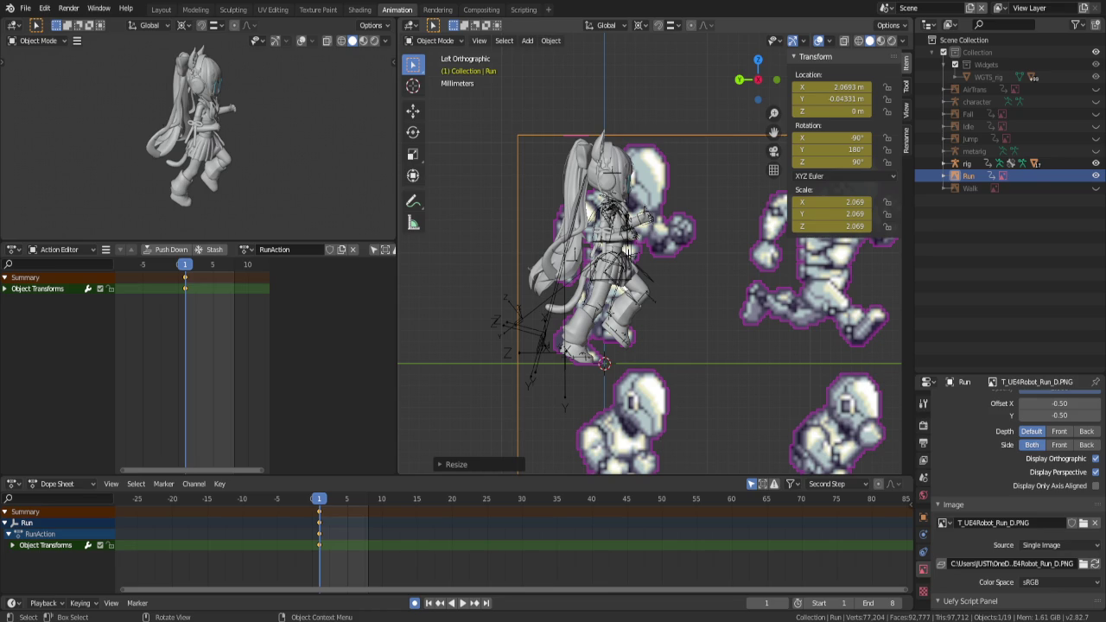
Put the character rig in Pose Mode with the torso bone selected, viewed in Left Orthographic
{"action": "left_click", "coordinate": [633, 255]}
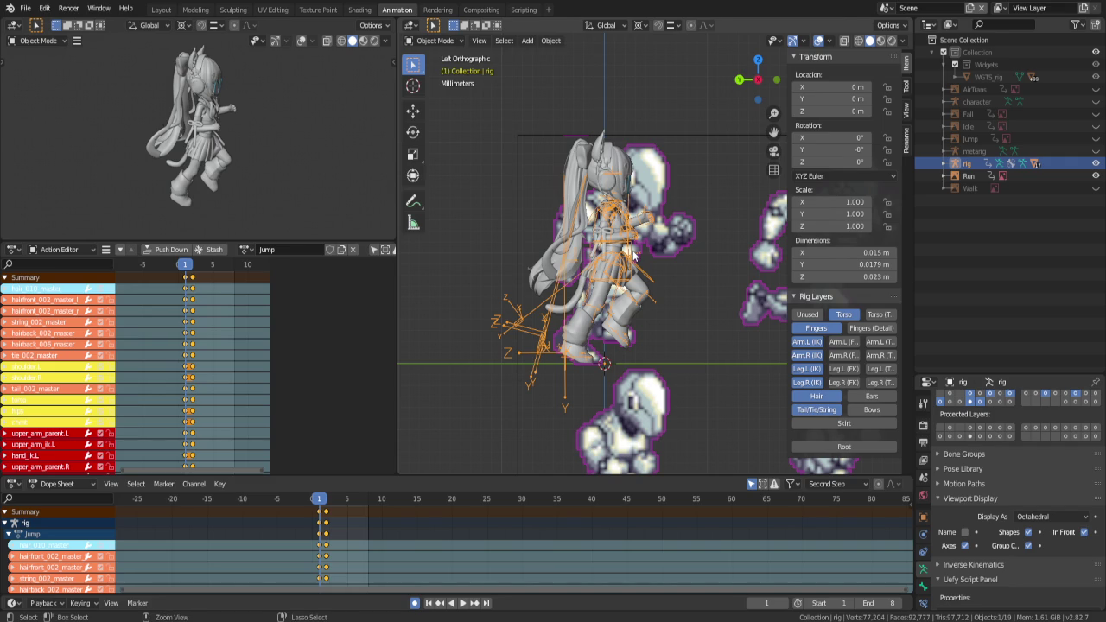
{"action": "key", "text": "ctrl+Tab"}
{"action": "middle_click_drag", "start_coordinate": [633, 254], "coordinate": [584, 275]}
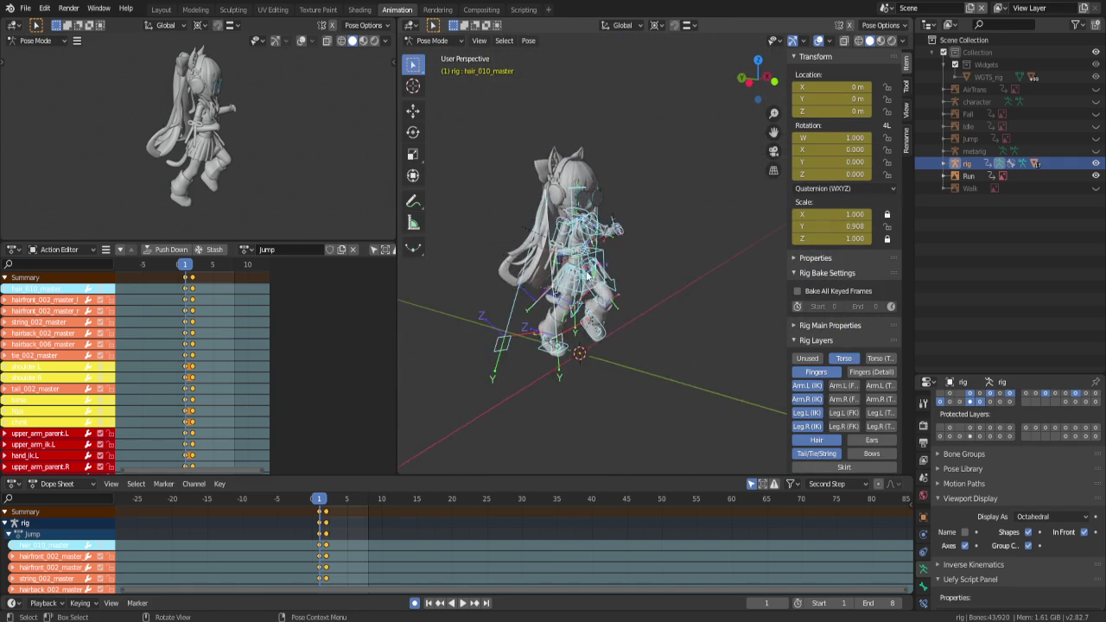
{"action": "scroll", "coordinate": [595, 264], "scroll_direction": "up", "scroll_amount": 3}
{"action": "left_click", "coordinate": [557, 258]}
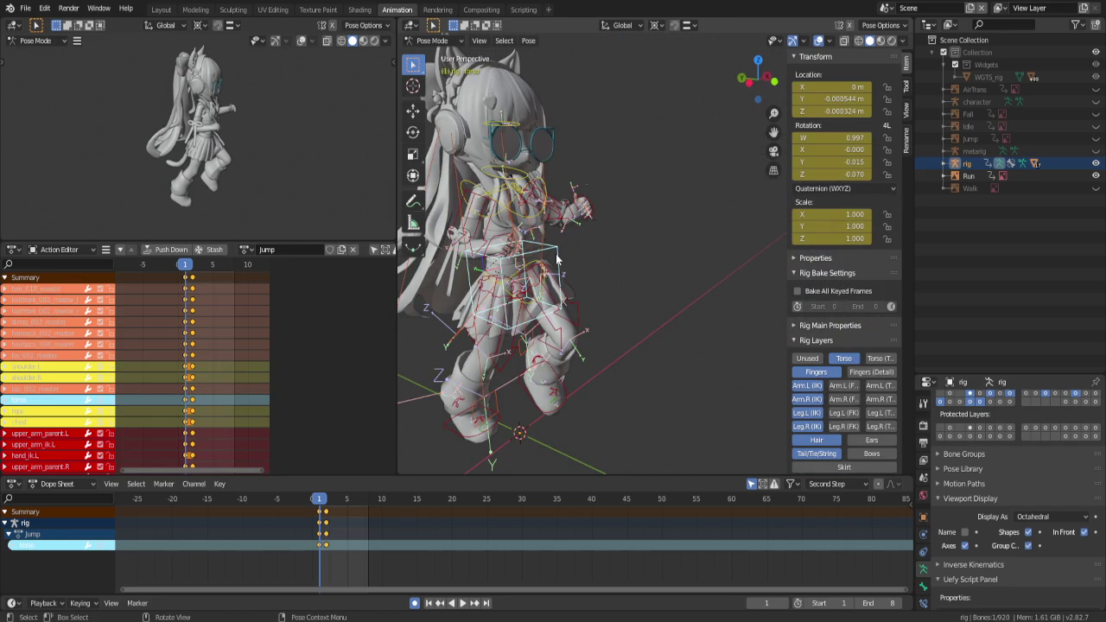
{"action": "key", "text": "ctrl+KP_1"}
{"action": "key", "text": "ctrl+KP_3"}
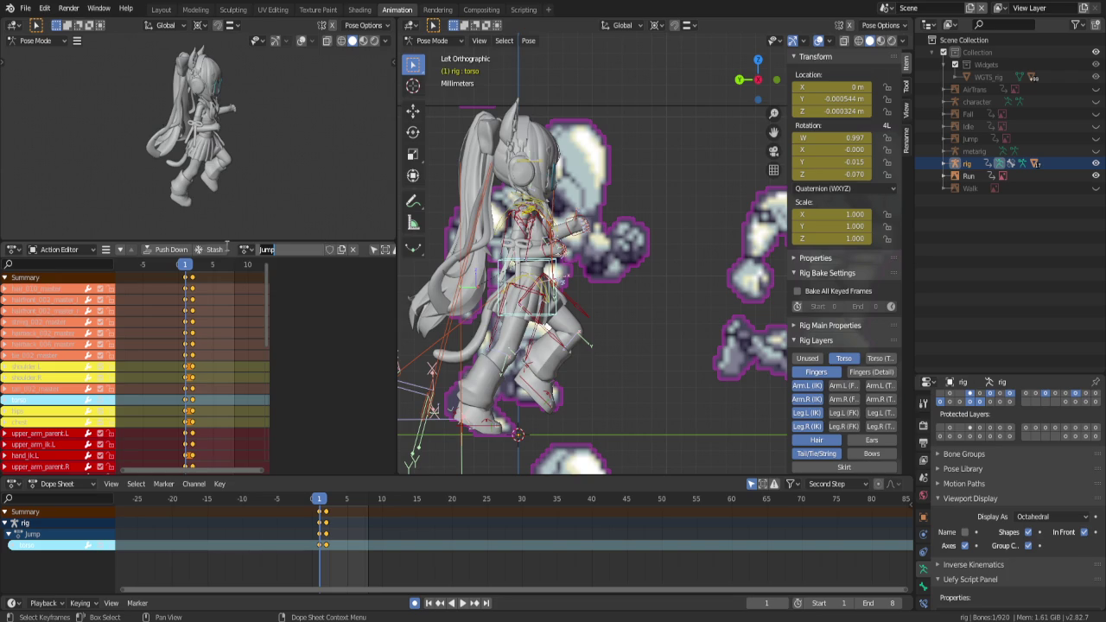
{"action": "left_click", "coordinate": [179, 249]}
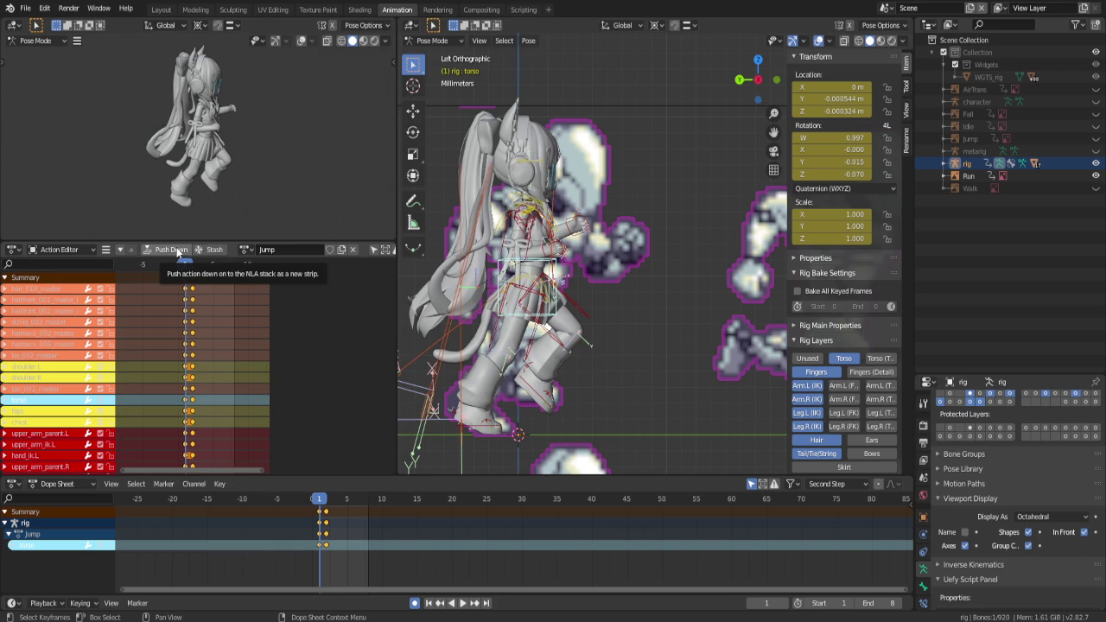
Push the Jump action down to the NLA stack and name the new action 'Run'
{"action": "left_click", "coordinate": [178, 249]}
{"action": "left_click", "coordinate": [284, 250]}
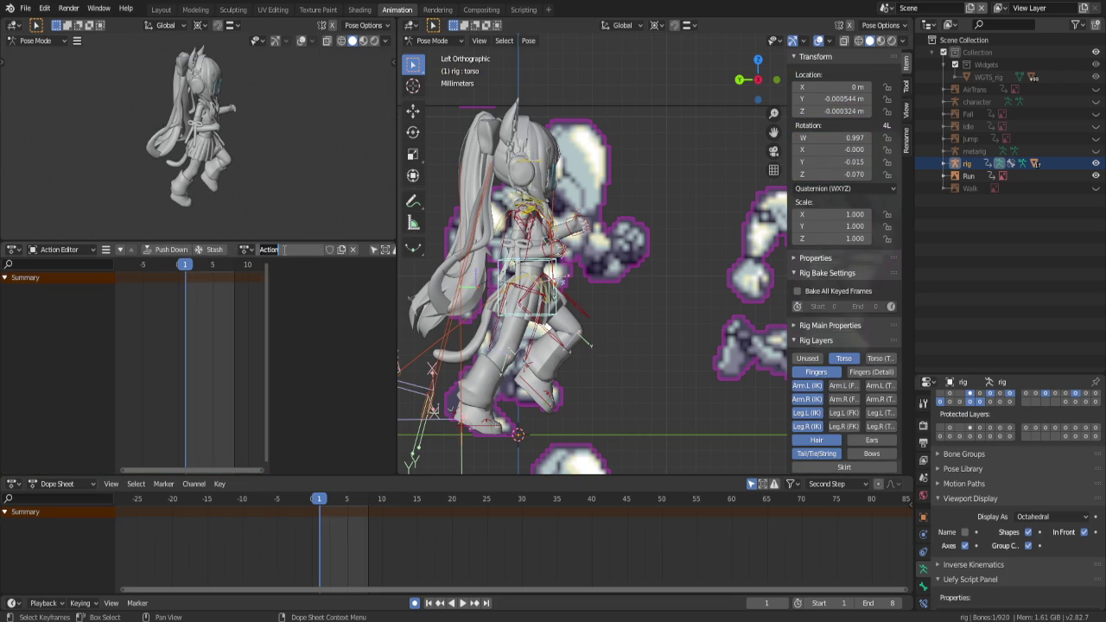
{"action": "type", "text": "Run"}
{"action": "key", "text": "Return"}
Briefly assign RunAction from the action list, then set the rig back to Run
{"action": "left_click", "coordinate": [245, 250]}
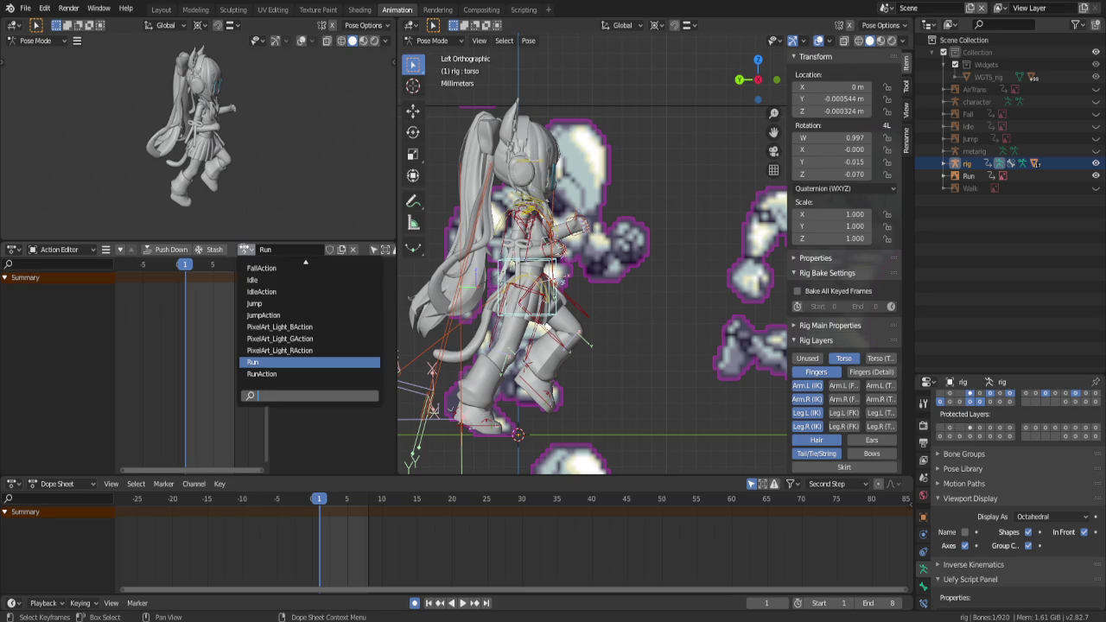
{"action": "left_click", "coordinate": [270, 373]}
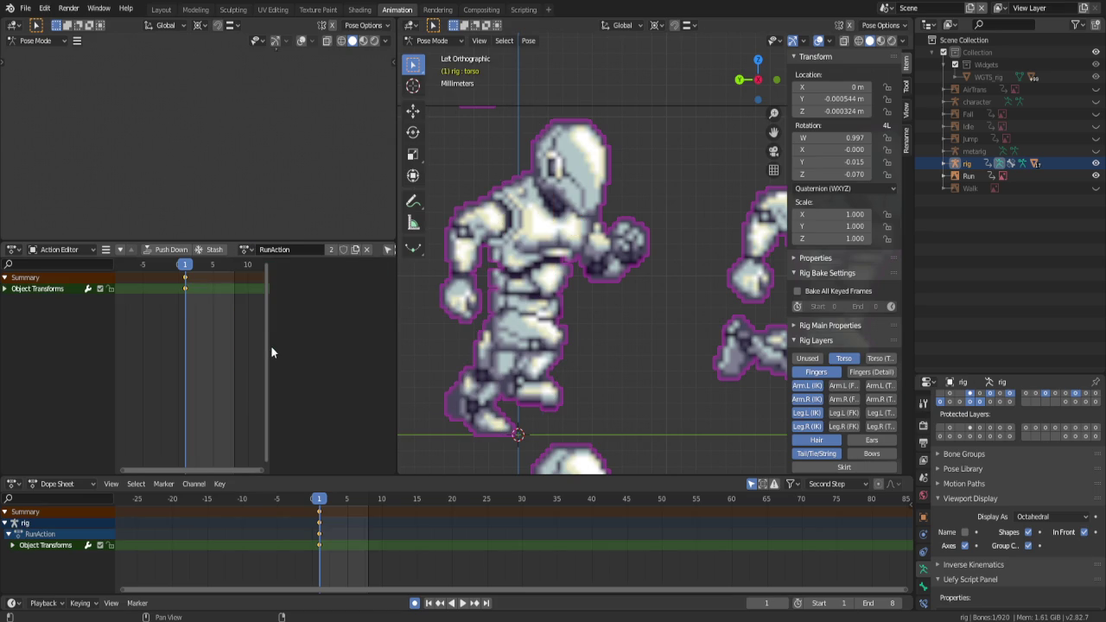
{"action": "scroll", "coordinate": [554, 295], "scroll_direction": "down", "scroll_amount": 6}
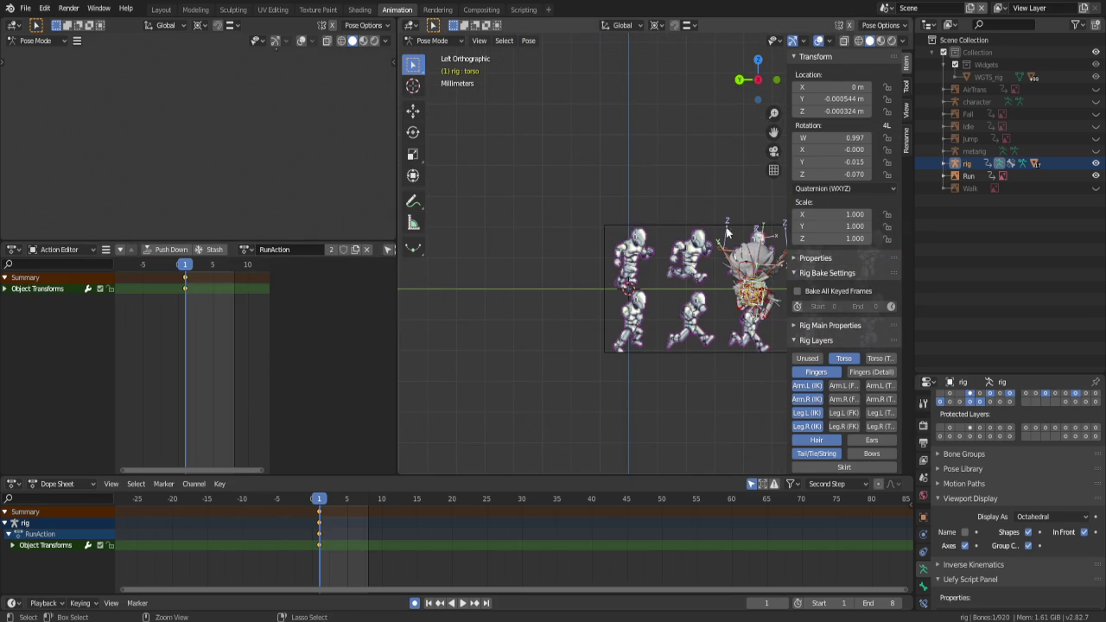
{"action": "left_click", "coordinate": [245, 250]}
{"action": "left_click", "coordinate": [246, 249]}
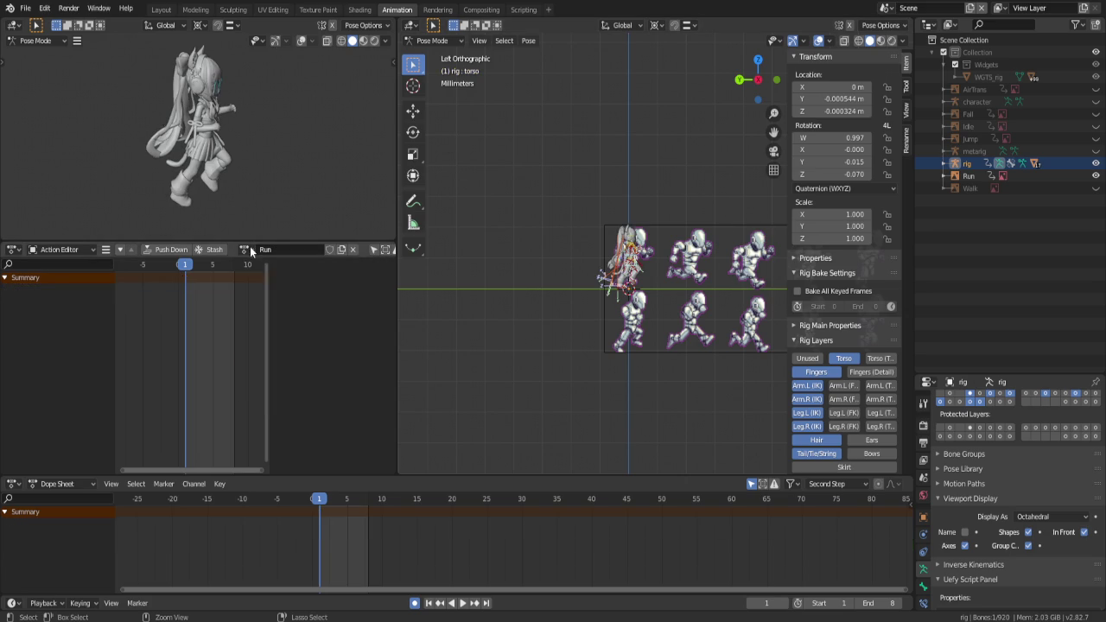
{"action": "scroll", "coordinate": [556, 150], "scroll_direction": "up", "scroll_amount": 2}
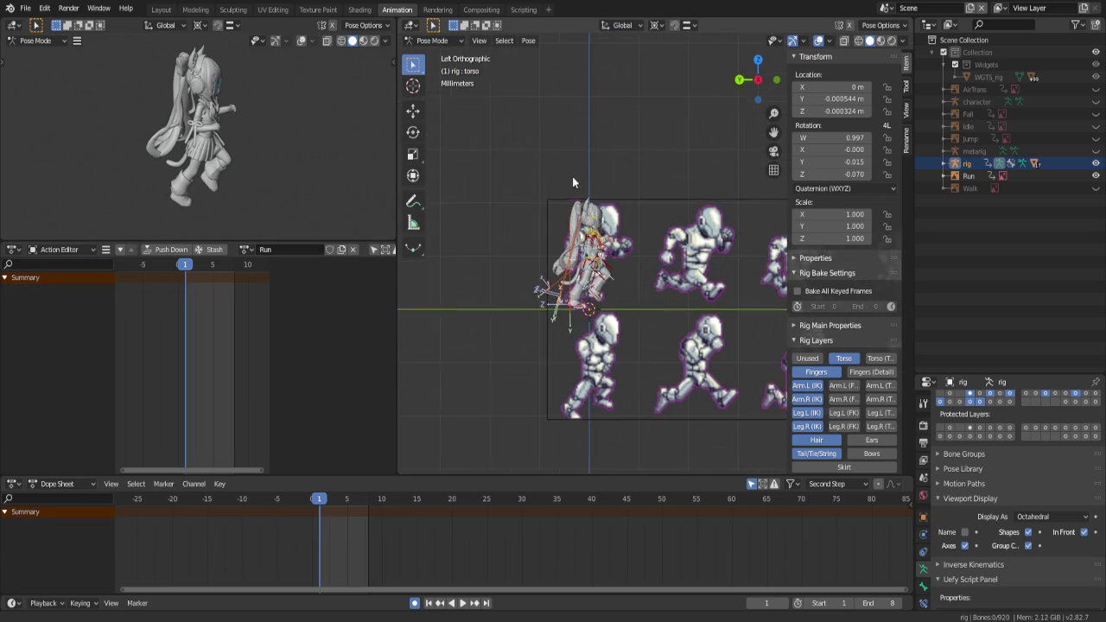
Enlarge the viewport over the Dope Sheet, zoom onto the character, check bones, then return to Object Mode
{"action": "scroll", "coordinate": [585, 180], "scroll_direction": "up", "scroll_amount": 2}
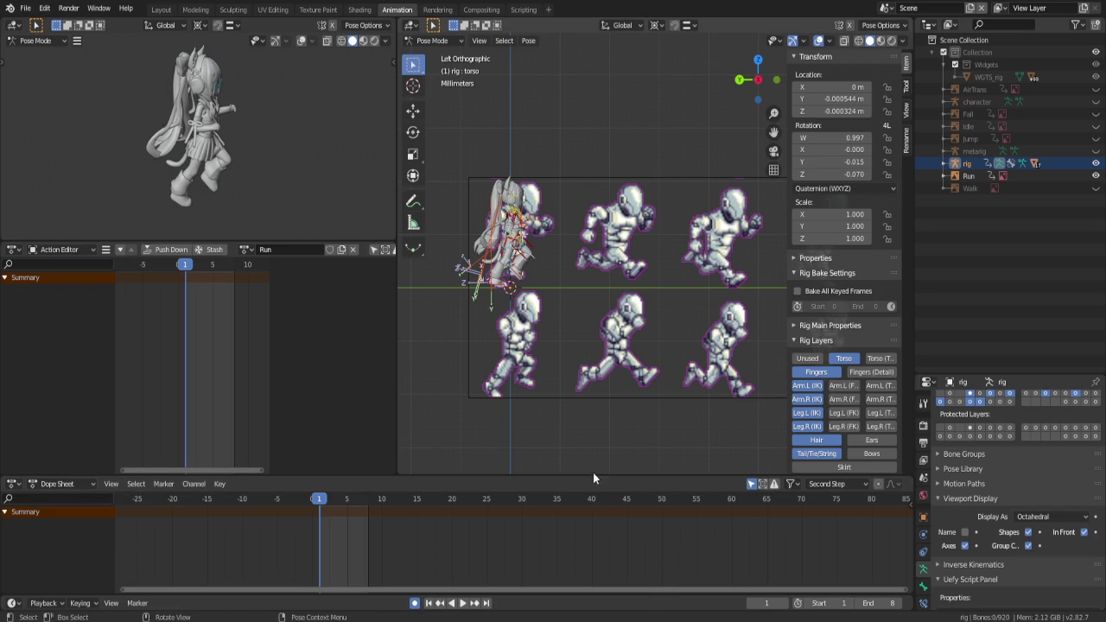
{"action": "mouse_move", "coordinate": [593, 473]}
{"action": "left_mouse_down"}
{"action": "mouse_move", "coordinate": [580, 494]}
{"action": "mouse_move", "coordinate": [590, 505]}
{"action": "left_mouse_up"}
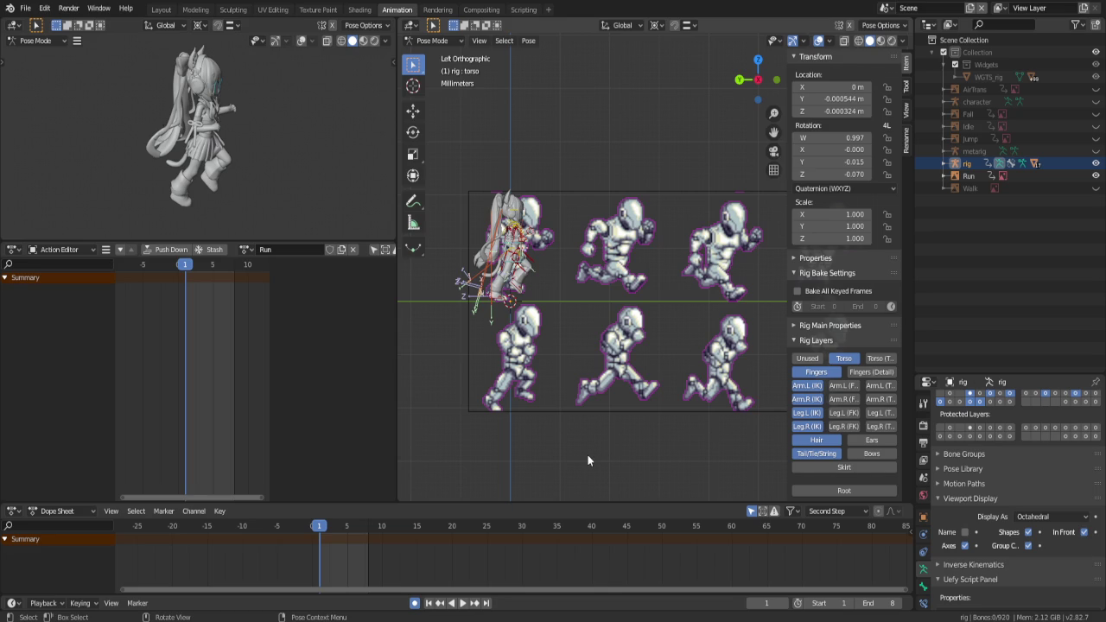
{"action": "scroll", "coordinate": [509, 275], "scroll_direction": "up", "scroll_amount": 3}
{"action": "scroll", "coordinate": [517, 271], "scroll_direction": "down", "scroll_amount": 1}
{"action": "scroll", "coordinate": [605, 307], "scroll_direction": "down", "scroll_amount": 1}
{"action": "scroll", "coordinate": [653, 337], "scroll_direction": "up", "scroll_amount": 1}
{"action": "scroll", "coordinate": [653, 332], "scroll_direction": "up", "scroll_amount": 2}
{"action": "left_click", "coordinate": [593, 304]}
{"action": "left_click", "coordinate": [593, 304]}
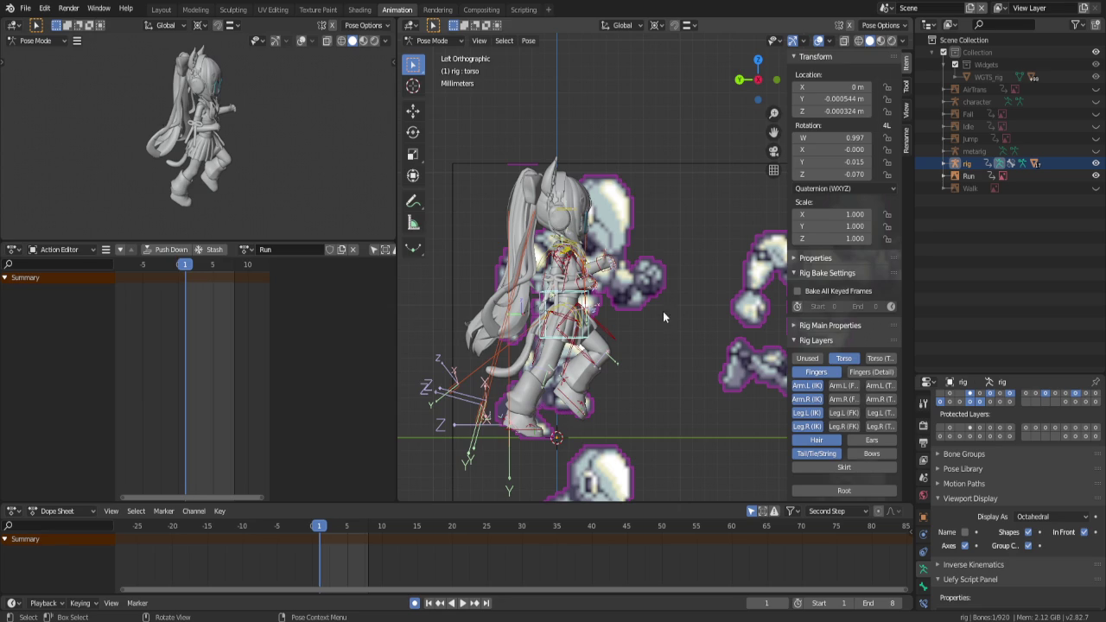
{"action": "left_click", "coordinate": [436, 41]}
Select the Run reference image and key its Y slide to the next sprite on frames 2 and 3
{"action": "left_click", "coordinate": [435, 53]}
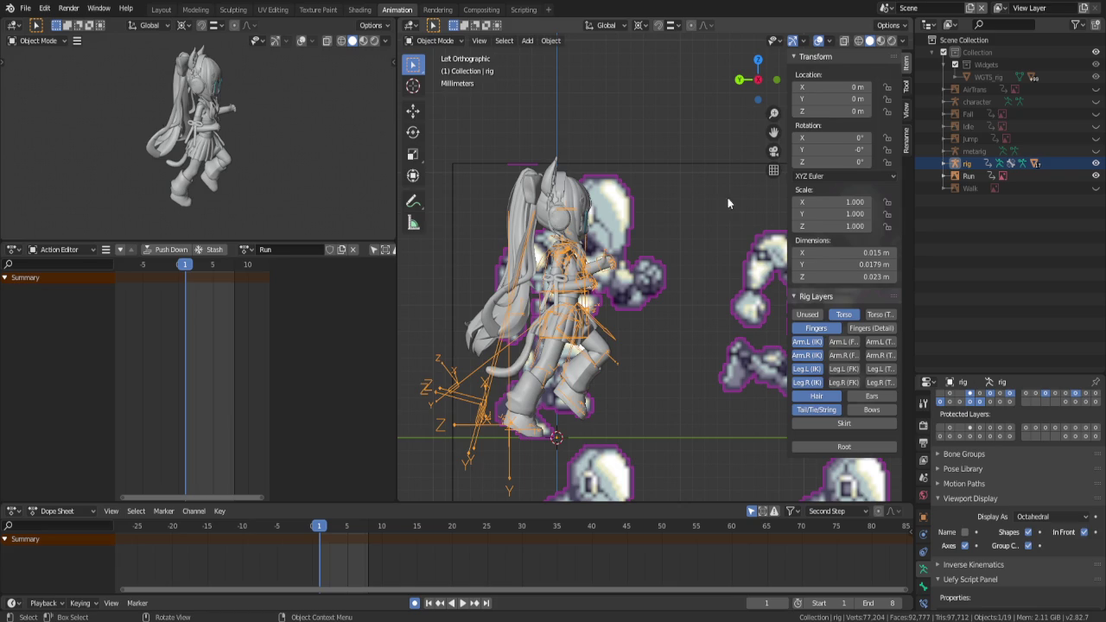
{"action": "left_click", "coordinate": [704, 165]}
{"action": "key", "text": "Right"}
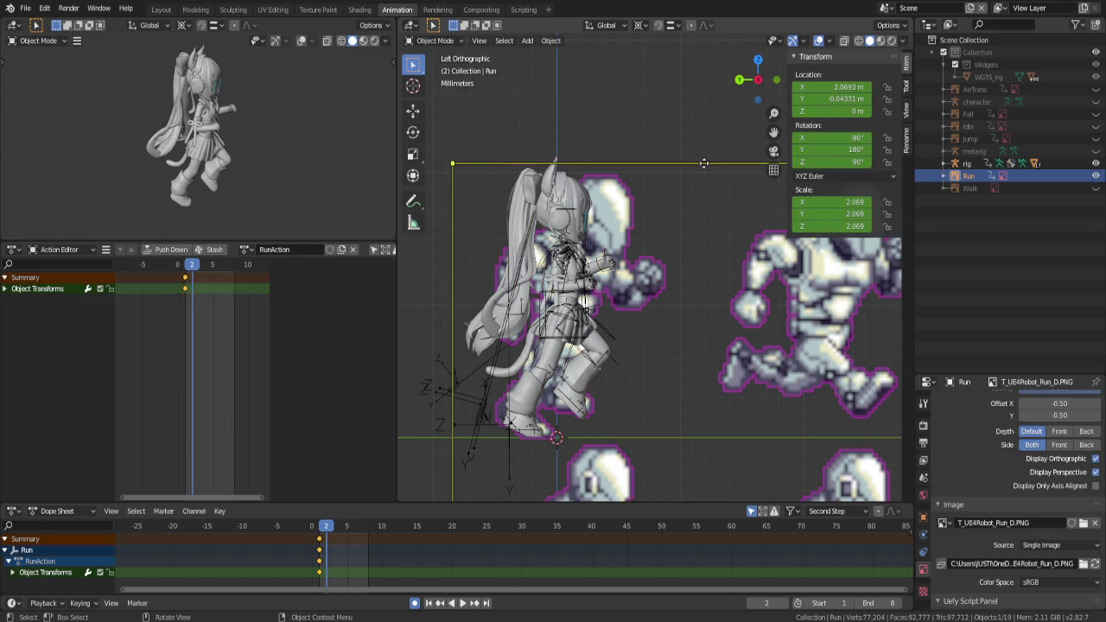
{"action": "key", "text": "g"}
{"action": "key", "text": "x"}
{"action": "key", "text": "y"}
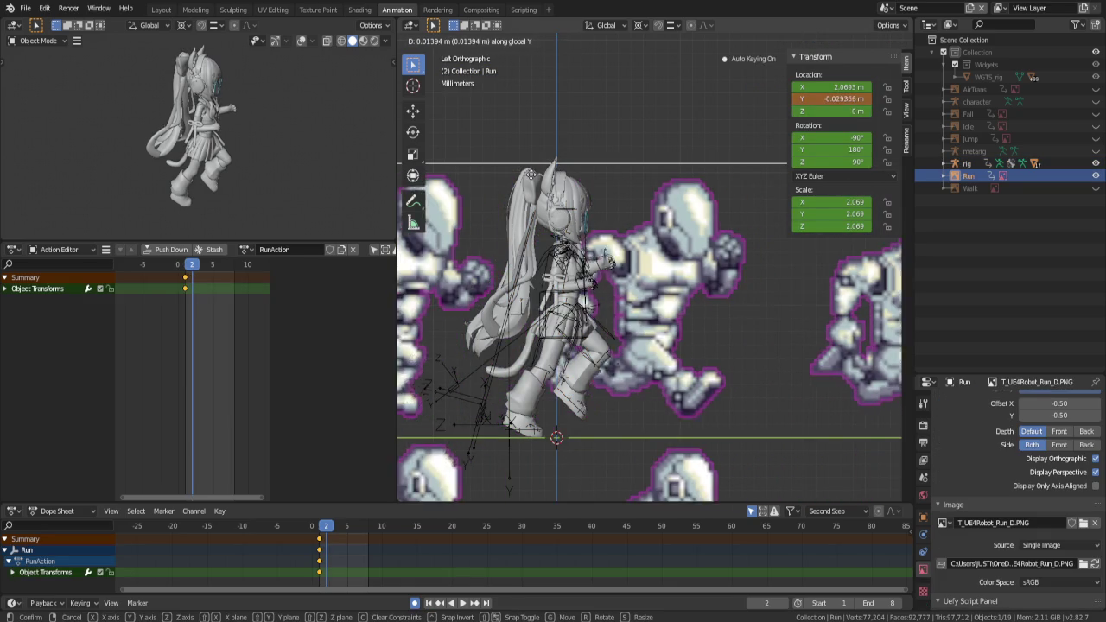
{"action": "left_click", "coordinate": [446, 189]}
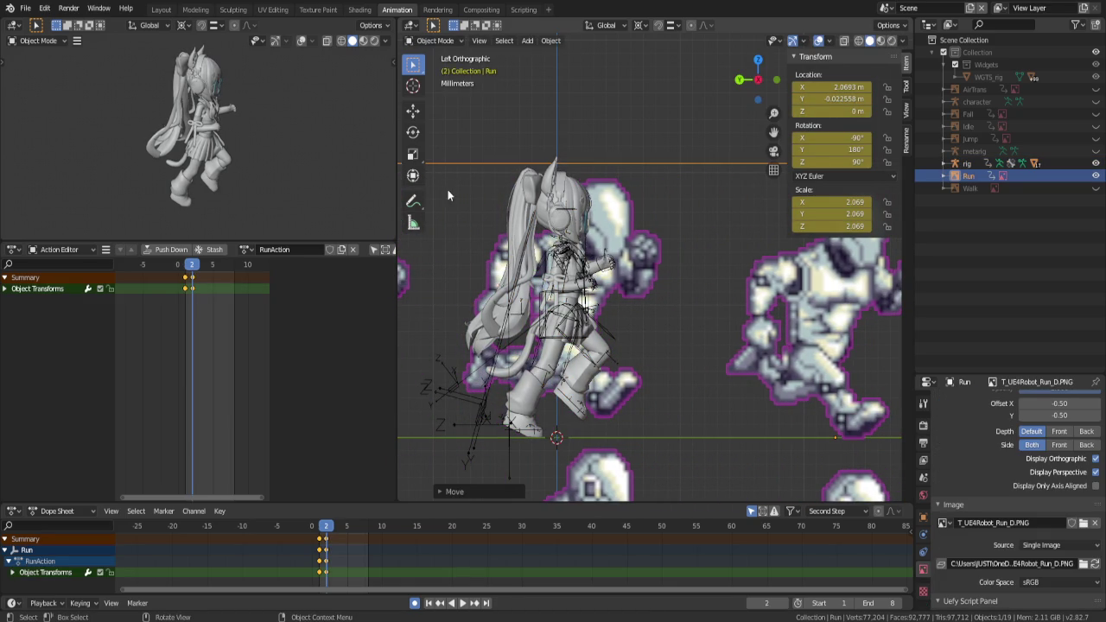
{"action": "key", "text": "Right"}
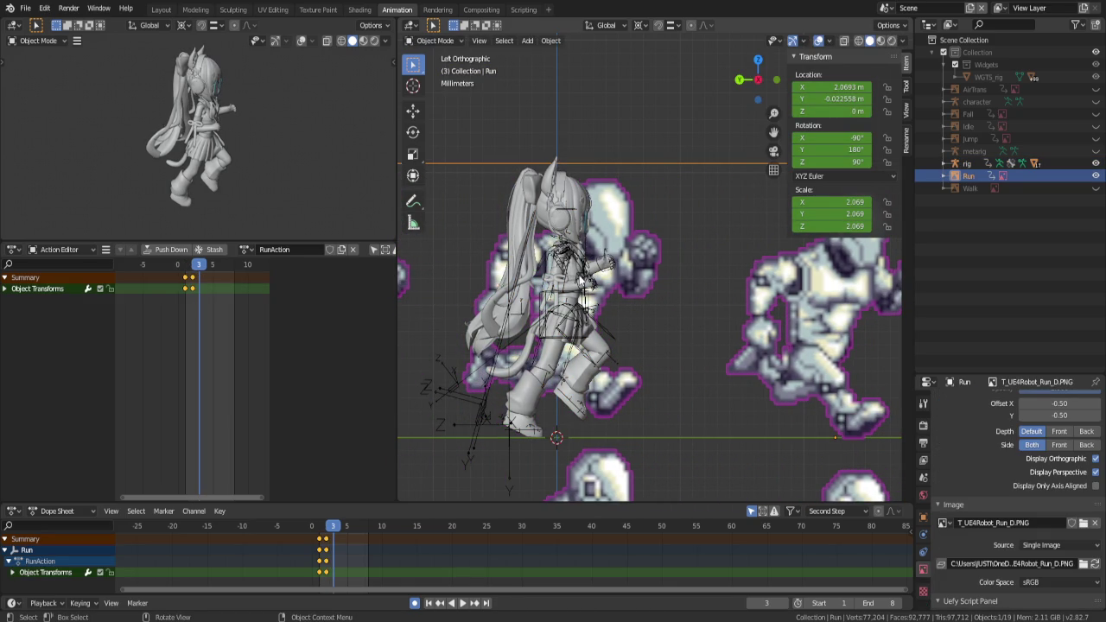
{"action": "key", "text": "g"}
{"action": "key", "text": "y"}
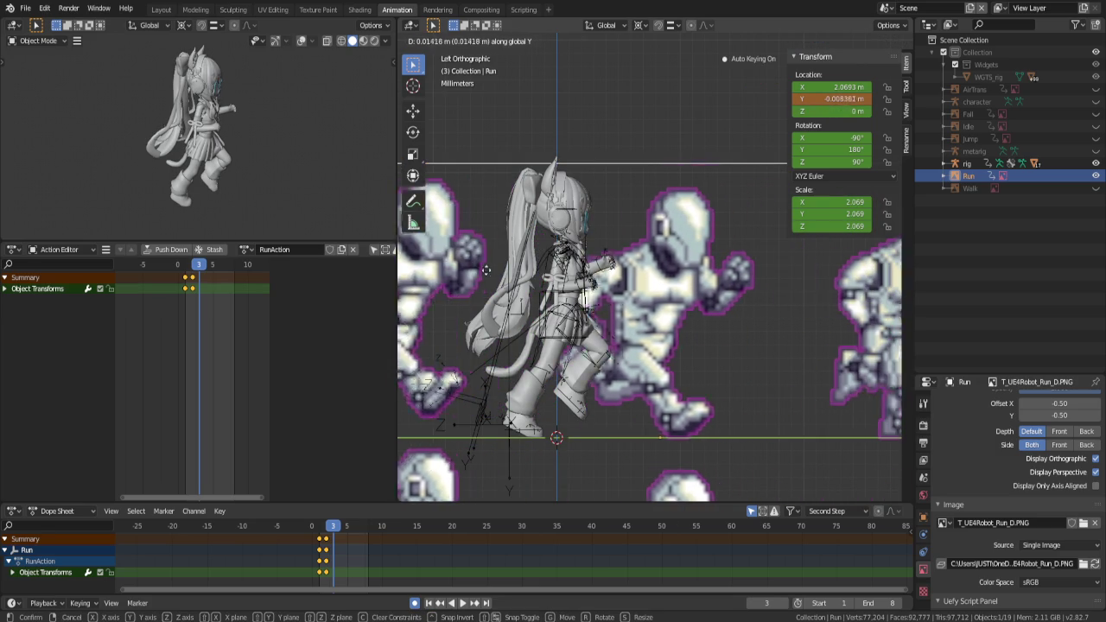
{"action": "left_click", "coordinate": [411, 274]}
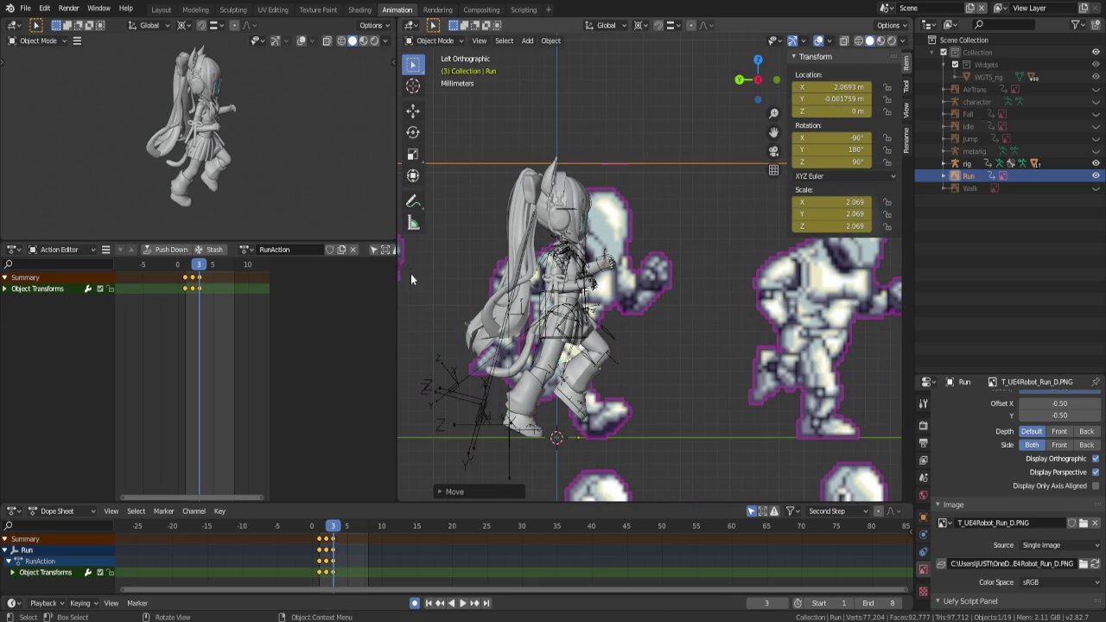
Key the Run reference's Y position to the next sprite on frames 4 and 5
{"action": "key", "text": "Right"}
{"action": "key", "text": "g"}
{"action": "key", "text": "y"}
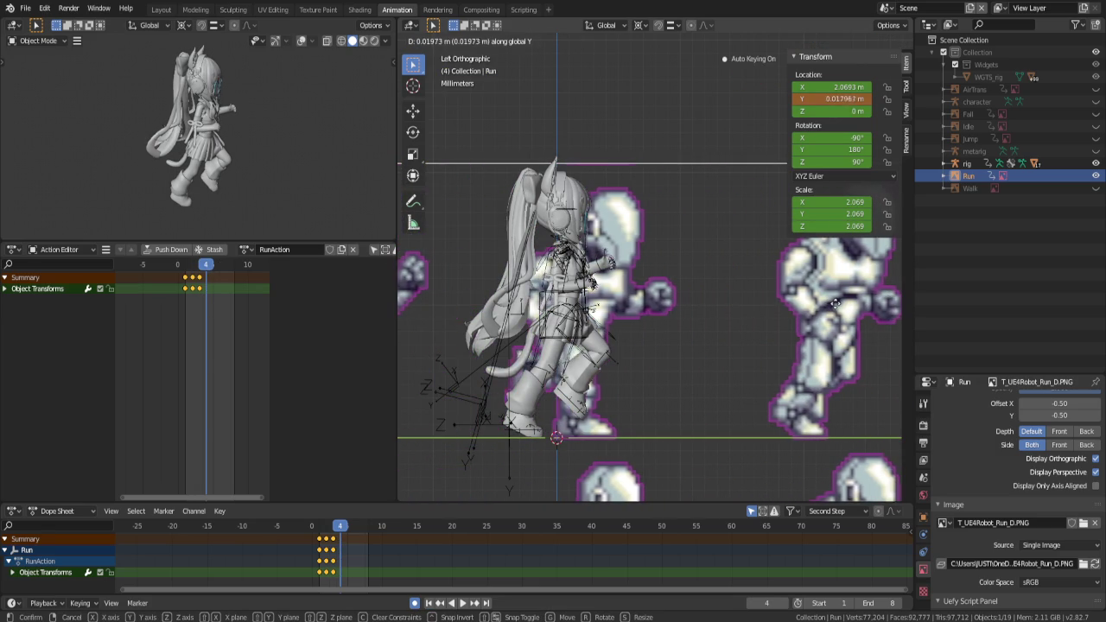
{"action": "left_click", "coordinate": [827, 311]}
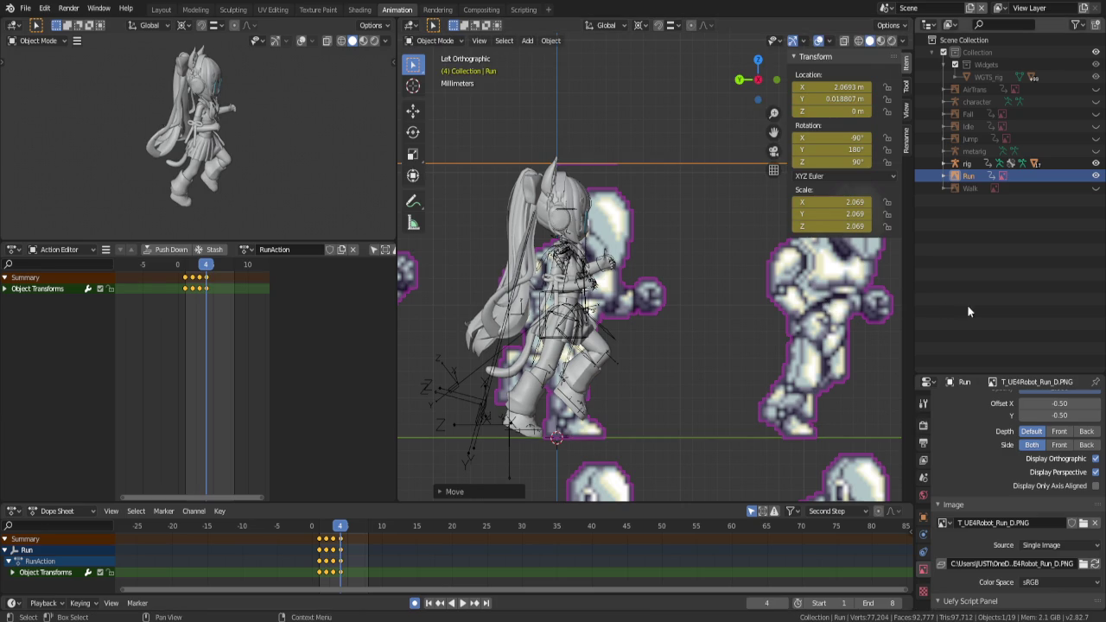
{"action": "key", "text": "Right"}
{"action": "key", "text": "g"}
{"action": "key", "text": "y"}
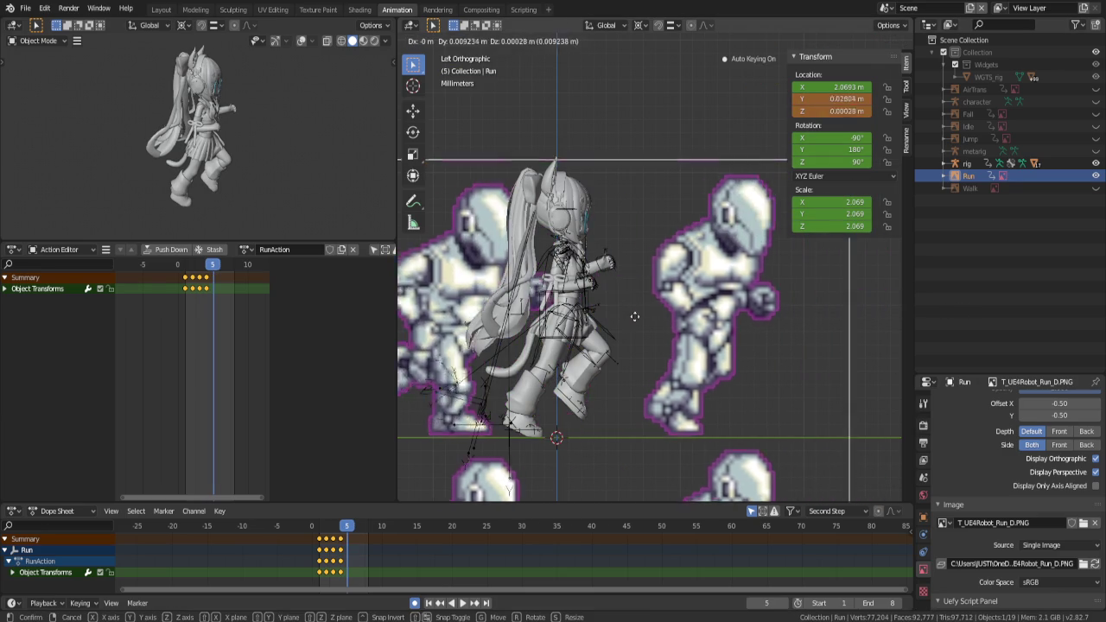
{"action": "scroll", "coordinate": [583, 292], "scroll_direction": "down", "scroll_amount": 3}
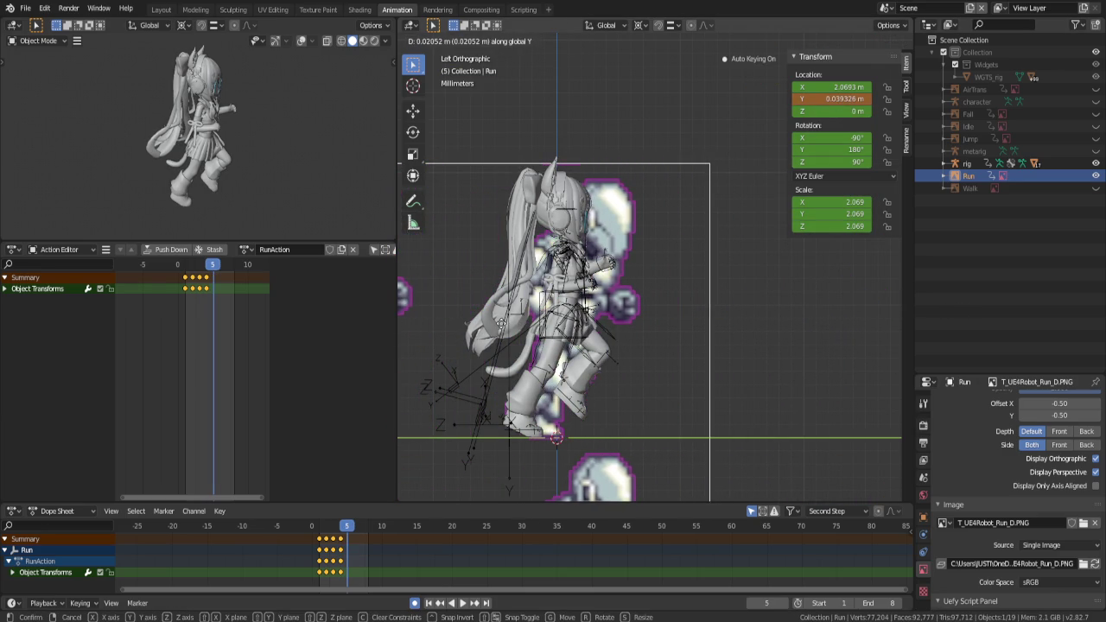
{"action": "left_click", "coordinate": [582, 292]}
{"action": "middle_click_drag", "start_coordinate": [582, 291], "coordinate": [656, 194], "text": "shift"}
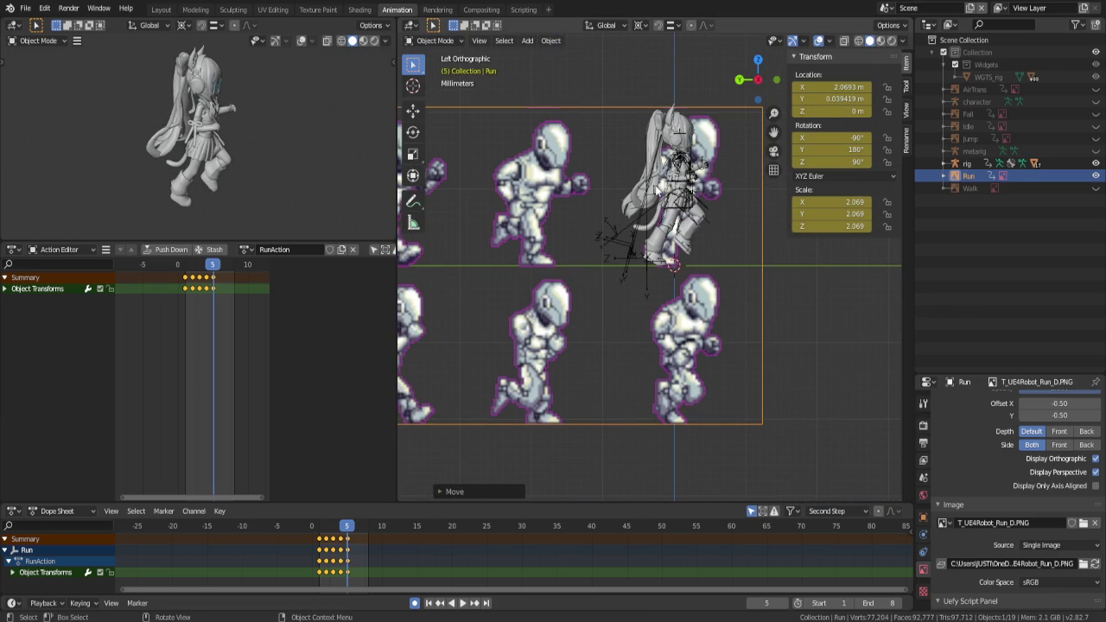
On frame 6, shift the Run reference vertically and sideways to the next sprite
{"action": "key", "text": "Right"}
{"action": "key", "text": "g"}
{"action": "key", "text": "z"}
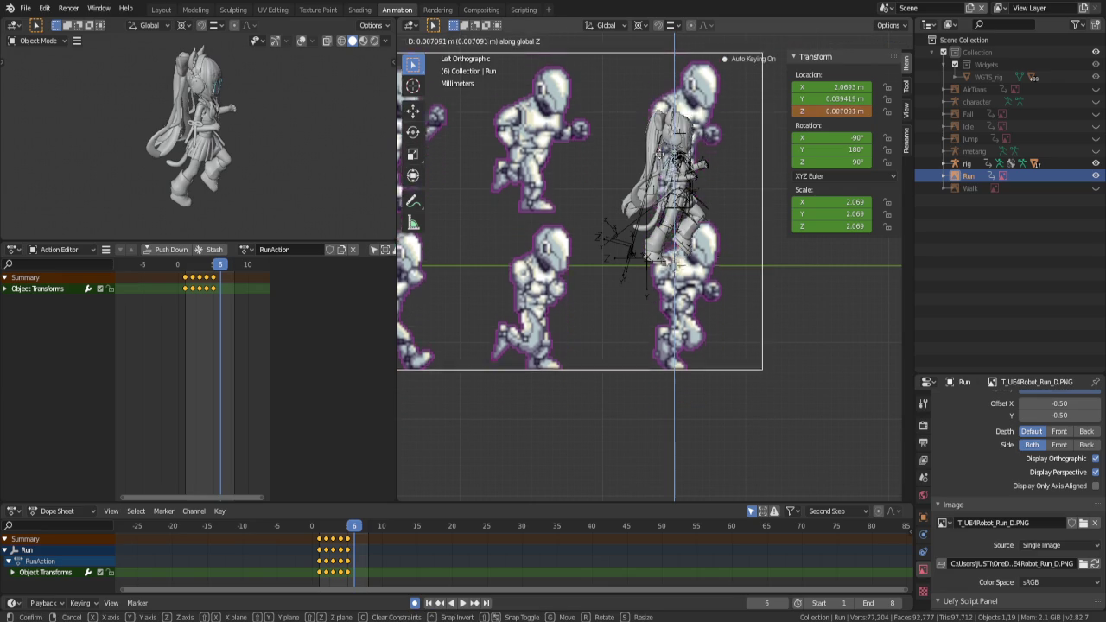
{"action": "left_click", "coordinate": [696, 57]}
{"action": "key", "text": "g"}
{"action": "key", "text": "y"}
{"action": "left_click", "coordinate": [738, 304]}
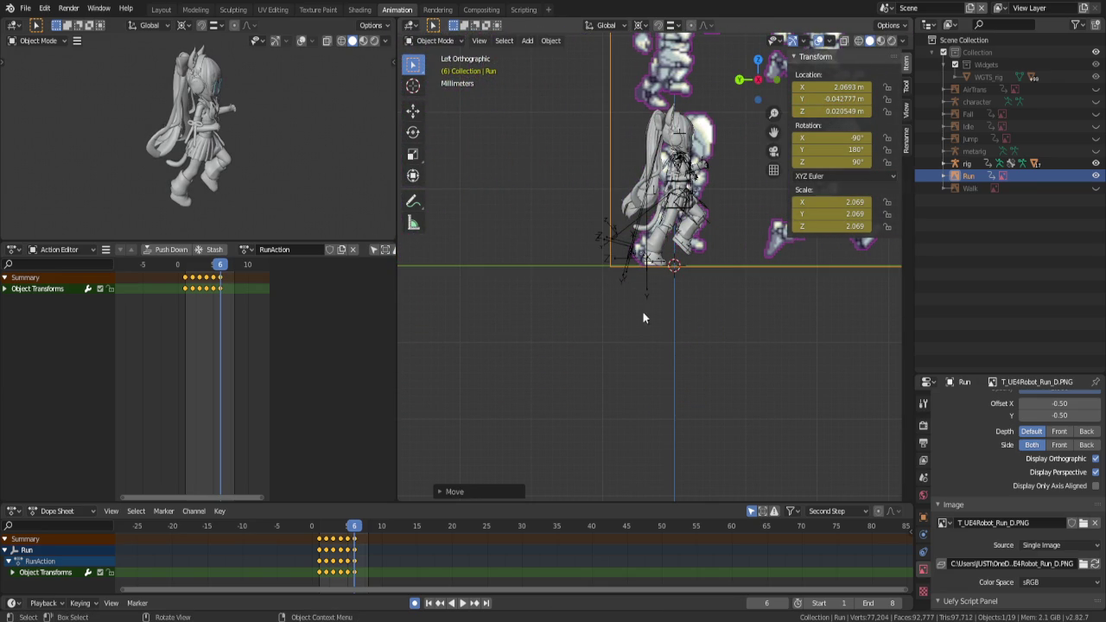
Key the Run reference's Y position to the next sprite on frames 7 and 8
{"action": "key", "text": "Right"}
{"action": "key", "text": "g"}
{"action": "key", "text": "y"}
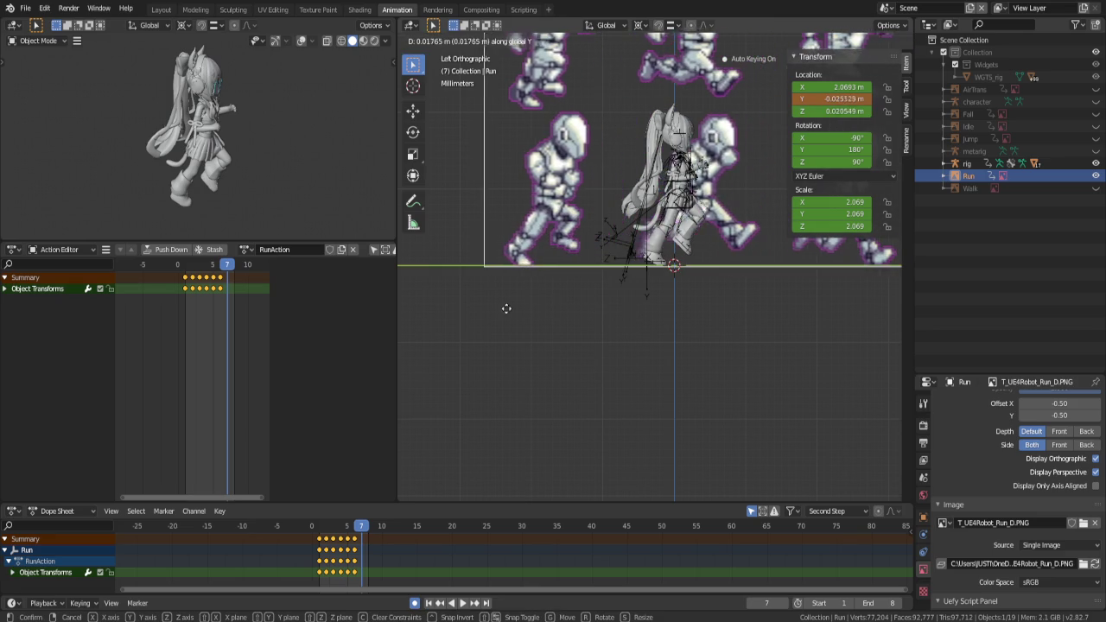
{"action": "left_click", "coordinate": [487, 312]}
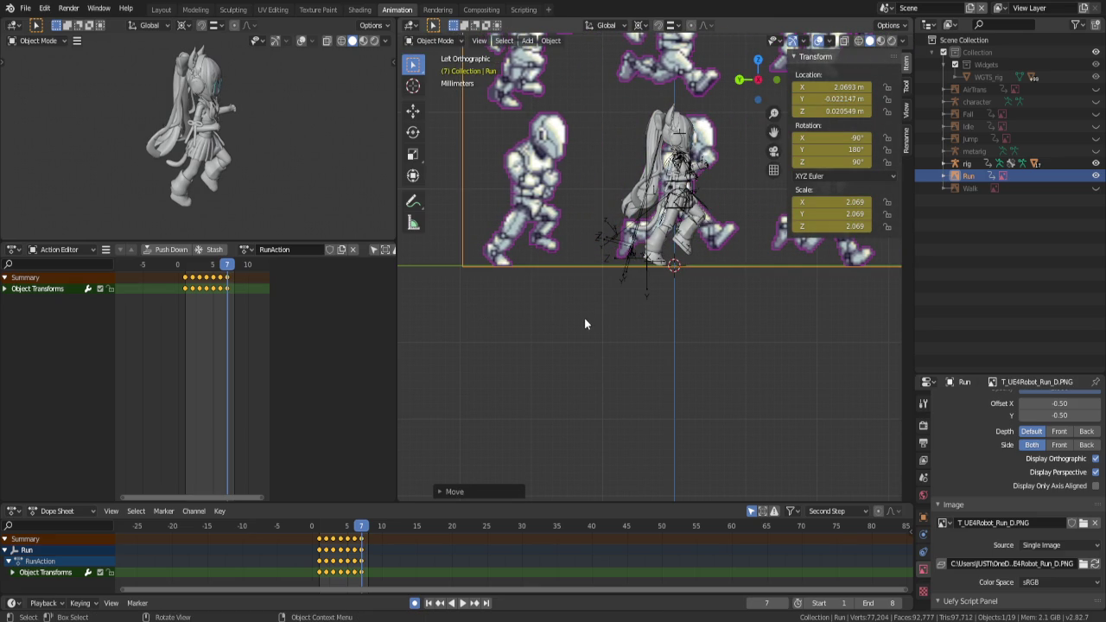
{"action": "key", "text": "Right"}
{"action": "key", "text": "g"}
{"action": "key", "text": "y"}
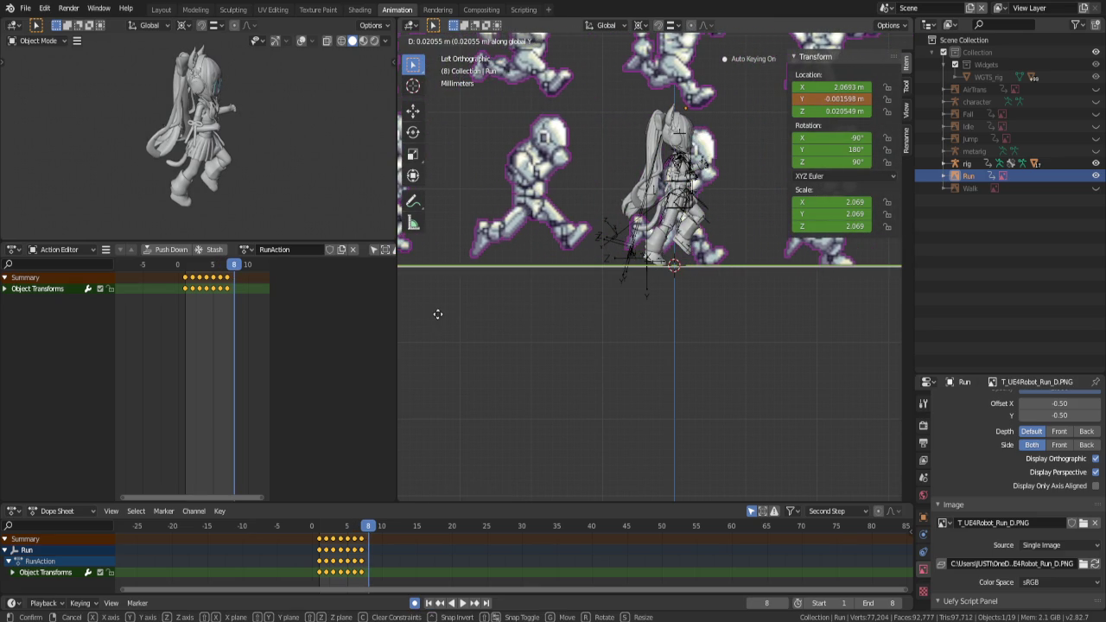
{"action": "left_click", "coordinate": [440, 311]}
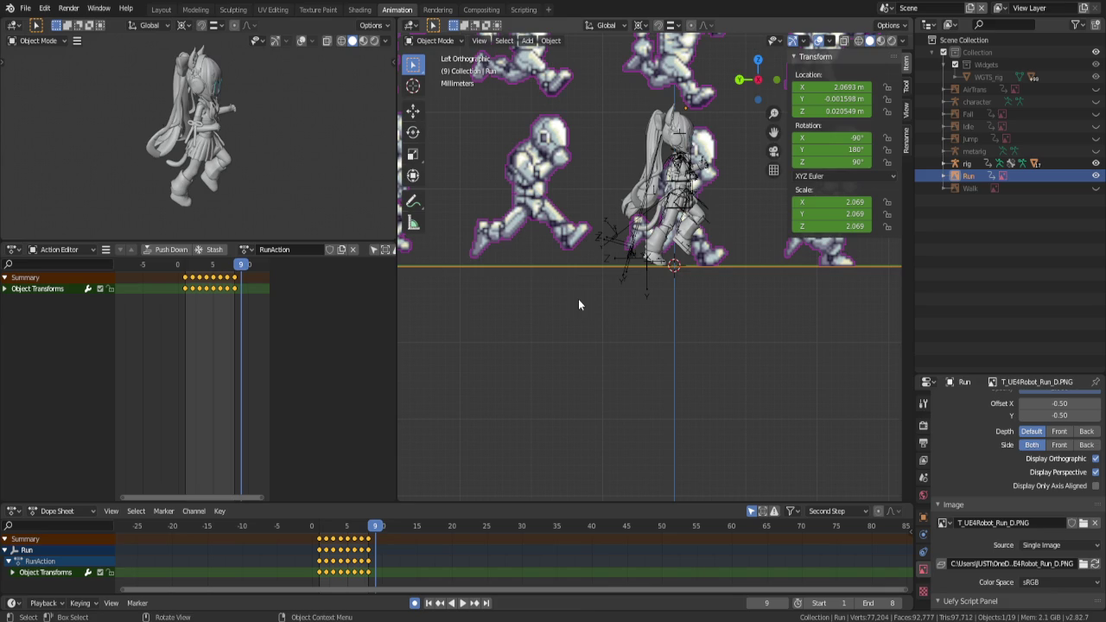
Key the Run reference's Y position to the next sprite on frames 9 and 10
{"action": "key", "text": "Right"}
{"action": "key", "text": "g"}
{"action": "key", "text": "y"}
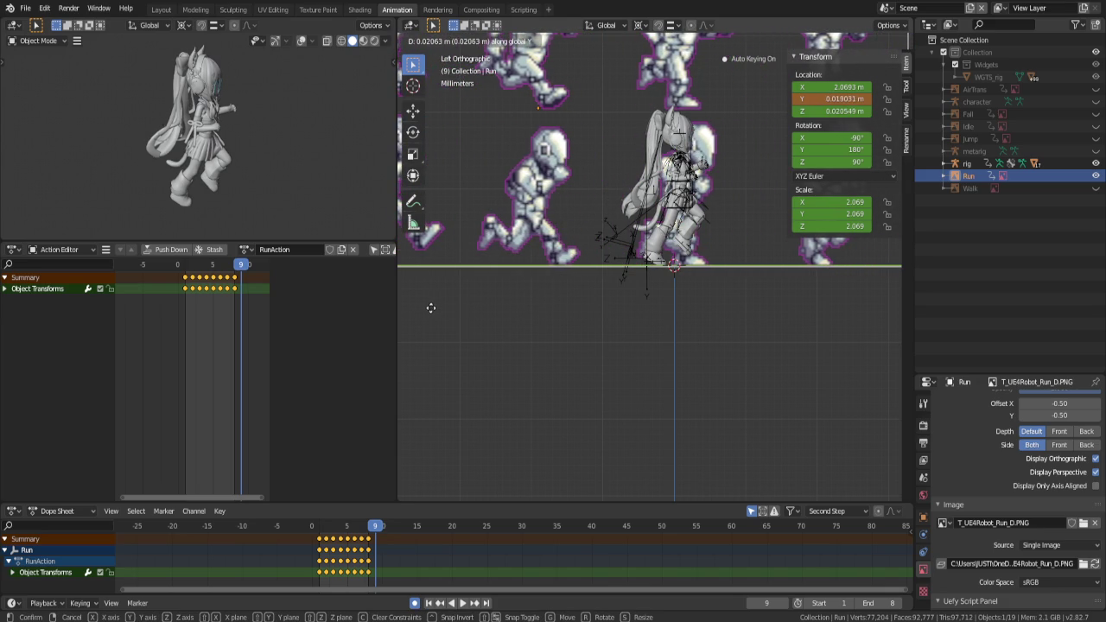
{"action": "left_click", "coordinate": [431, 307]}
{"action": "key", "text": "Right"}
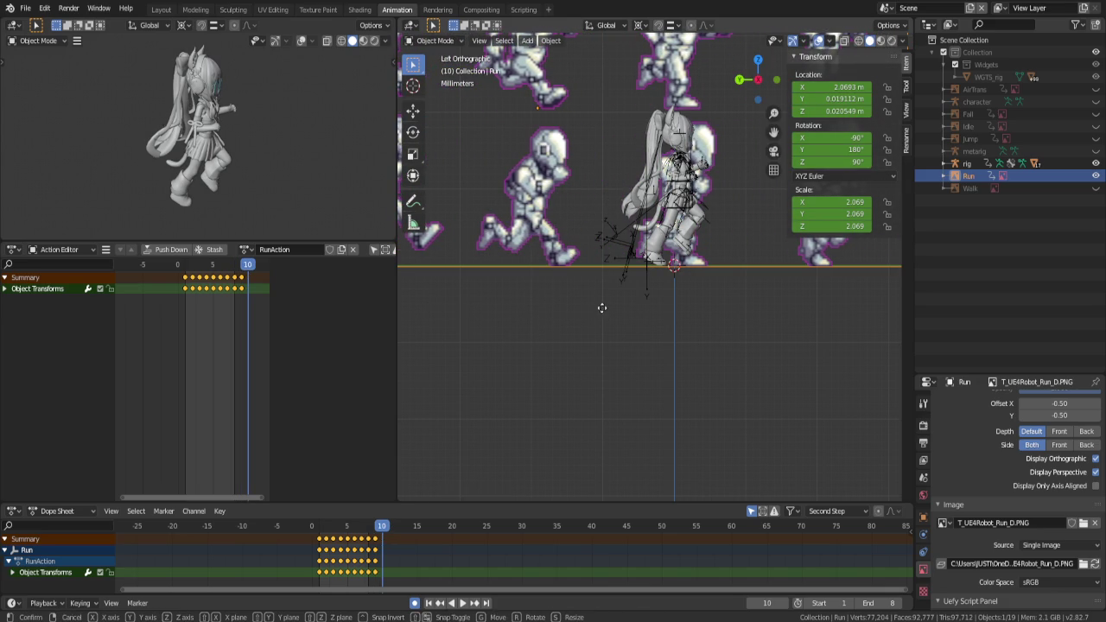
{"action": "key", "text": "g"}
{"action": "key", "text": "y"}
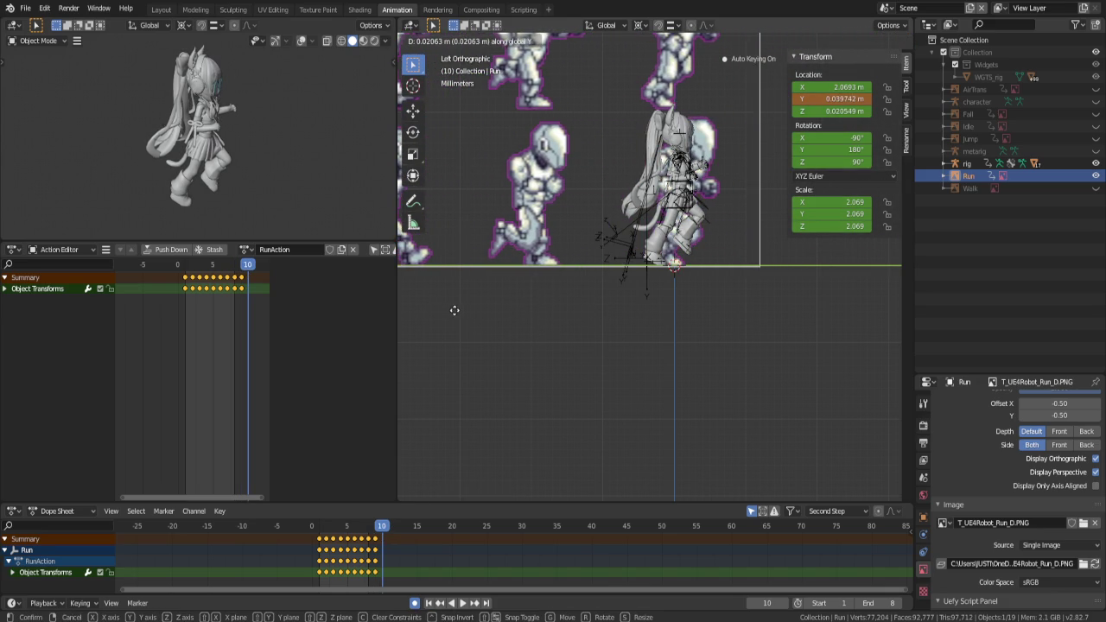
{"action": "left_click", "coordinate": [455, 309]}
{"action": "double_click", "coordinate": [879, 602]}
Set the end frame to 10, play back the cycle, and return to the timeline start
{"action": "type", "text": "10"}
{"action": "key", "text": "Return"}
{"action": "key", "text": "space"}
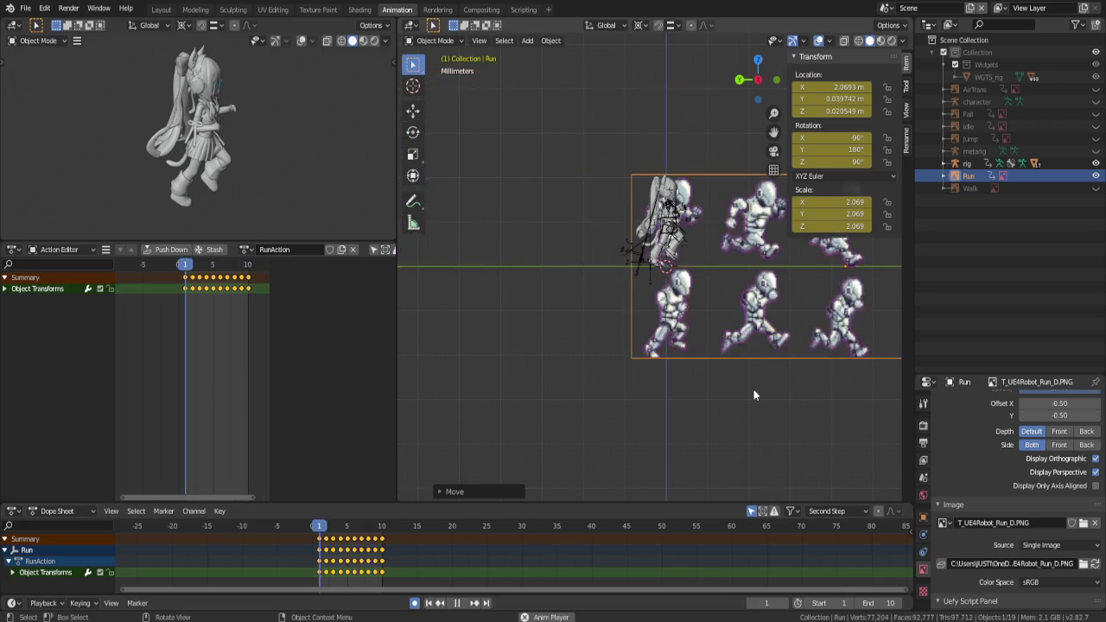
{"action": "key", "text": "space"}
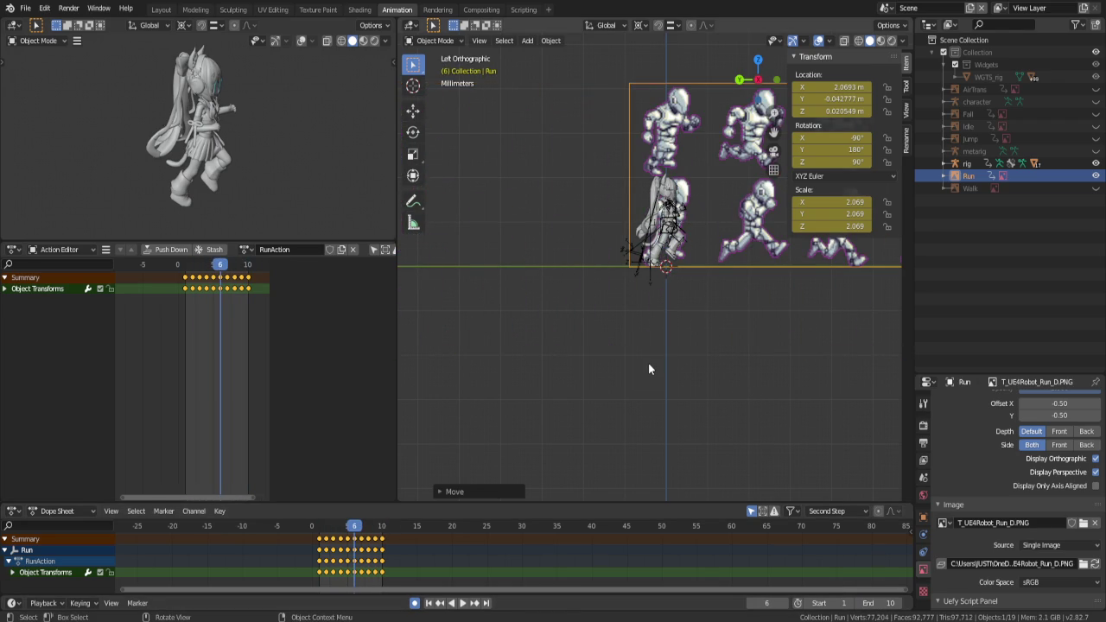
{"action": "key", "text": "Left"}
{"action": "key", "text": "Left"}
{"action": "key", "text": "Left"}
{"action": "key", "text": "Left"}
{"action": "key", "text": "Left"}
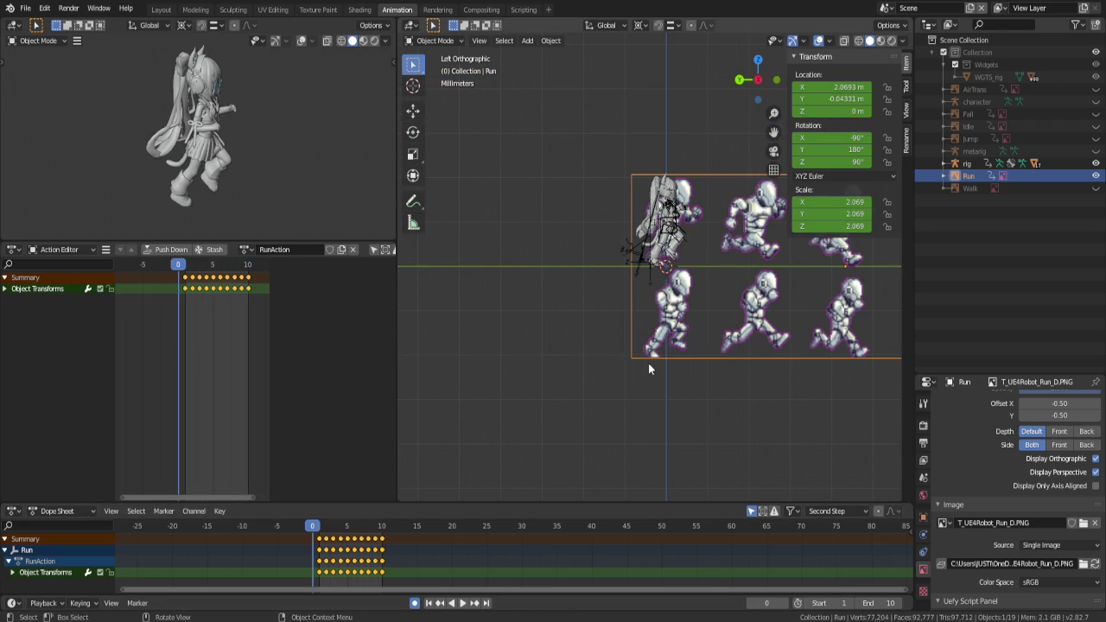
{"action": "key", "text": "Right"}
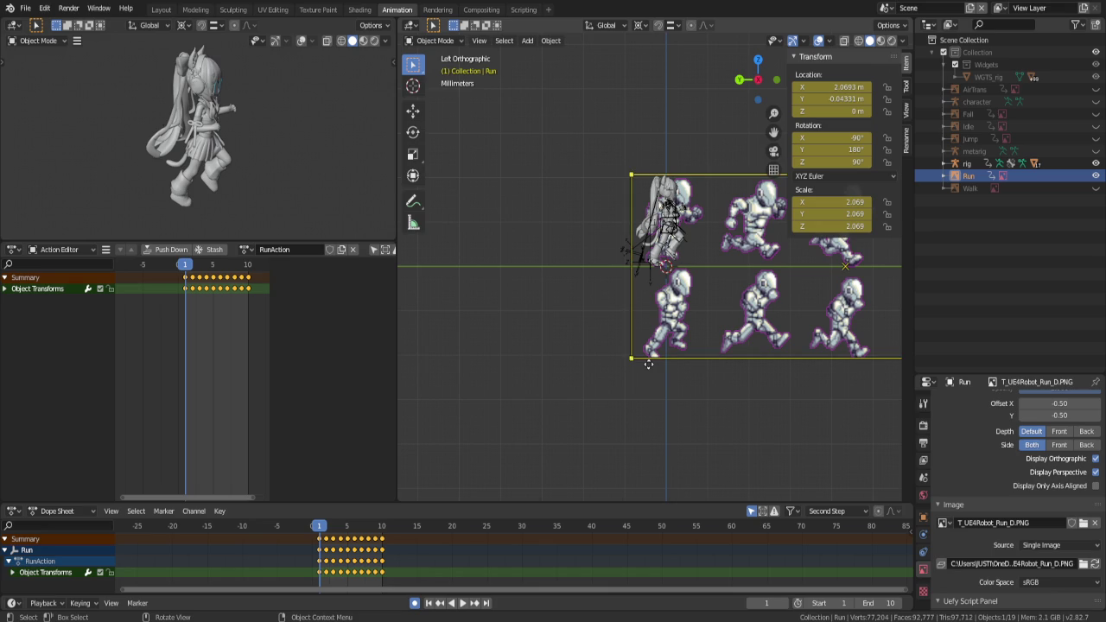
{"action": "mouse_move", "coordinate": [589, 347]}
{"action": "middle_mouse_down", "text": "shift"}
{"action": "mouse_move", "coordinate": [448, 347]}
{"action": "mouse_move", "coordinate": [471, 374]}
{"action": "middle_mouse_up", "text": "shift"}
At frame 2, zoom in, put the rig in Pose Mode and select the torso control
{"action": "scroll", "coordinate": [471, 373], "scroll_direction": "up", "scroll_amount": 3}
{"action": "key", "text": "Right"}
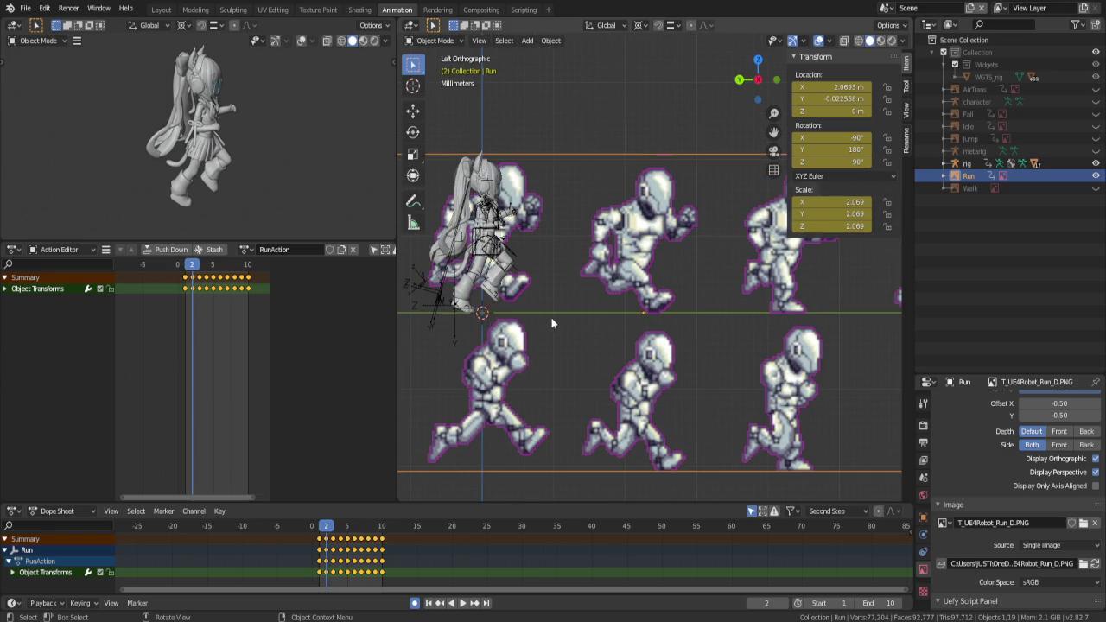
{"action": "scroll", "coordinate": [474, 325], "scroll_direction": "up", "scroll_amount": 1}
{"action": "scroll", "coordinate": [566, 336], "scroll_direction": "up", "scroll_amount": 1}
{"action": "scroll", "coordinate": [549, 330], "scroll_direction": "up", "scroll_amount": 1}
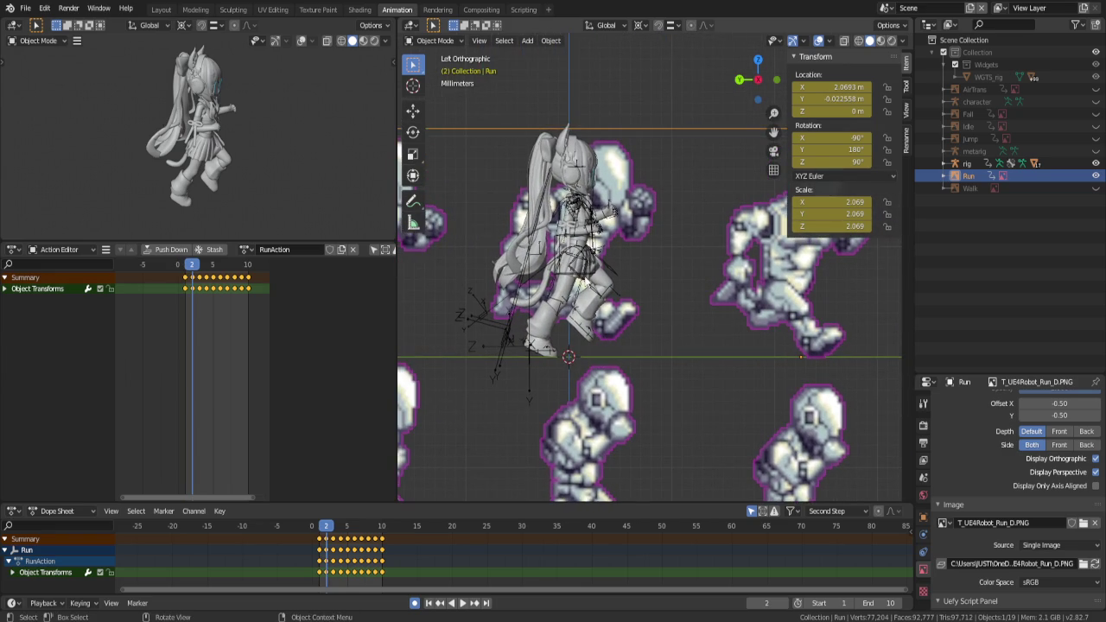
{"action": "left_click", "coordinate": [590, 276]}
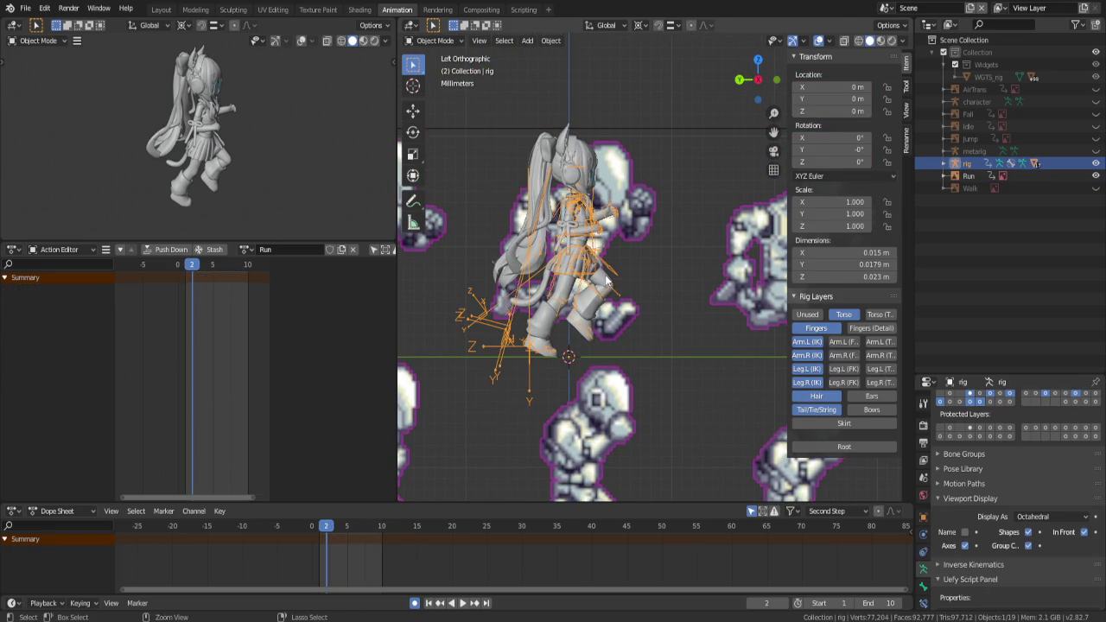
{"action": "key", "text": "ctrl+Tab"}
{"action": "left_click", "coordinate": [596, 276]}
{"action": "key", "text": "g"}
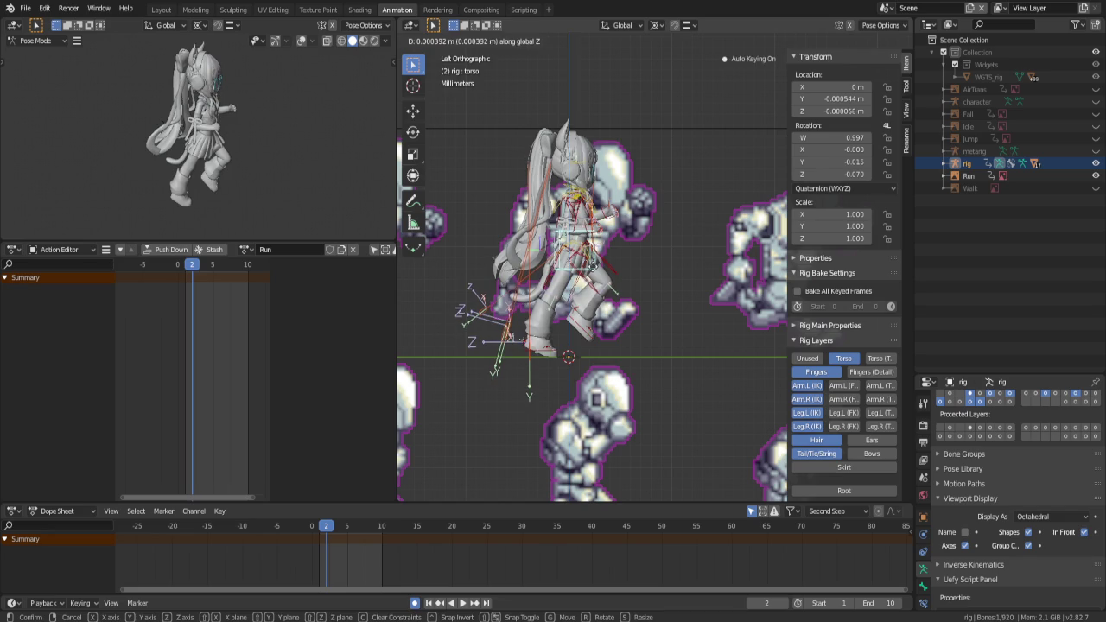
{"action": "key", "text": "Escape"}
Raise the right foot IK control straight up along Z
{"action": "left_click", "coordinate": [546, 354]}
{"action": "left_click", "coordinate": [546, 354]}
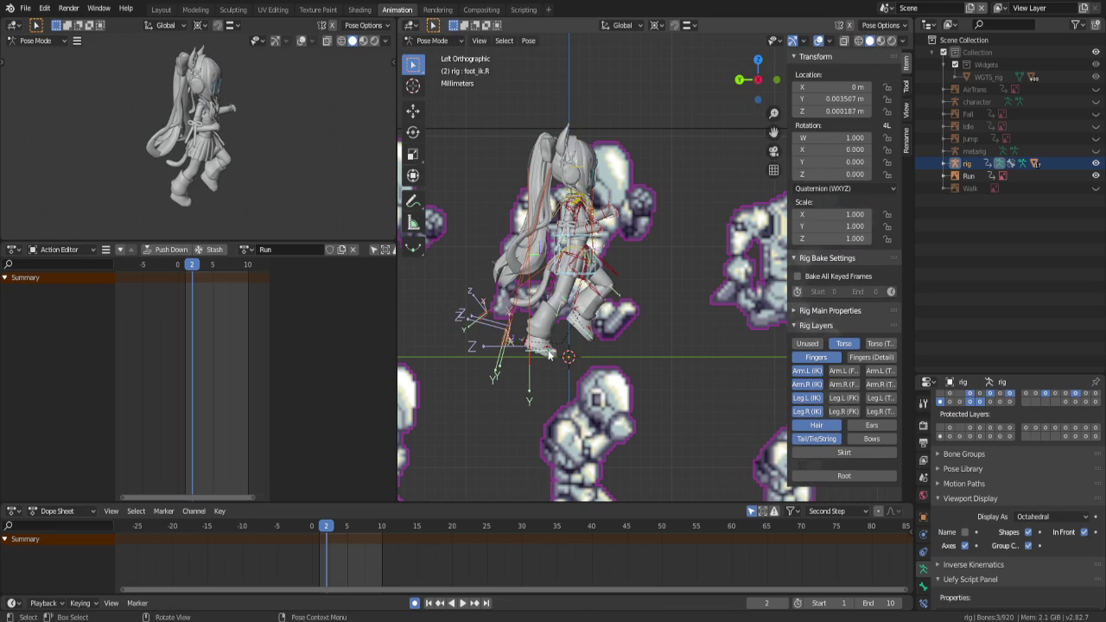
{"action": "key", "text": "g"}
{"action": "key", "text": "z"}
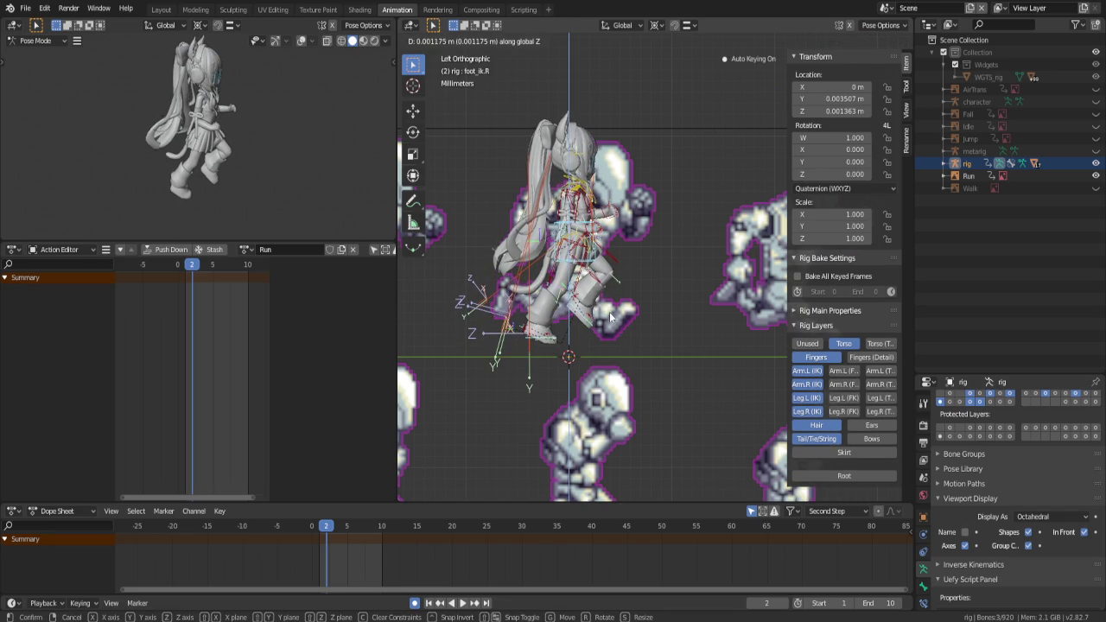
{"action": "left_click", "coordinate": [604, 313]}
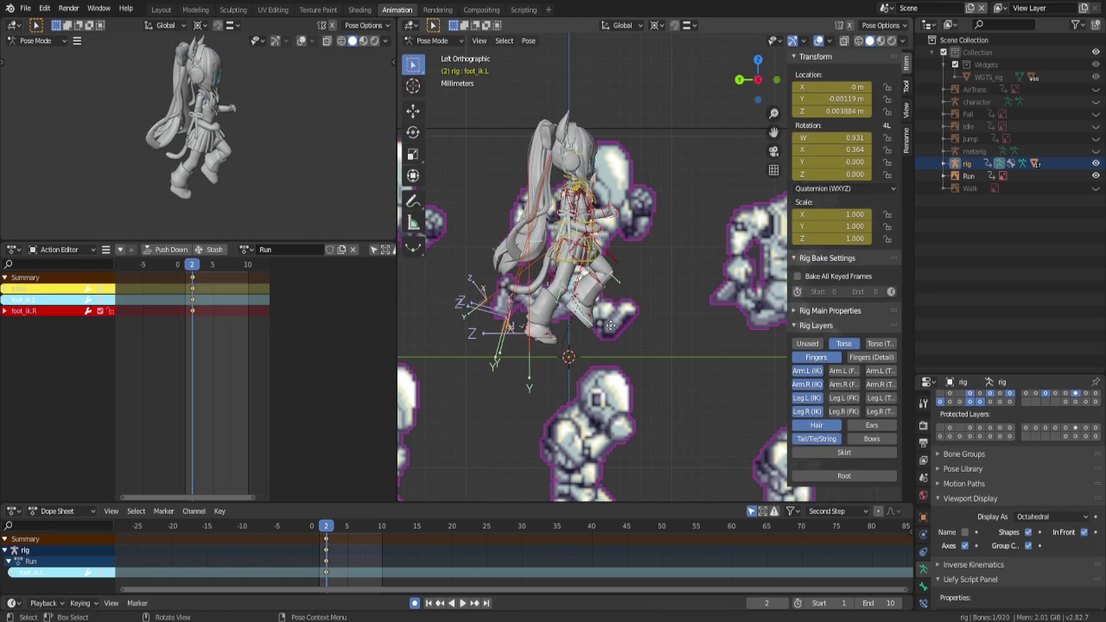
Move and tilt the left foot IK control into a lifted, rotated position
{"action": "key", "text": "g"}
{"action": "left_click", "coordinate": [662, 351]}
{"action": "key", "text": "r"}
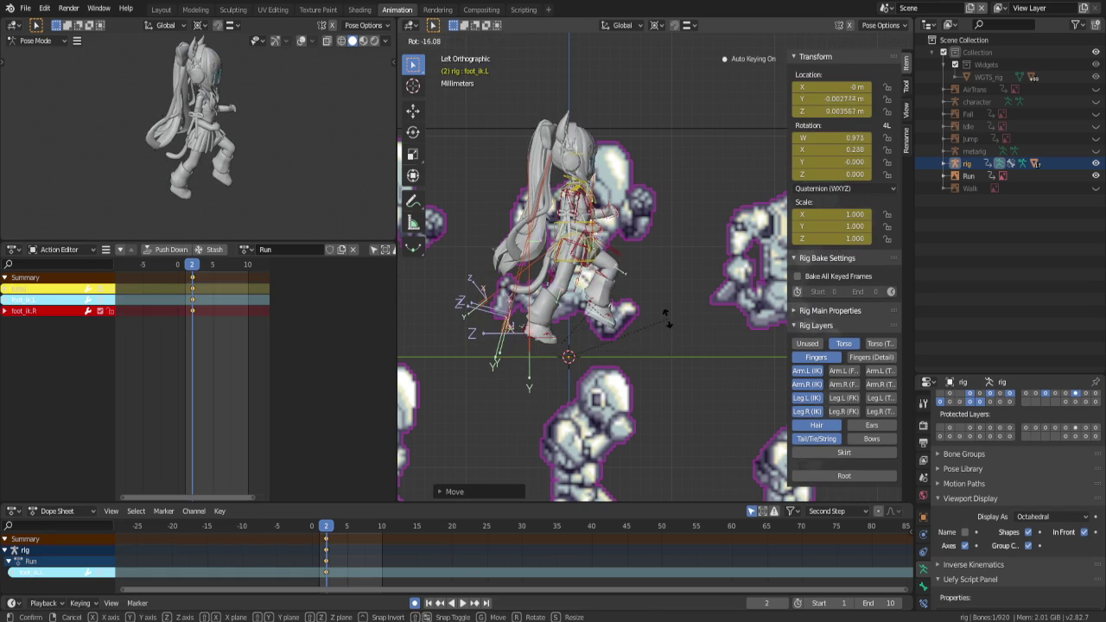
{"action": "left_click", "coordinate": [666, 335]}
{"action": "key", "text": "g"}
{"action": "key", "text": "r"}
{"action": "left_click", "coordinate": [670, 330]}
{"action": "key", "text": "g"}
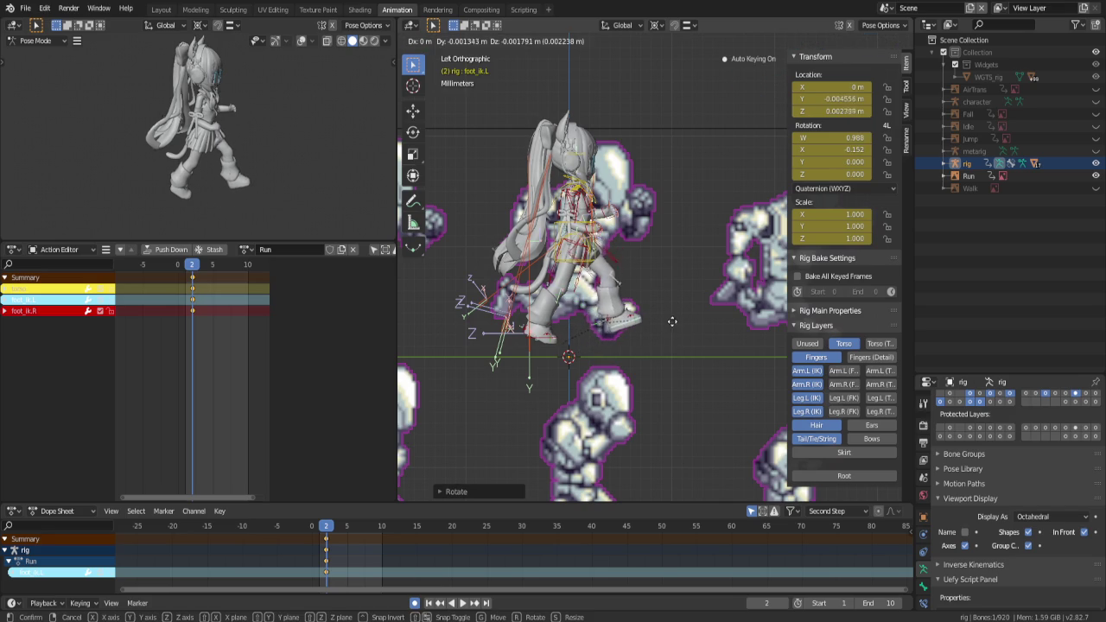
{"action": "left_click", "coordinate": [671, 323]}
{"action": "key", "text": "r"}
{"action": "left_click", "coordinate": [704, 323]}
{"action": "key", "text": "g"}
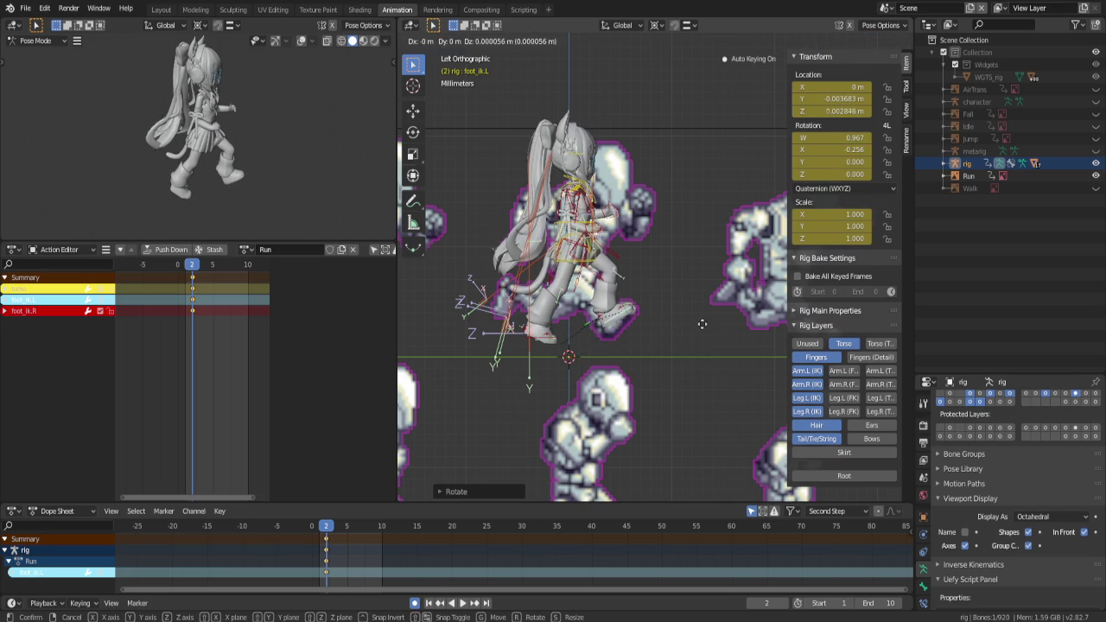
{"action": "right_click", "coordinate": [720, 323]}
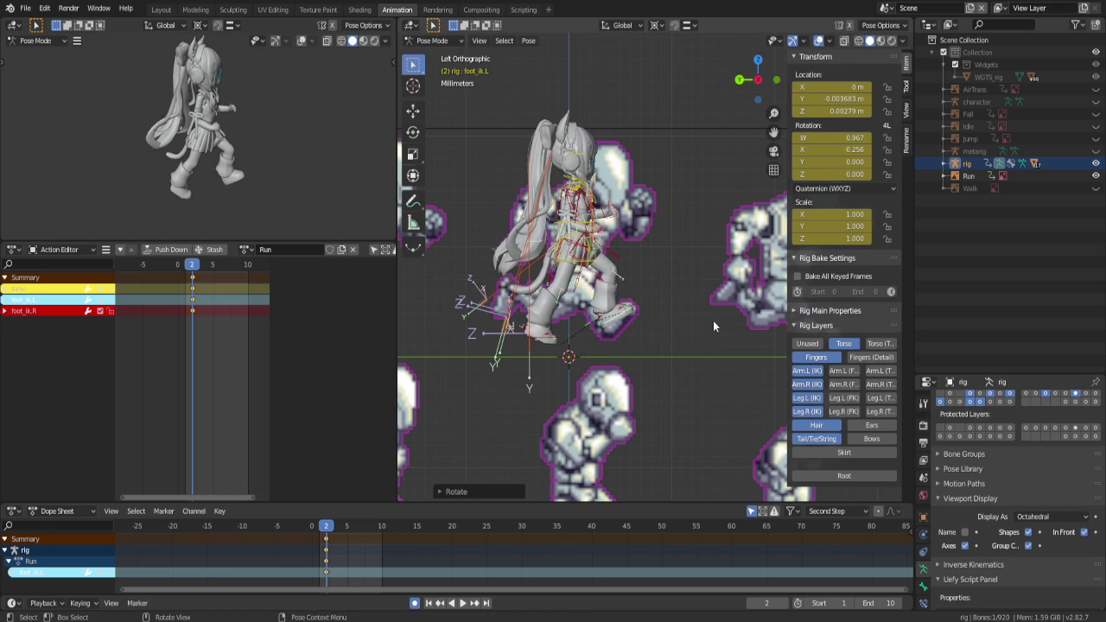
Copy the pose, paste it flipped, and reposition the left foot in side view
{"action": "middle_click_drag", "start_coordinate": [720, 323], "coordinate": [663, 337]}
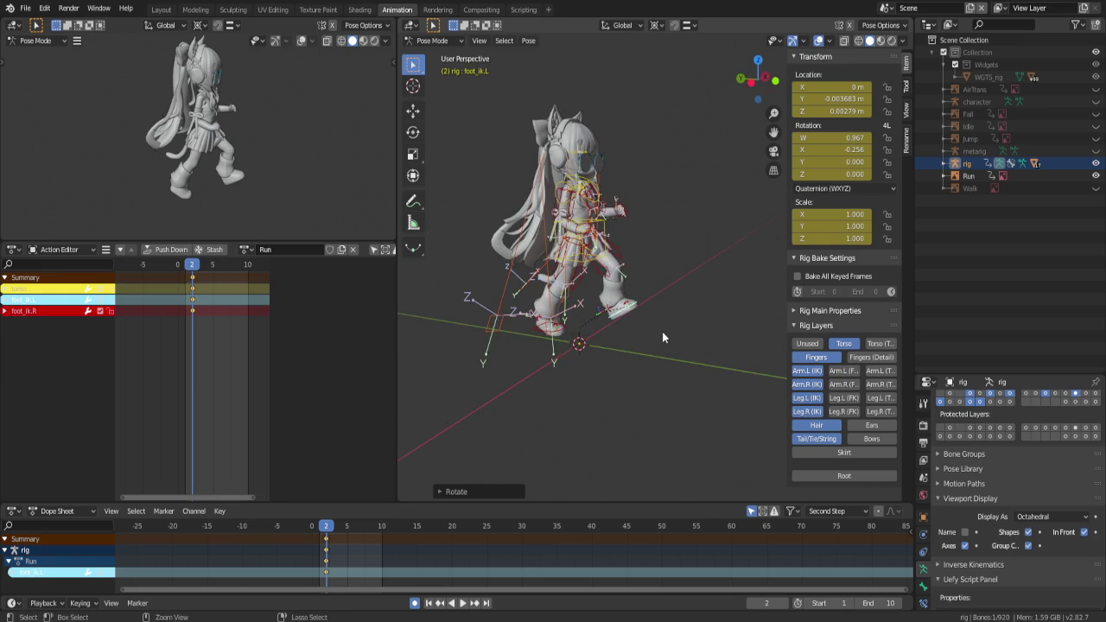
{"action": "key", "text": "ctrl+c"}
{"action": "key", "text": "ctrl+shift+v"}
{"action": "key", "text": "ctrl+KP_3"}
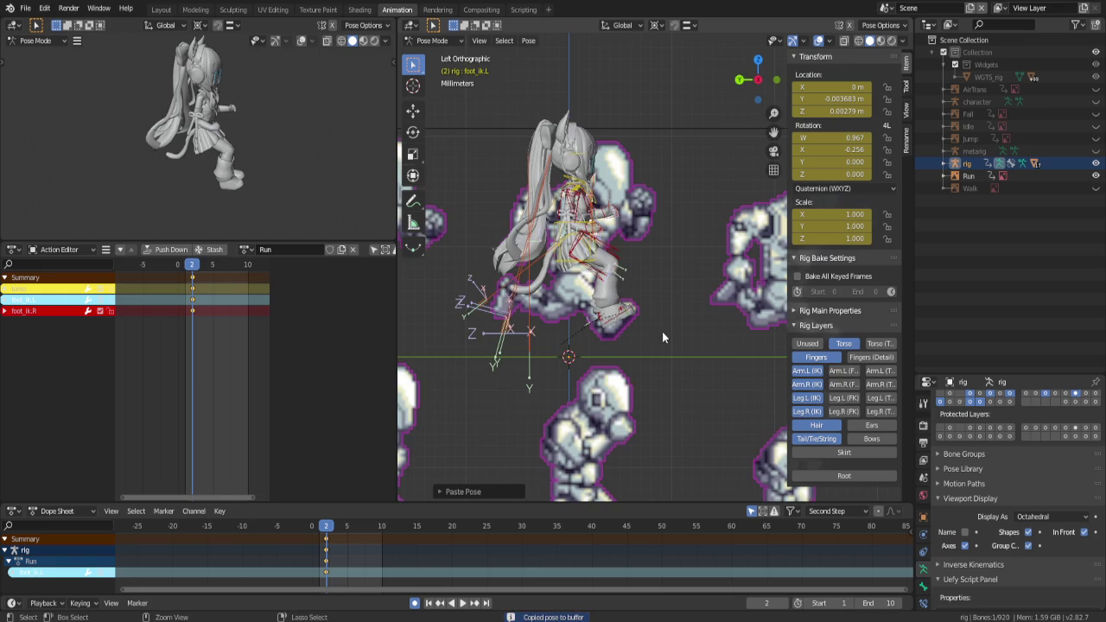
{"action": "key", "text": "g"}
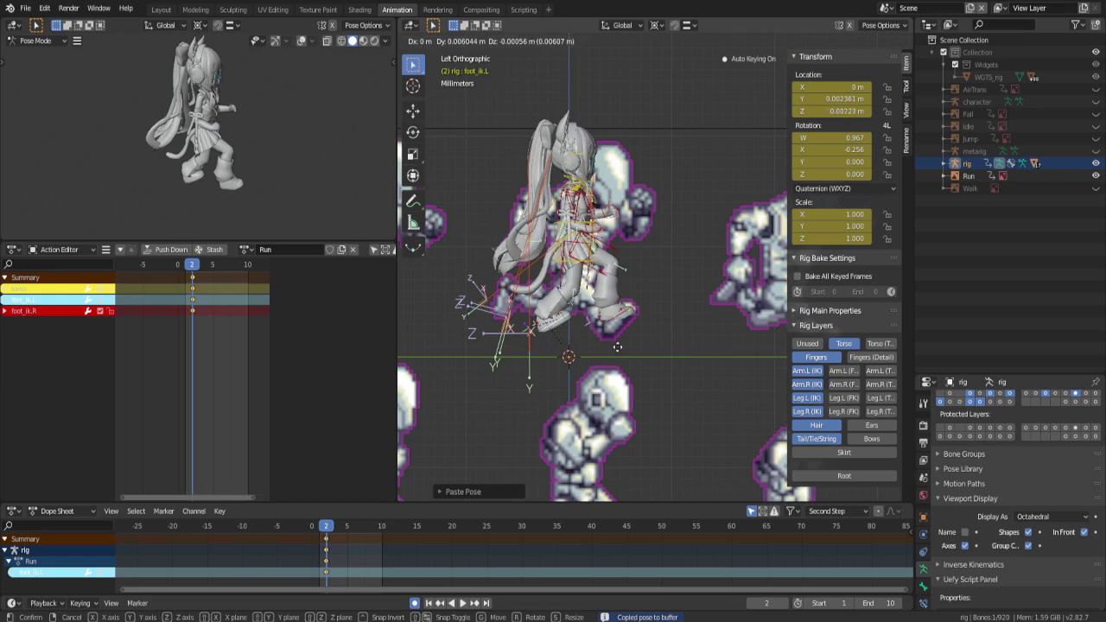
{"action": "left_click", "coordinate": [617, 343]}
Change the rotation pivot and rotate the left foot IK control into place
{"action": "left_click", "coordinate": [657, 26]}
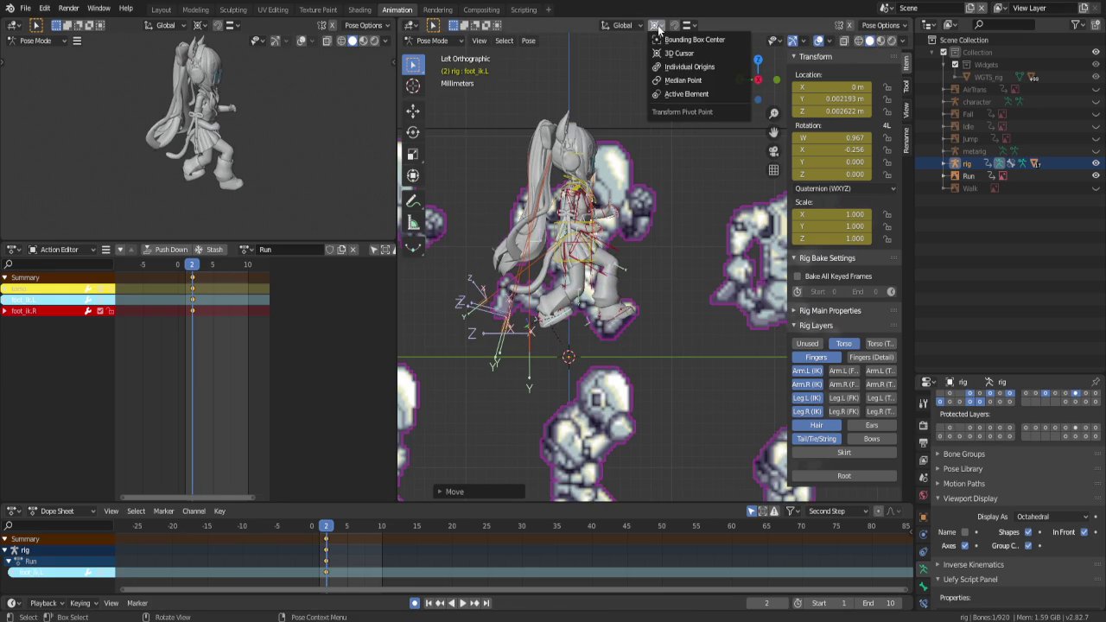
{"action": "left_click", "coordinate": [682, 93]}
{"action": "key", "text": "r"}
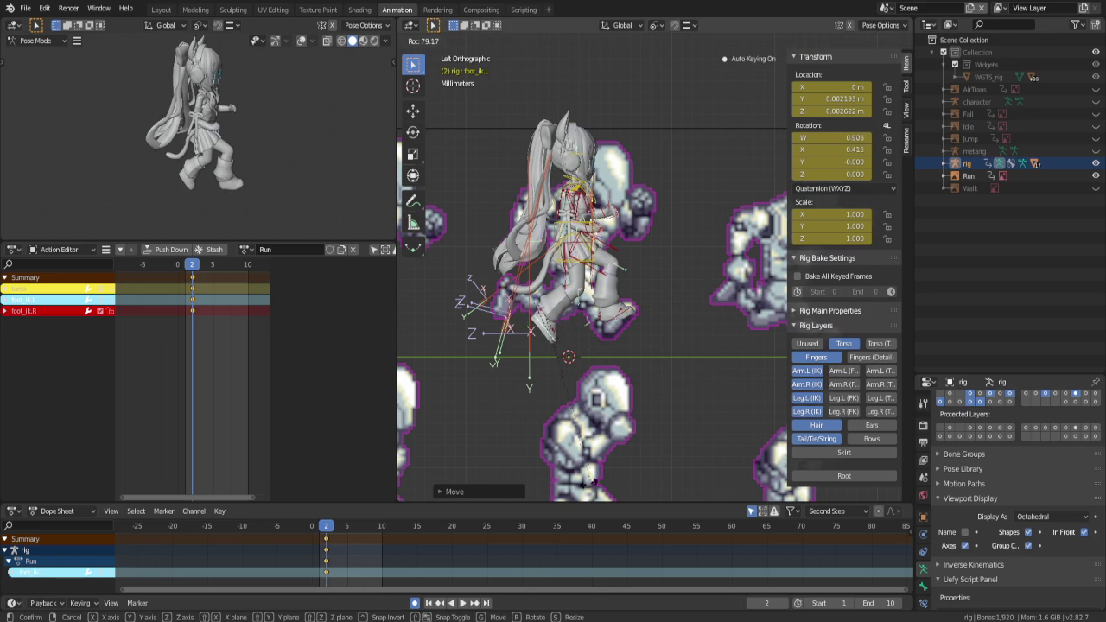
{"action": "left_click", "coordinate": [557, 464]}
{"action": "key", "text": "g"}
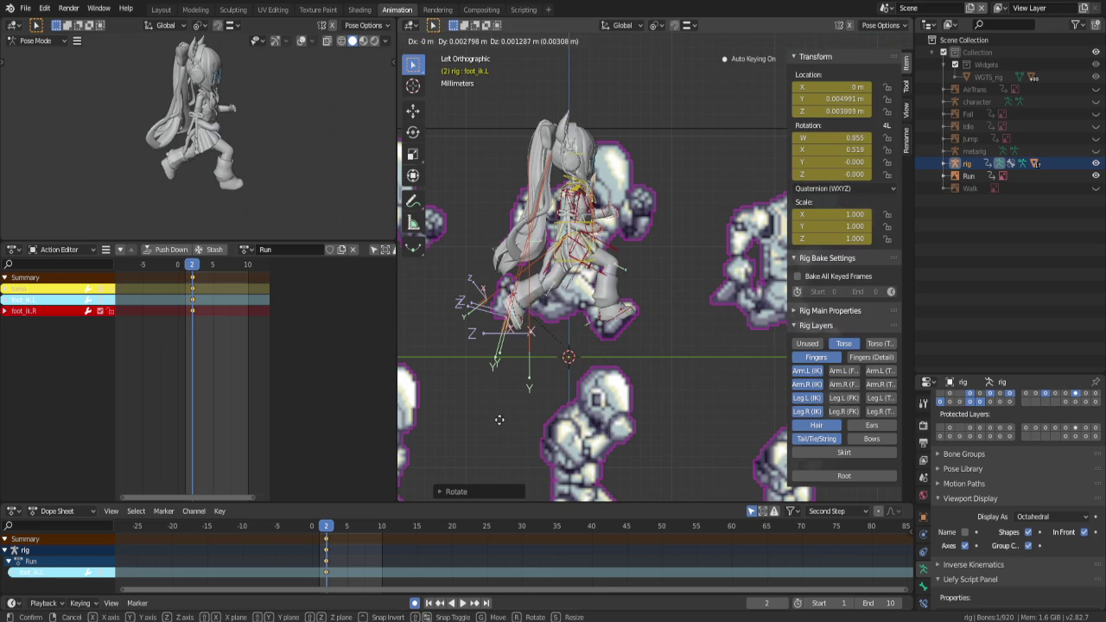
{"action": "key", "text": "Escape"}
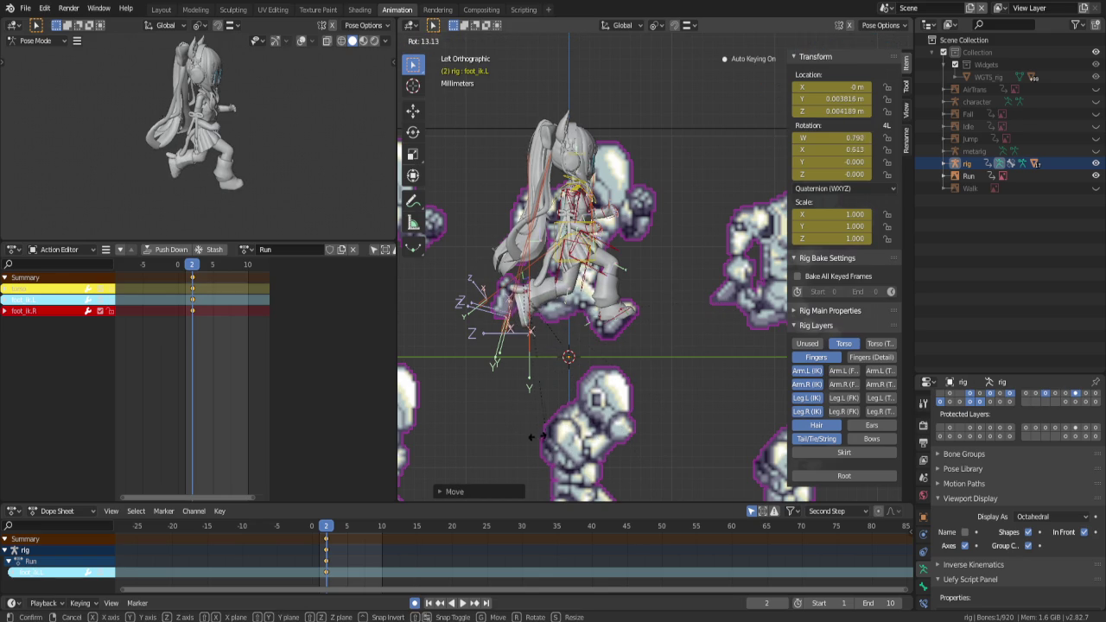
{"action": "scroll", "coordinate": [527, 403], "scroll_direction": "up", "scroll_amount": 2}
{"action": "scroll", "coordinate": [544, 362], "scroll_direction": "up", "scroll_amount": 3}
In Left Ortho view, lower foot_ik.L to match the reference, then switch to Object Mode
{"action": "mouse_move", "coordinate": [562, 320]}
{"action": "middle_mouse_down"}
{"action": "mouse_move", "coordinate": [694, 343]}
{"action": "mouse_move", "coordinate": [637, 327]}
{"action": "middle_mouse_up"}
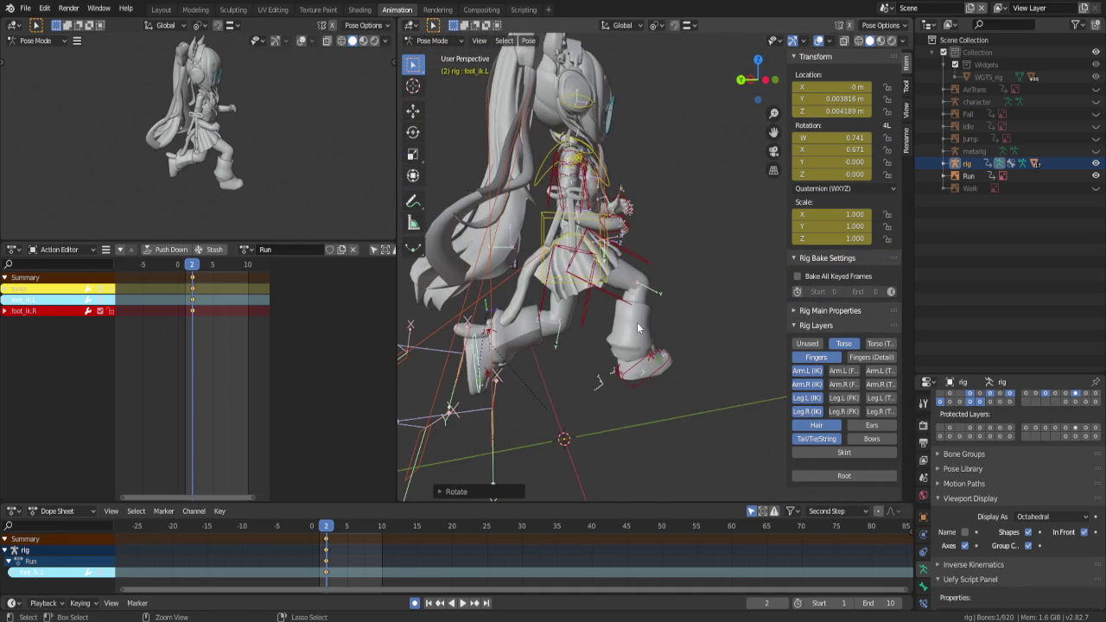
{"action": "key", "text": "ctrl+KP_3"}
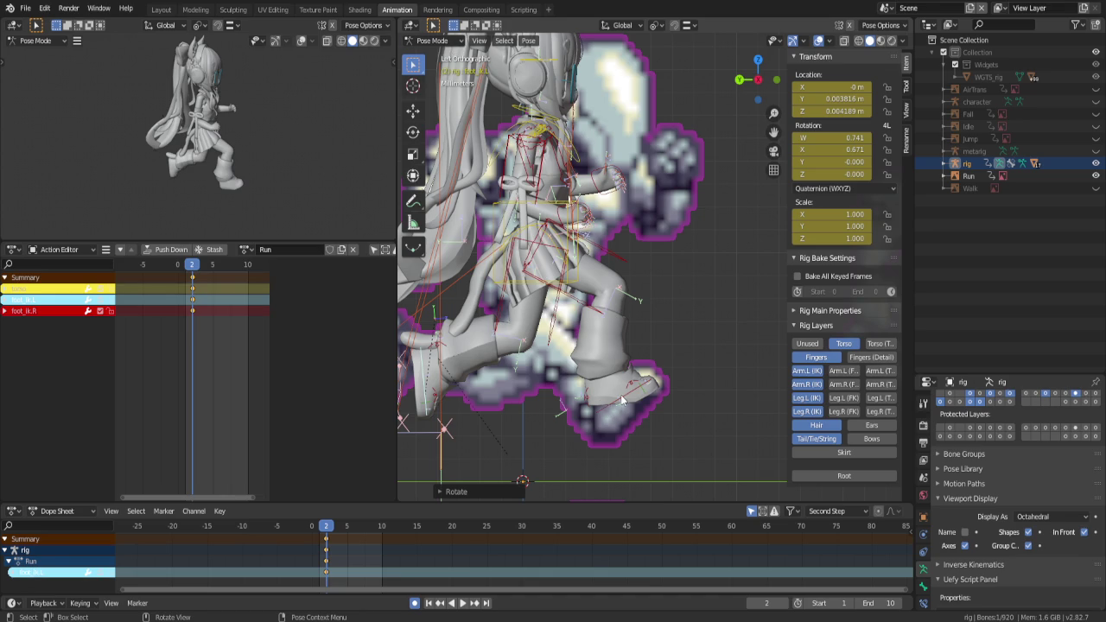
{"action": "left_click", "coordinate": [620, 403]}
{"action": "key", "text": "g"}
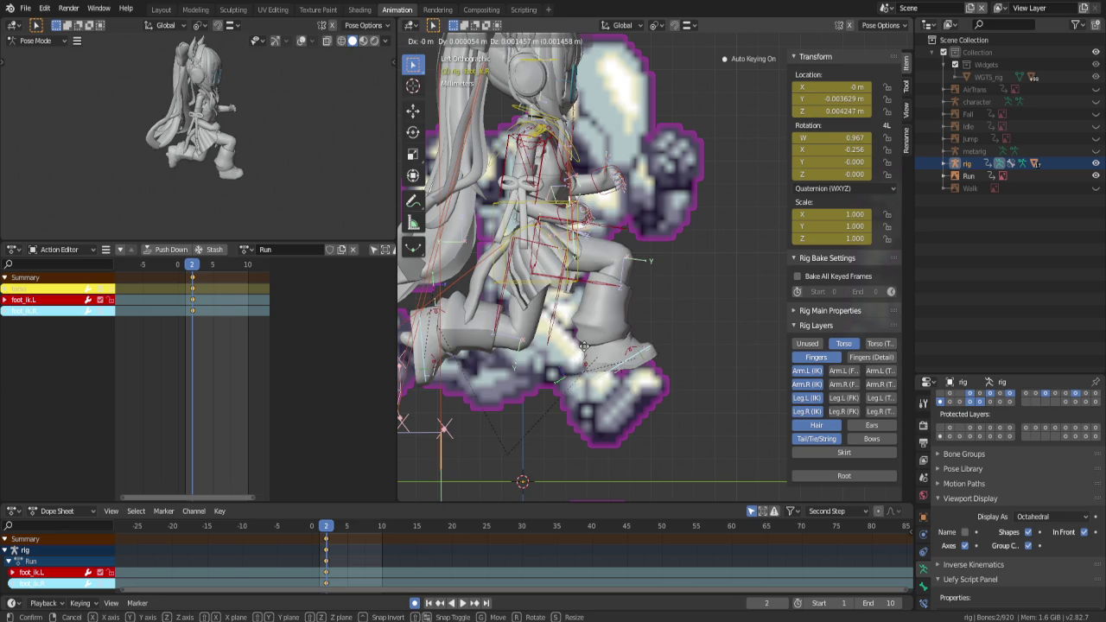
{"action": "left_click", "coordinate": [584, 399]}
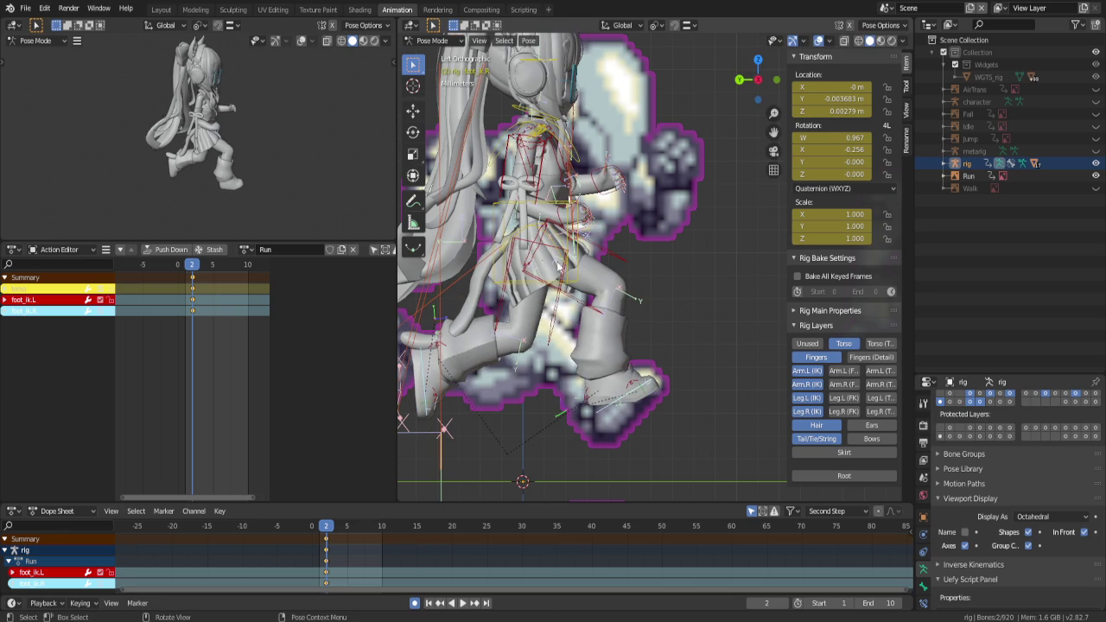
{"action": "left_click", "coordinate": [434, 41]}
{"action": "left_click", "coordinate": [431, 56]}
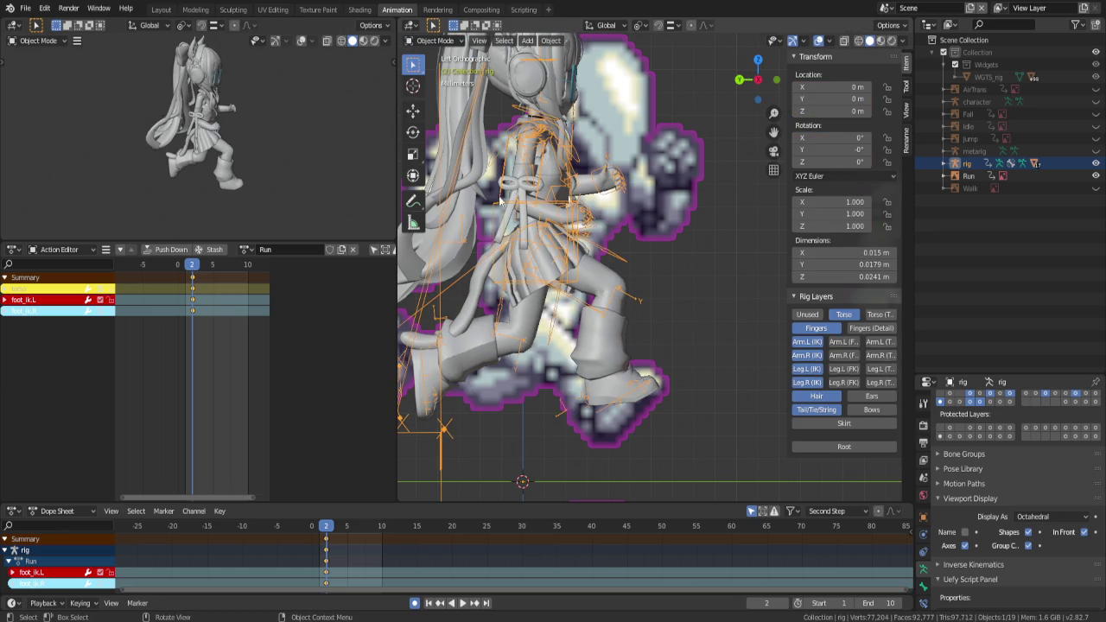
Make the Skirt mesh active and clear the 'toe' vertex group filter
{"action": "left_click", "coordinate": [538, 274]}
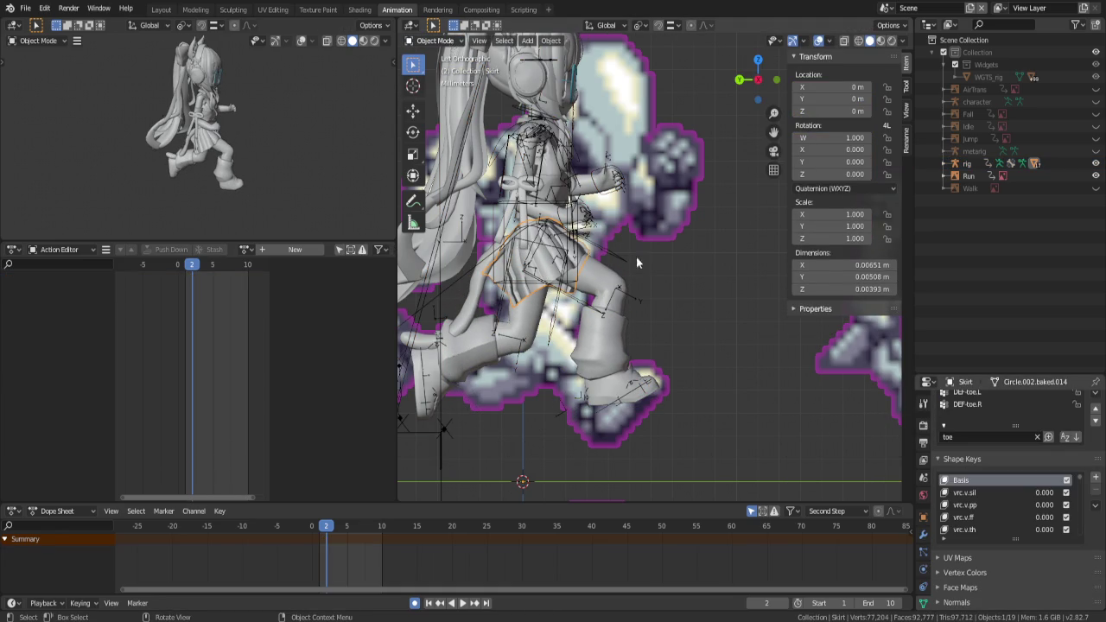
{"action": "left_click", "coordinate": [1038, 436]}
{"action": "scroll", "coordinate": [1028, 447], "scroll_direction": "up", "scroll_amount": 2}
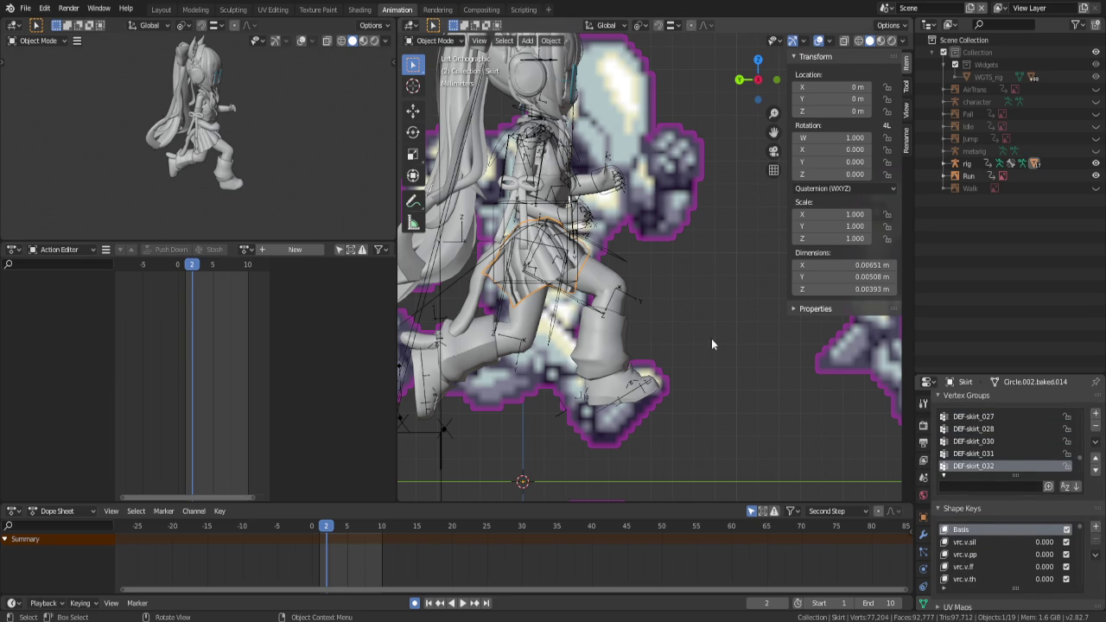
Filter the Skirt's vertex groups by 'DEF-thigh' and make DEF-thigh.L the active group
{"action": "left_click", "coordinate": [977, 486]}
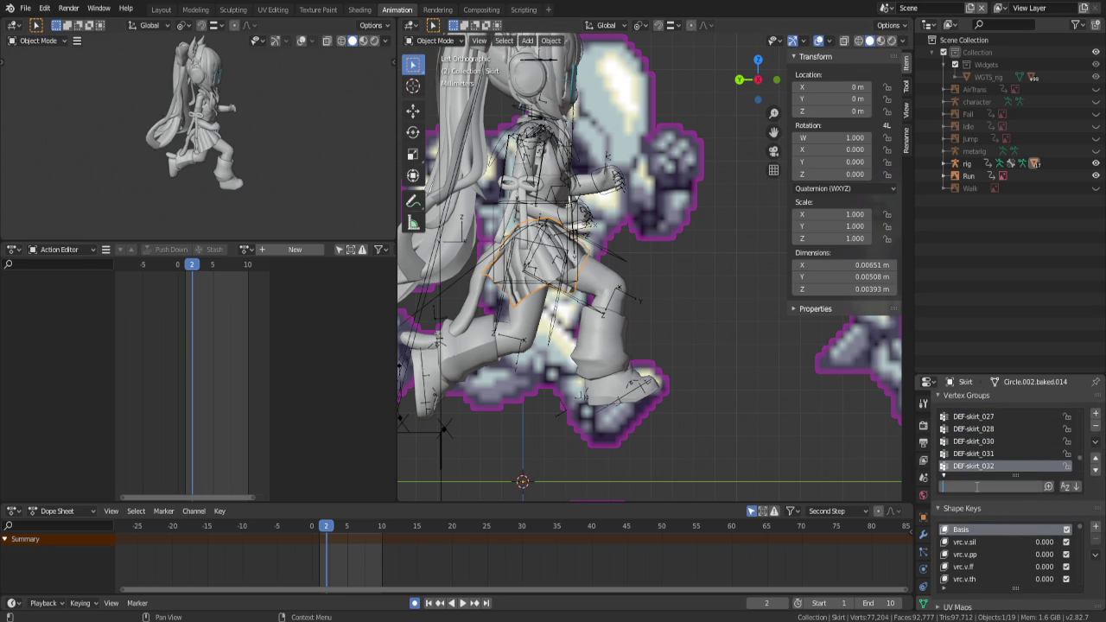
{"action": "type", "text": "thigh"}
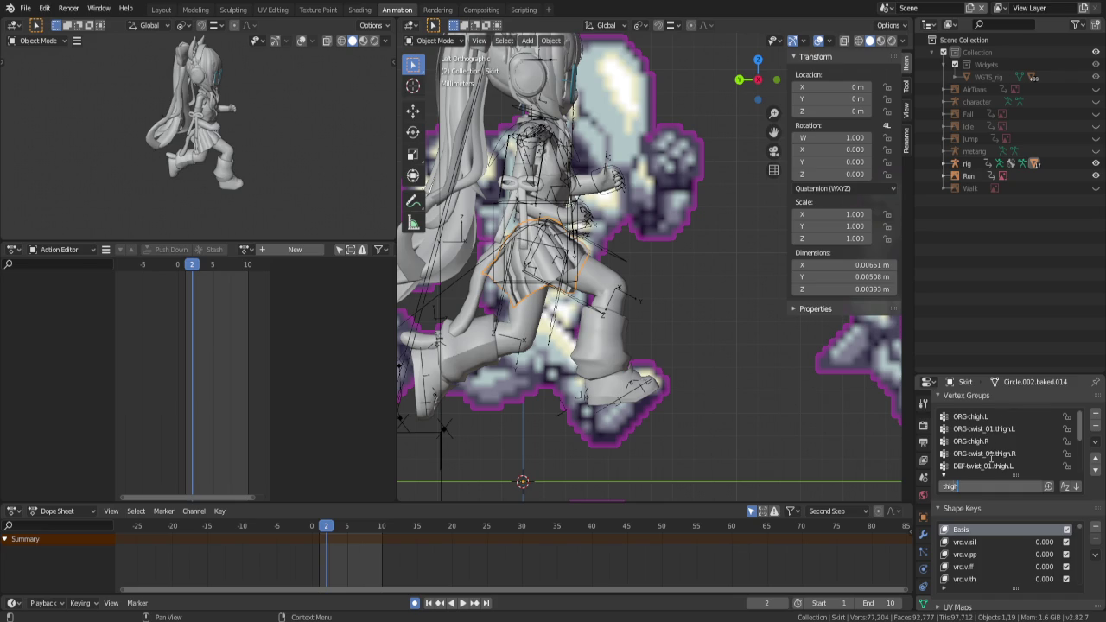
{"action": "key", "text": "Home"}
{"action": "type", "text": "def_"}
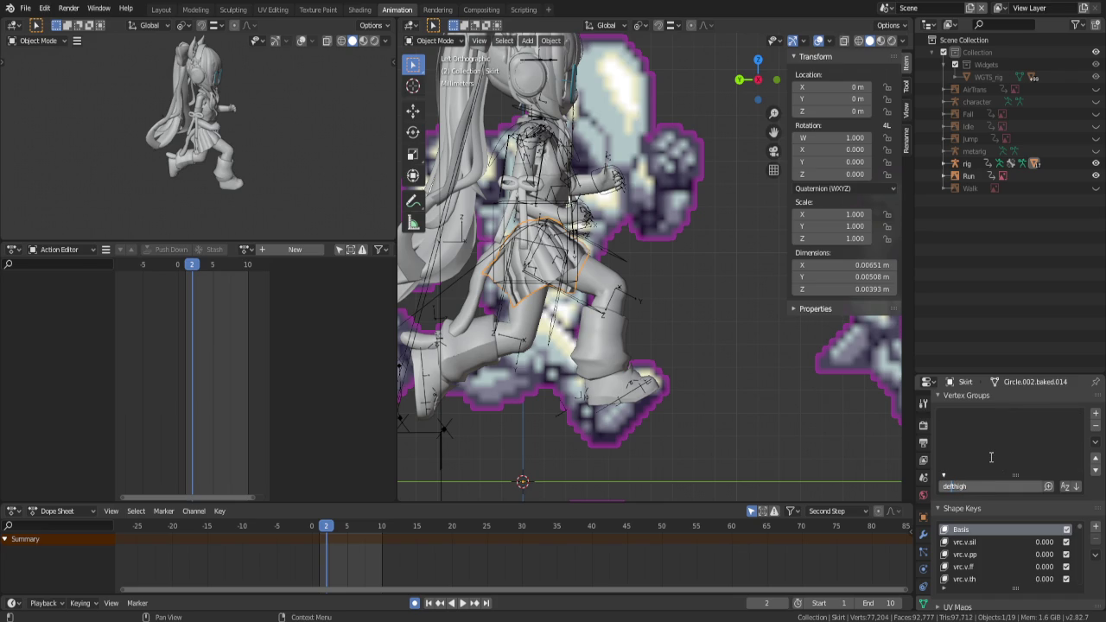
{"action": "key", "text": "ctrl+a"}
{"action": "type", "text": "DEF"}
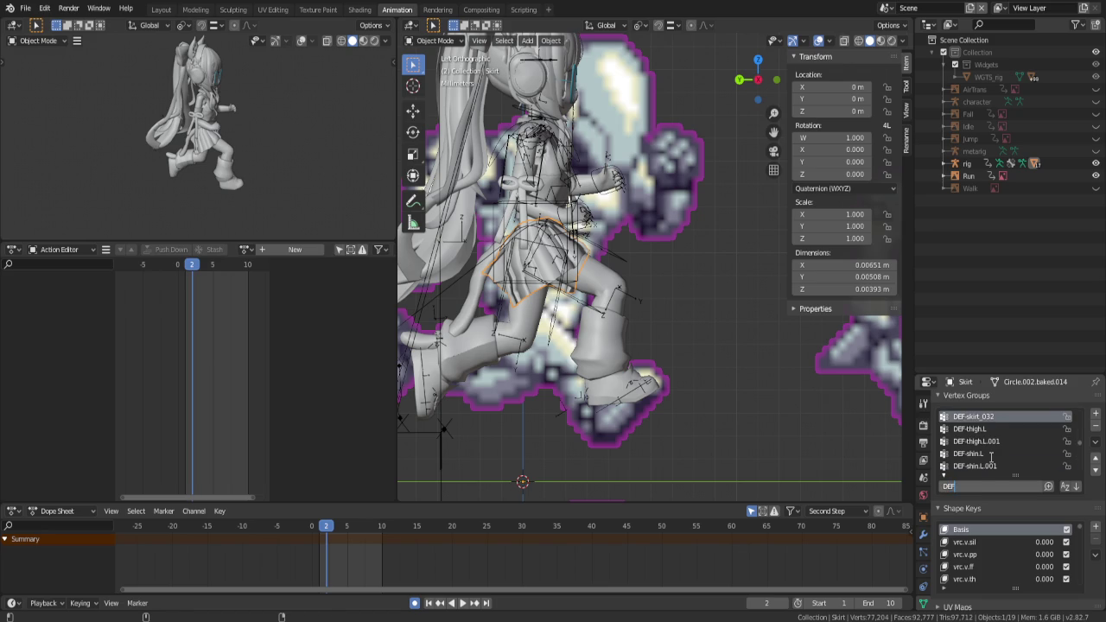
{"action": "scroll", "coordinate": [991, 456], "scroll_direction": "up", "scroll_amount": 2}
{"action": "scroll", "coordinate": [991, 453], "scroll_direction": "up", "scroll_amount": 2}
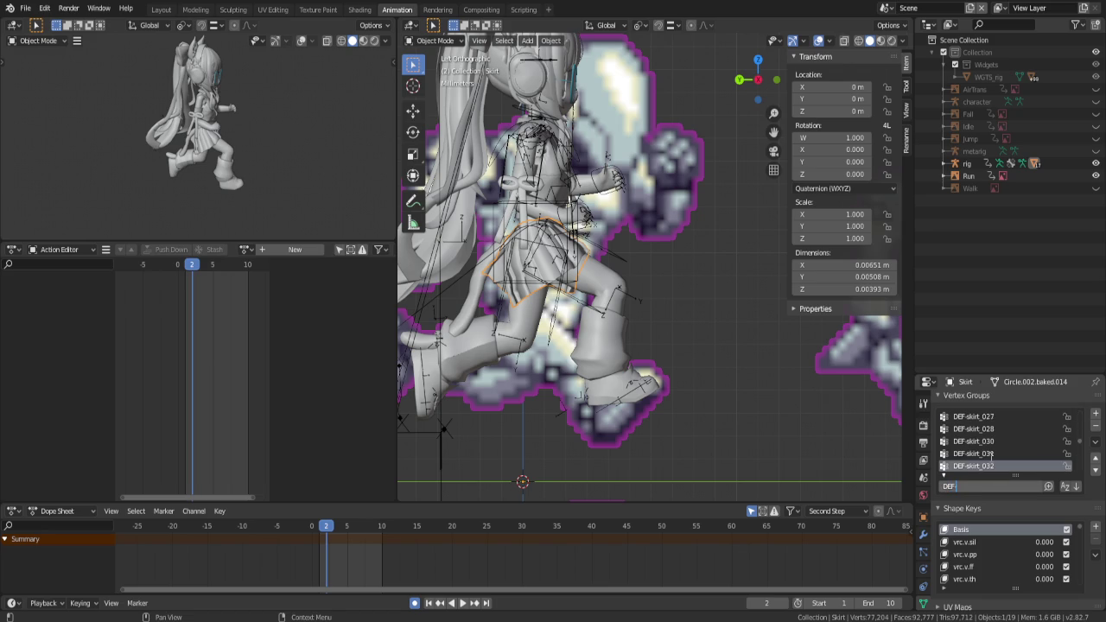
{"action": "type", "text": "-thigh"}
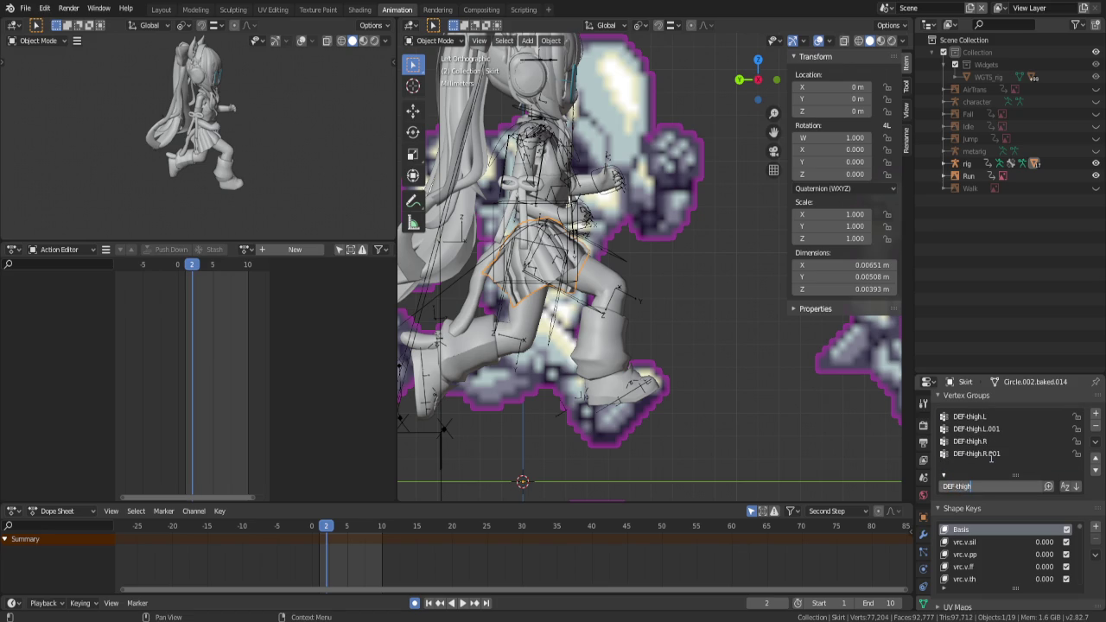
{"action": "key", "text": "Return"}
{"action": "left_click", "coordinate": [1002, 417]}
{"action": "key", "text": "ctrl+Tab"}
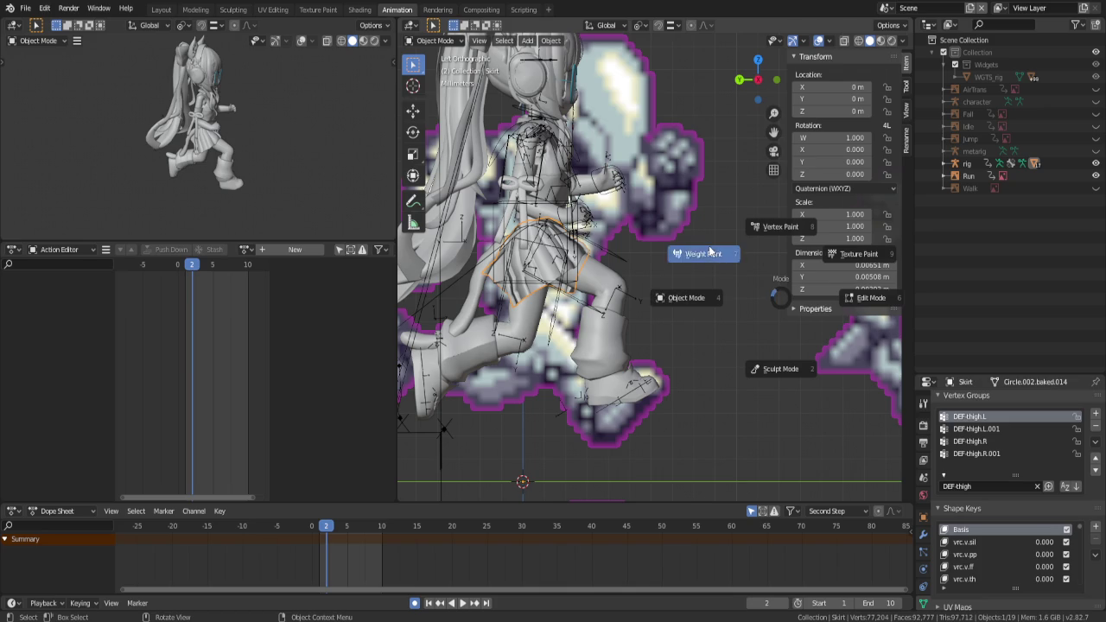
Switch the Skirt to Weight Paint mode to inspect its DEF-thigh.L weights
{"action": "left_click", "coordinate": [710, 251]}
{"action": "left_click", "coordinate": [1095, 442]}
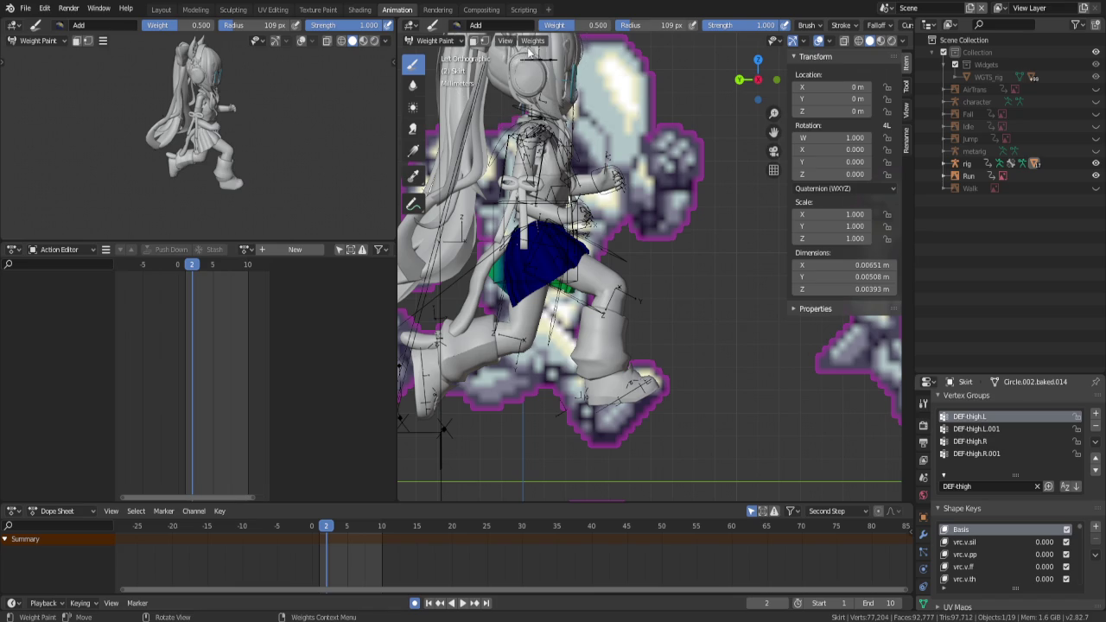
{"action": "left_click", "coordinate": [1095, 442]}
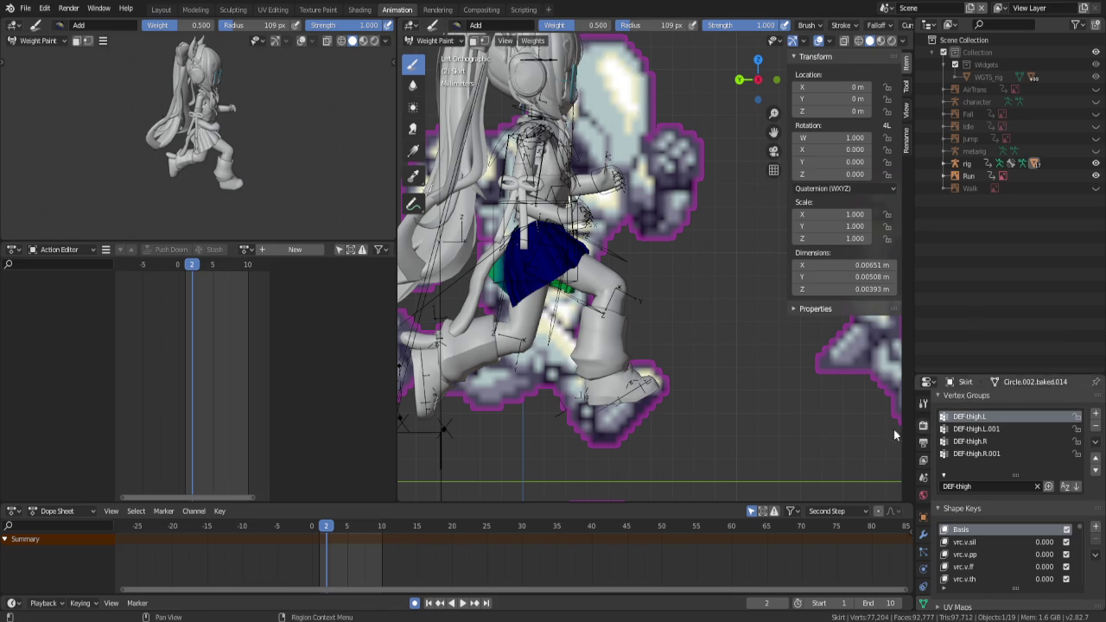
{"action": "left_click", "coordinate": [434, 41]}
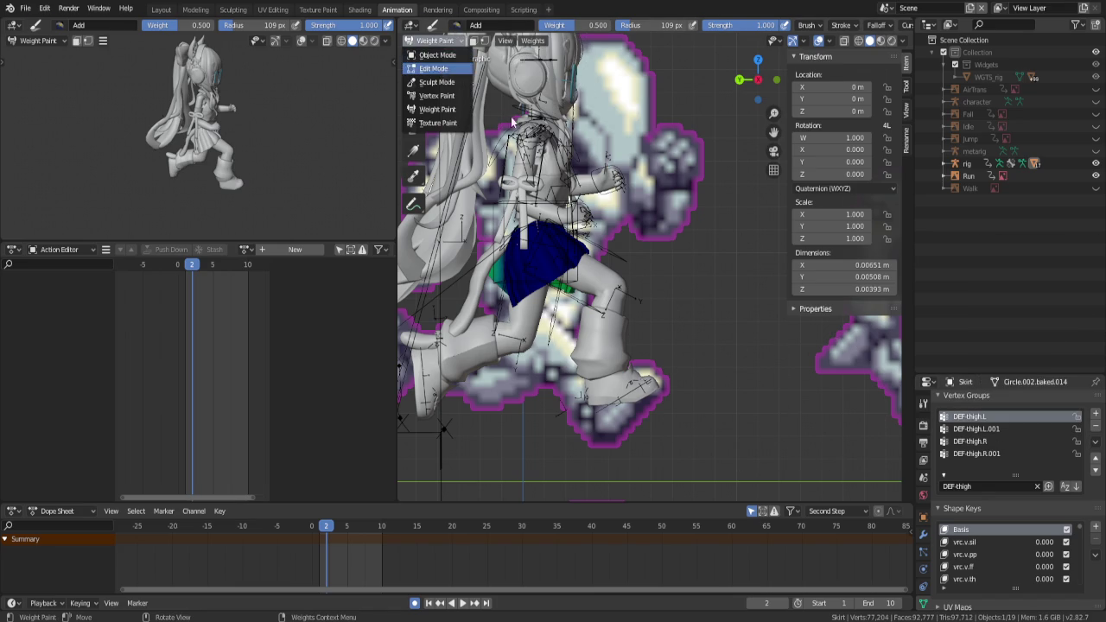
Try Remove from All Groups on the Skirt in Edit Mode, then undo it and return to Object Mode
{"action": "left_click", "coordinate": [440, 69]}
{"action": "left_click", "coordinate": [1096, 443]}
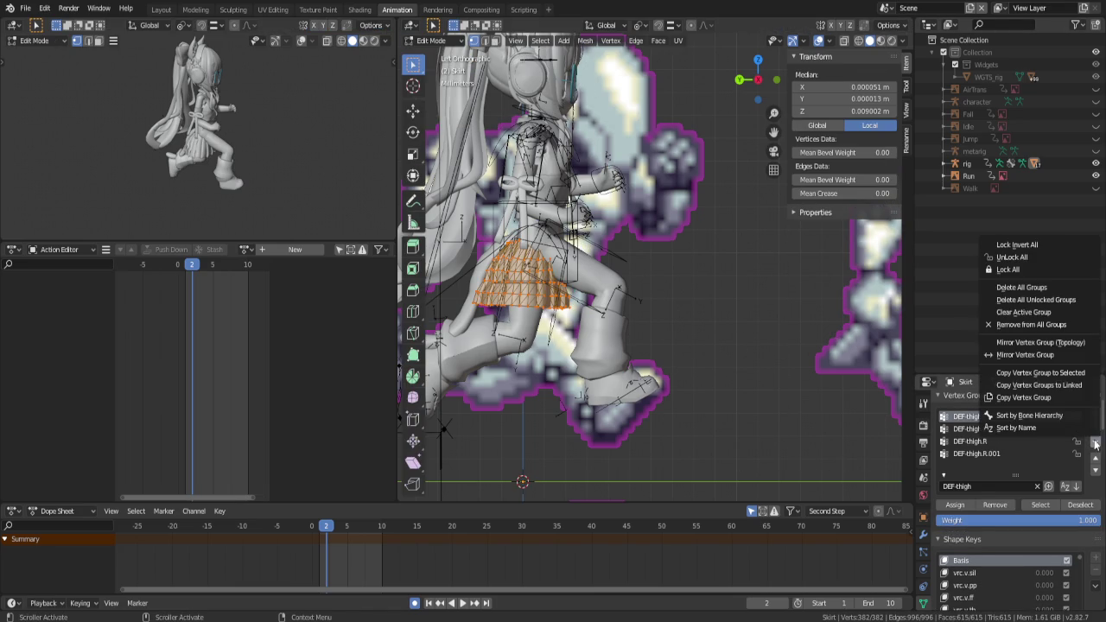
{"action": "left_click", "coordinate": [1049, 324]}
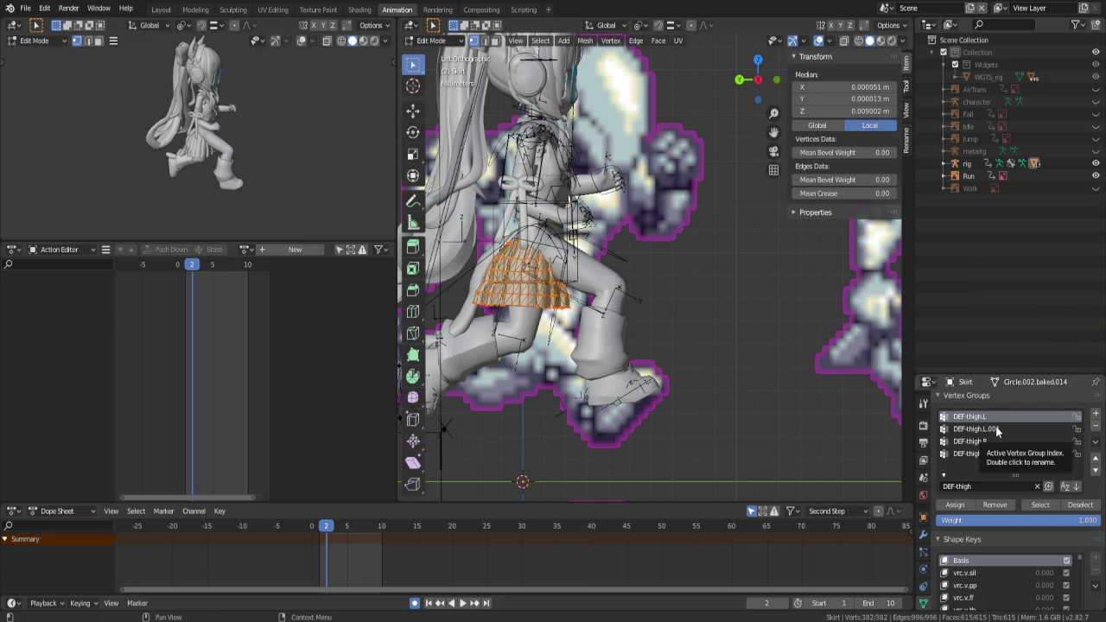
{"action": "key", "text": "Tab"}
{"action": "key", "text": "ctrl"}
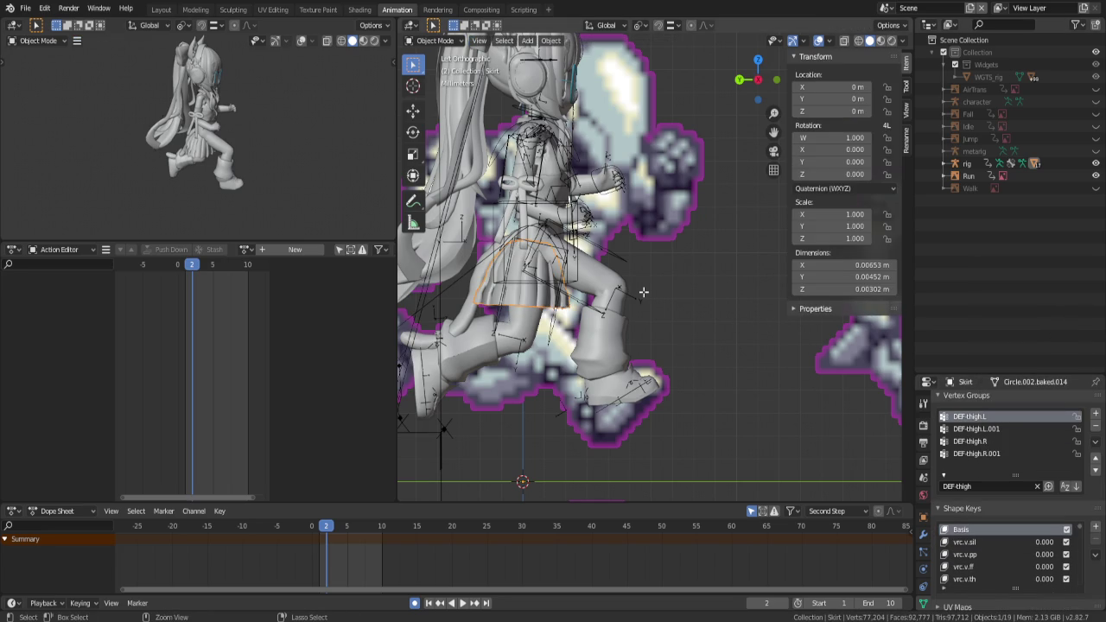
{"action": "key", "text": "Tab"}
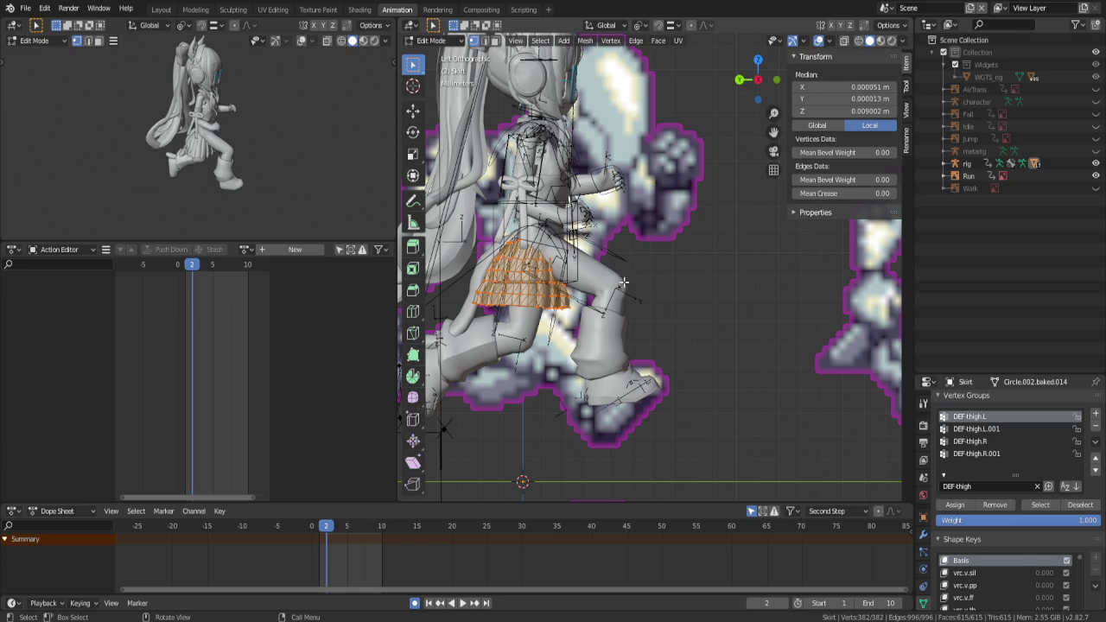
{"action": "key", "text": "Tab"}
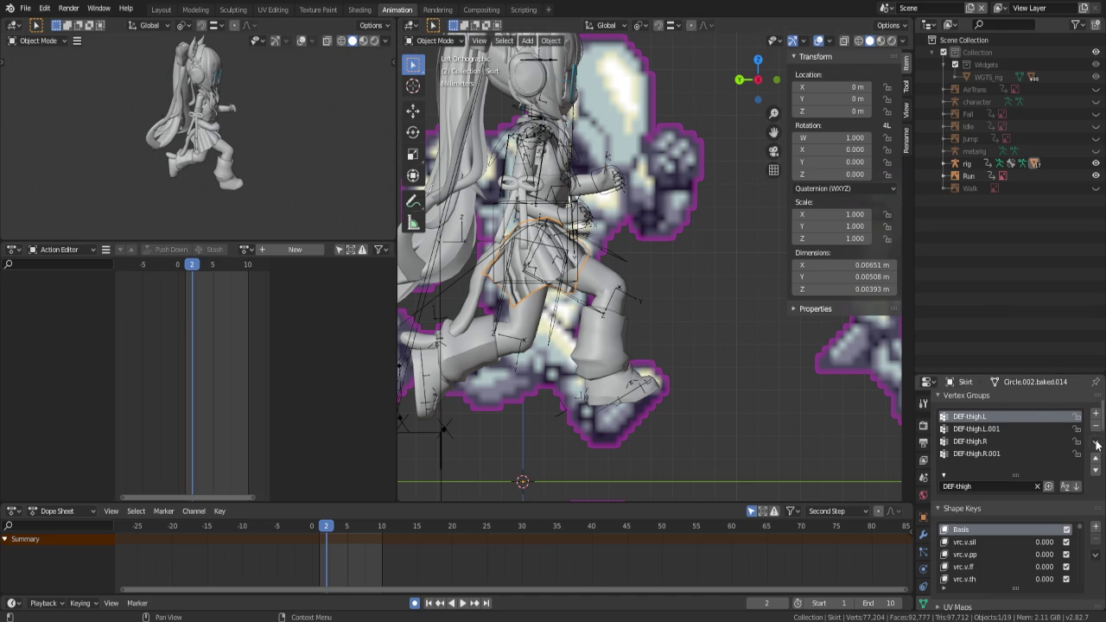
Delete DEF-thigh.L, DEF-thigh.L.001, DEF-thigh.R and DEF-thigh.R.001 from the Skirt, then select the rig
{"action": "left_click", "coordinate": [1095, 444]}
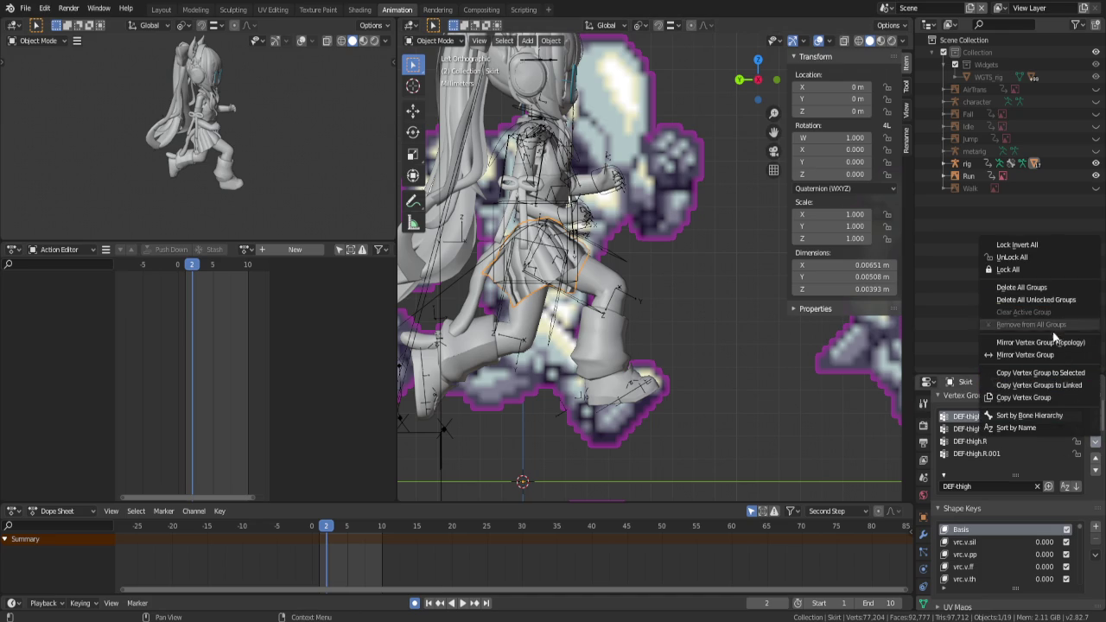
{"action": "key", "text": "Tab"}
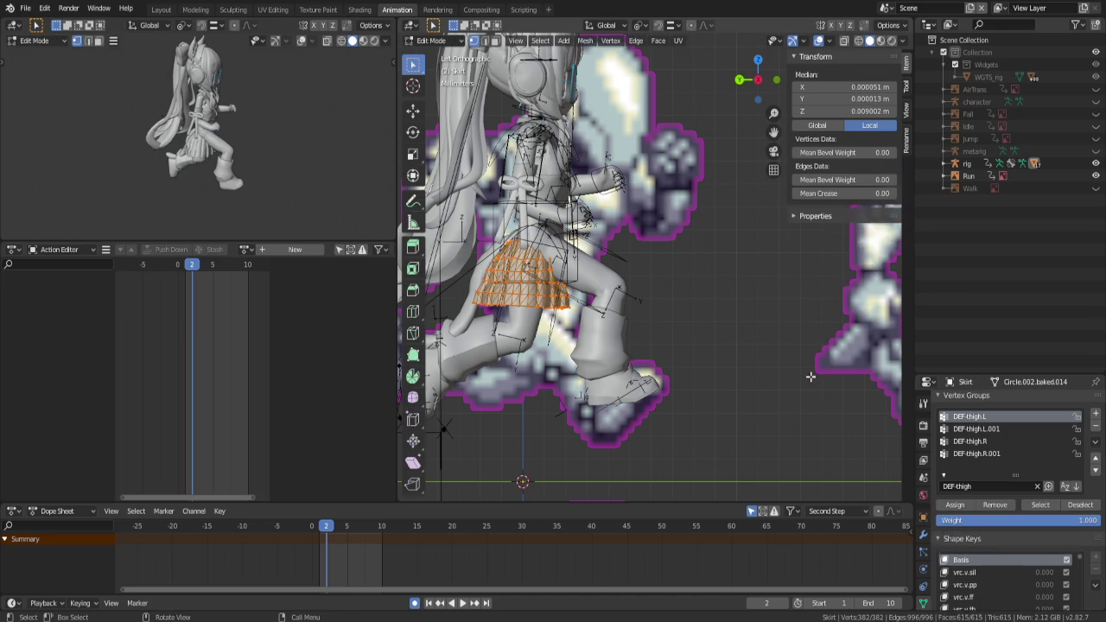
{"action": "key", "text": "Tab"}
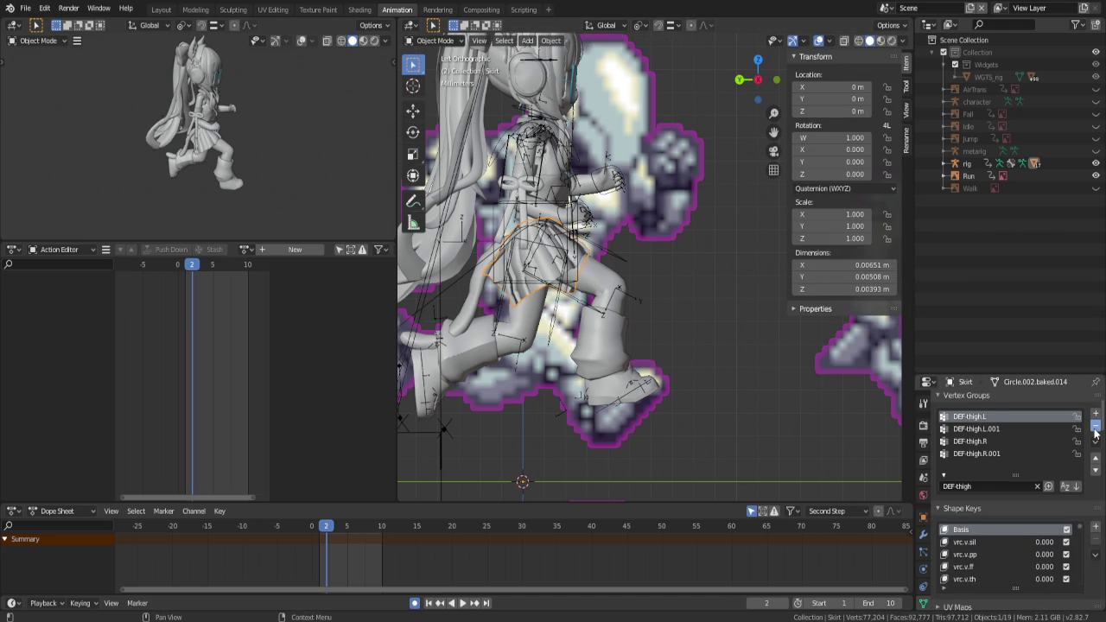
{"action": "left_click", "coordinate": [1096, 426]}
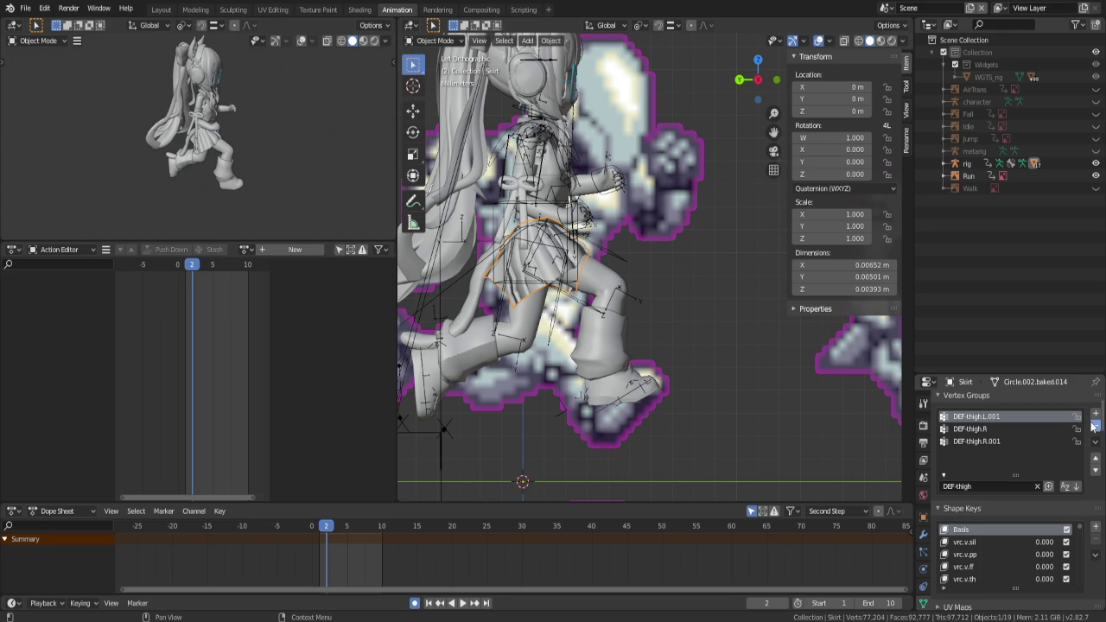
{"action": "left_click", "coordinate": [1095, 427]}
{"action": "left_click", "coordinate": [1095, 427]}
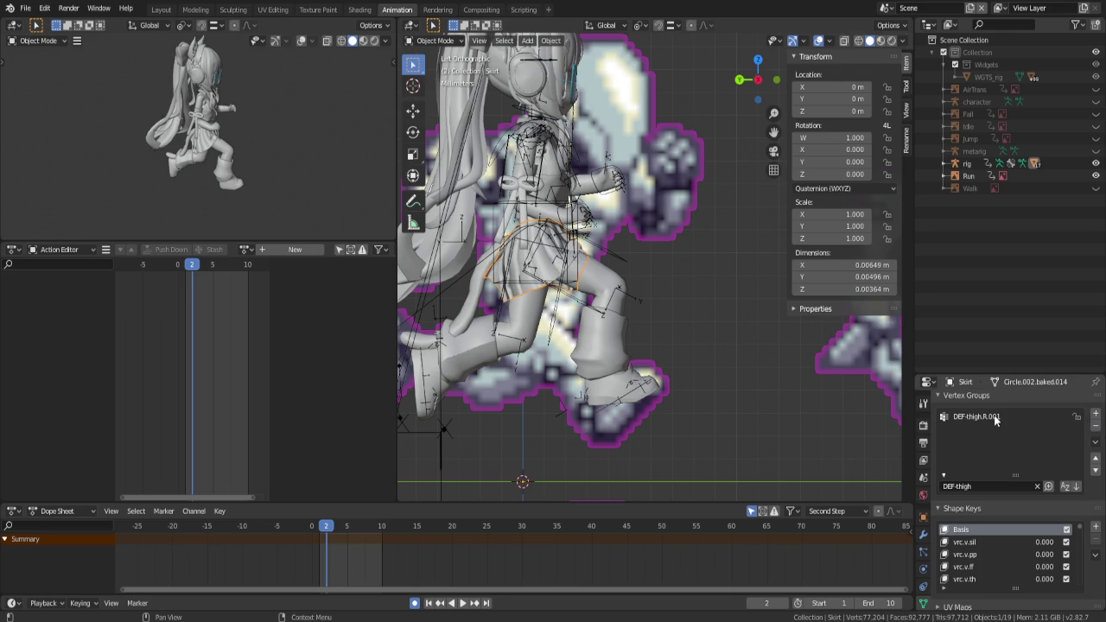
{"action": "left_click", "coordinate": [1095, 427]}
{"action": "mouse_move", "coordinate": [725, 313]}
{"action": "middle_mouse_down"}
{"action": "mouse_move", "coordinate": [666, 337]}
{"action": "mouse_move", "coordinate": [738, 335]}
{"action": "mouse_move", "coordinate": [773, 308]}
{"action": "mouse_move", "coordinate": [722, 295]}
{"action": "mouse_move", "coordinate": [640, 338]}
{"action": "middle_mouse_up"}
{"action": "left_click", "coordinate": [510, 304]}
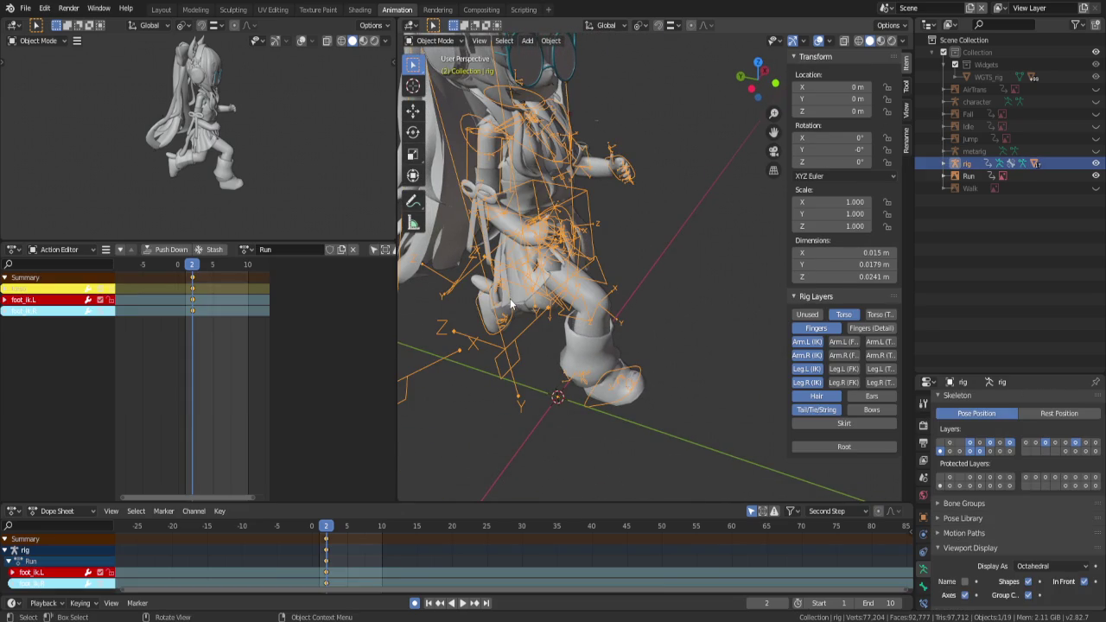
Hide the rig and put the Skirt mesh into Weight Paint mode
{"action": "left_click", "coordinate": [1096, 163]}
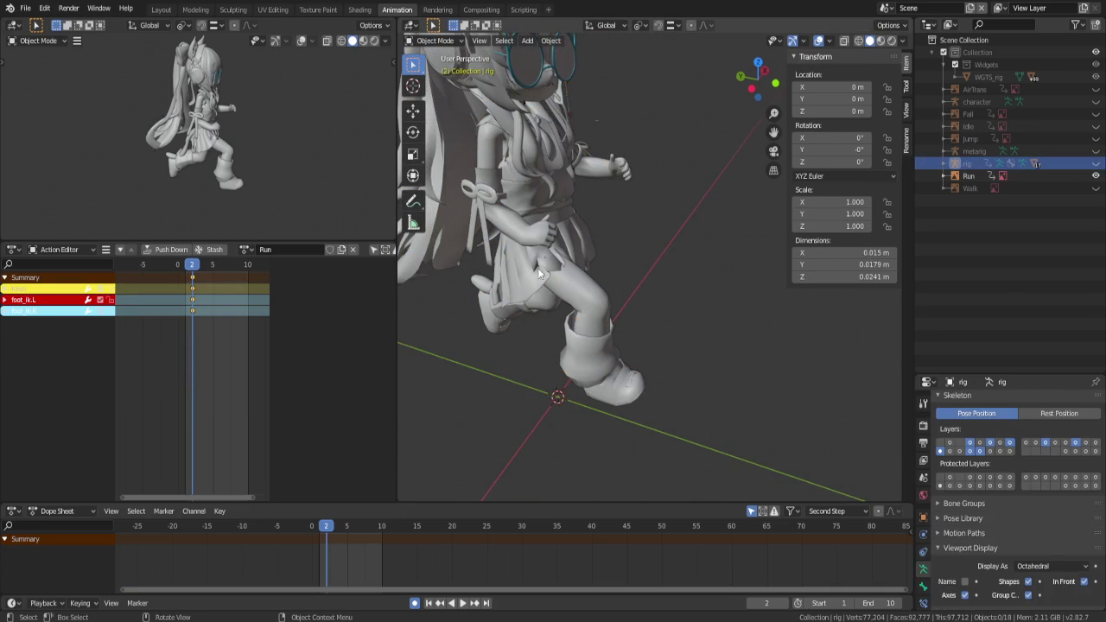
{"action": "left_click", "coordinate": [532, 231]}
{"action": "left_click", "coordinate": [442, 41]}
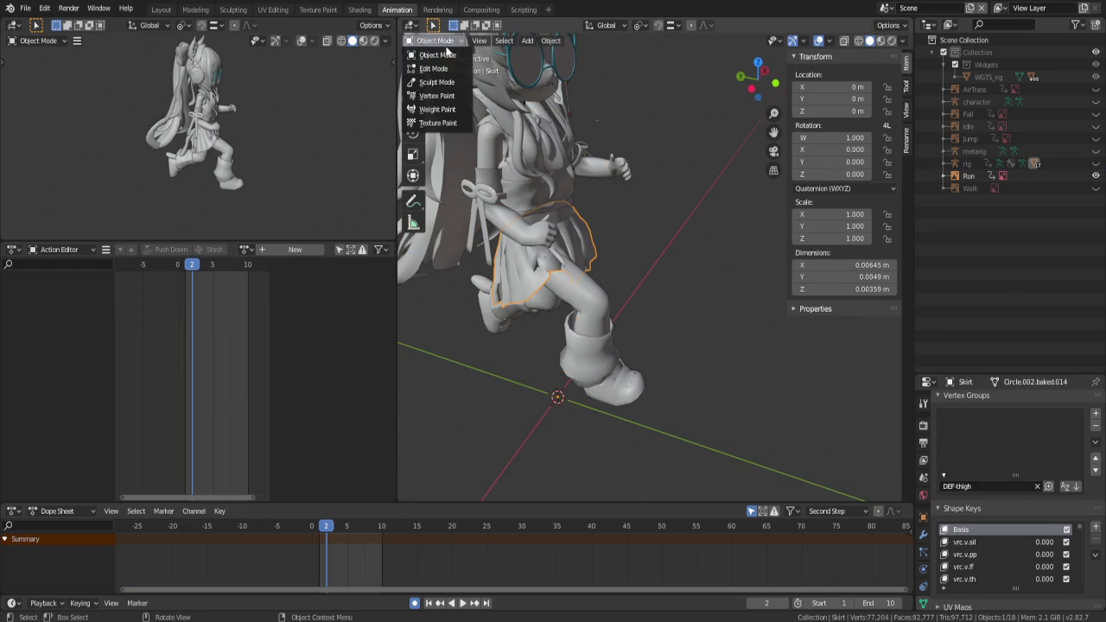
{"action": "left_click", "coordinate": [435, 113]}
Clear the vertex group filter and delete the DEF-twist_01.thigh.L group
{"action": "left_click", "coordinate": [1037, 486]}
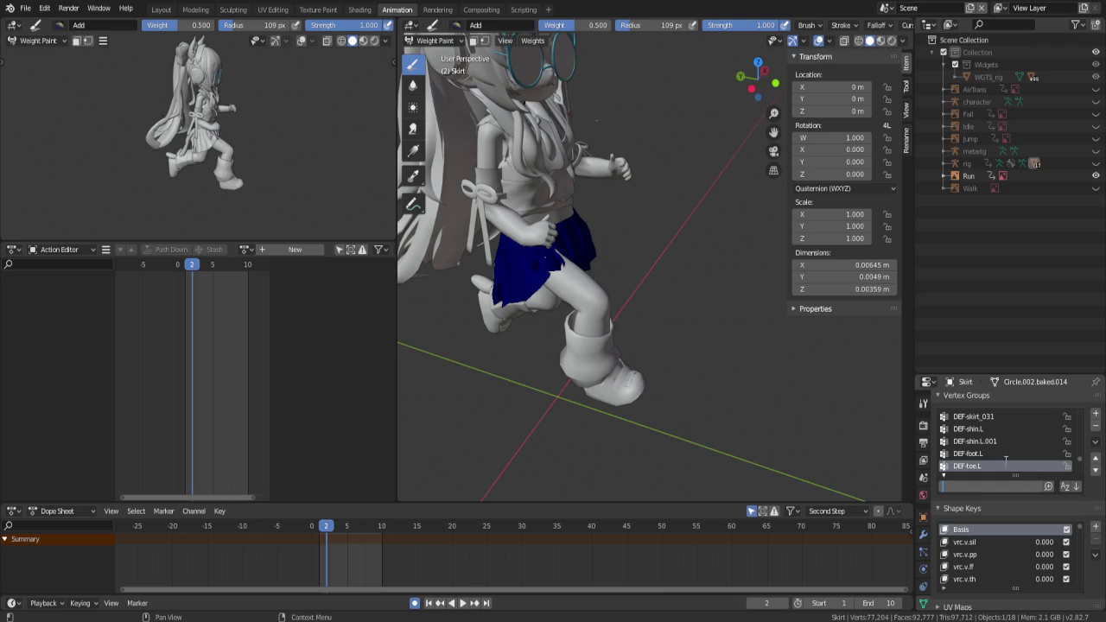
{"action": "scroll", "coordinate": [980, 453], "scroll_direction": "up", "scroll_amount": 2, "text": "ctrl"}
{"action": "scroll", "coordinate": [980, 454], "scroll_direction": "up", "scroll_amount": 2, "text": "ctrl"}
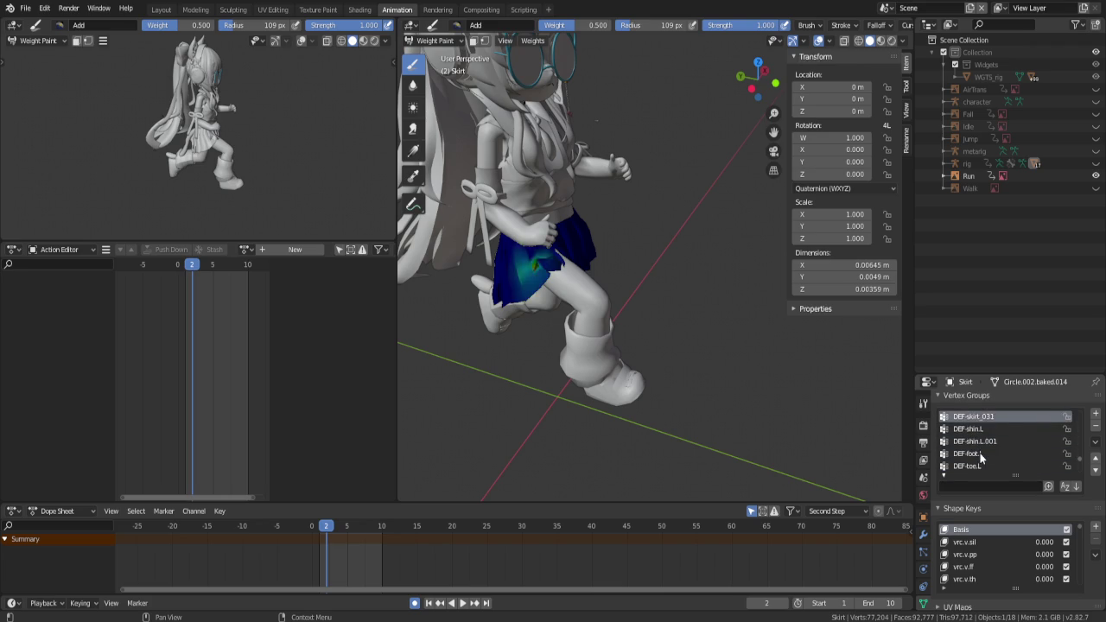
{"action": "scroll", "coordinate": [981, 458], "scroll_direction": "down", "scroll_amount": 1, "text": "ctrl"}
{"action": "scroll", "coordinate": [980, 458], "scroll_direction": "down", "scroll_amount": 1, "text": "ctrl"}
{"action": "scroll", "coordinate": [981, 458], "scroll_direction": "up", "scroll_amount": 1, "text": "ctrl"}
{"action": "scroll", "coordinate": [981, 458], "scroll_direction": "up", "scroll_amount": 1, "text": "ctrl"}
{"action": "scroll", "coordinate": [980, 458], "scroll_direction": "down", "scroll_amount": 1, "text": "ctrl"}
{"action": "scroll", "coordinate": [981, 458], "scroll_direction": "down", "scroll_amount": 2, "text": "ctrl"}
{"action": "scroll", "coordinate": [980, 458], "scroll_direction": "up", "scroll_amount": 1, "text": "ctrl"}
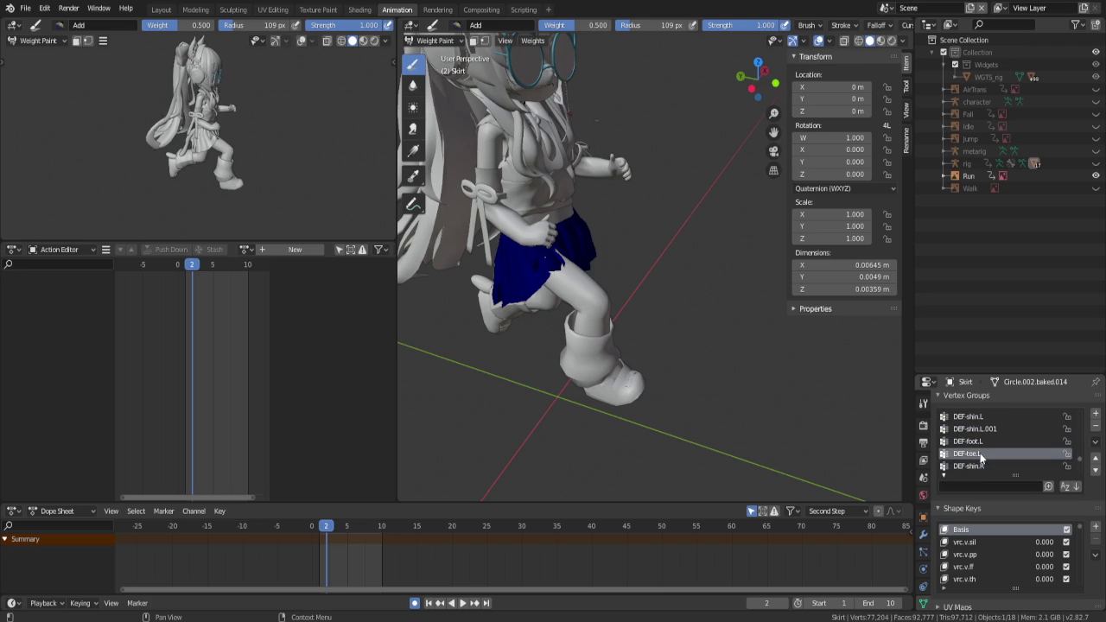
{"action": "scroll", "coordinate": [980, 458], "scroll_direction": "up", "scroll_amount": 8, "text": "ctrl"}
{"action": "scroll", "coordinate": [980, 458], "scroll_direction": "down", "scroll_amount": 1, "text": "ctrl"}
{"action": "scroll", "coordinate": [980, 458], "scroll_direction": "down", "scroll_amount": 1, "text": "ctrl"}
{"action": "scroll", "coordinate": [981, 458], "scroll_direction": "down", "scroll_amount": 1, "text": "ctrl"}
{"action": "scroll", "coordinate": [981, 458], "scroll_direction": "down", "scroll_amount": 1, "text": "ctrl"}
{"action": "scroll", "coordinate": [980, 458], "scroll_direction": "down", "scroll_amount": 1, "text": "ctrl"}
{"action": "scroll", "coordinate": [980, 458], "scroll_direction": "down", "scroll_amount": 1, "text": "ctrl"}
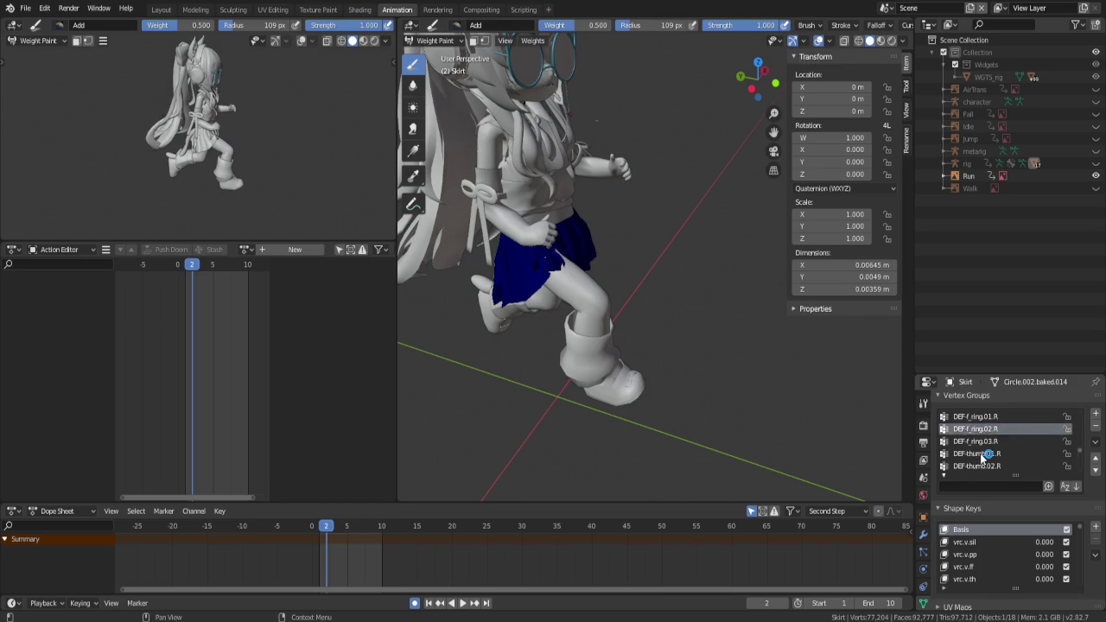
{"action": "scroll", "coordinate": [984, 456], "scroll_direction": "down", "scroll_amount": 2, "text": "ctrl"}
{"action": "scroll", "coordinate": [1002, 449], "scroll_direction": "down", "scroll_amount": 1, "text": "ctrl"}
{"action": "scroll", "coordinate": [1003, 449], "scroll_direction": "down", "scroll_amount": 2, "text": "ctrl"}
{"action": "scroll", "coordinate": [1002, 449], "scroll_direction": "down", "scroll_amount": 1, "text": "ctrl"}
{"action": "scroll", "coordinate": [1002, 449], "scroll_direction": "down", "scroll_amount": 1, "text": "ctrl"}
{"action": "scroll", "coordinate": [1002, 449], "scroll_direction": "down", "scroll_amount": 2, "text": "ctrl"}
{"action": "scroll", "coordinate": [1002, 449], "scroll_direction": "down", "scroll_amount": 1, "text": "ctrl"}
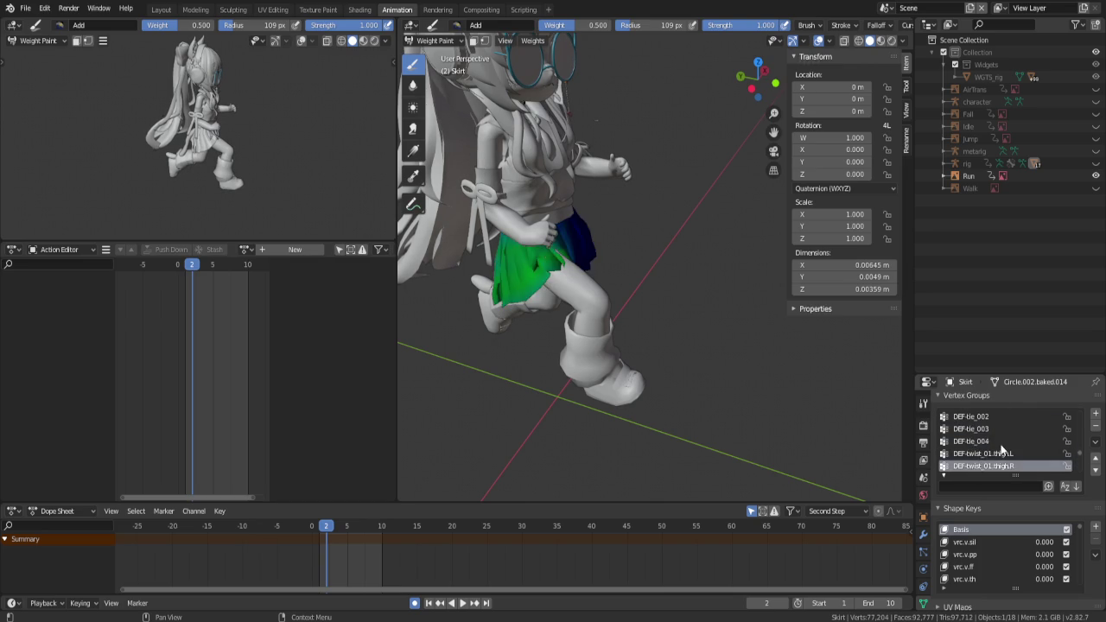
{"action": "scroll", "coordinate": [1019, 449], "scroll_direction": "down", "scroll_amount": 1, "text": "ctrl"}
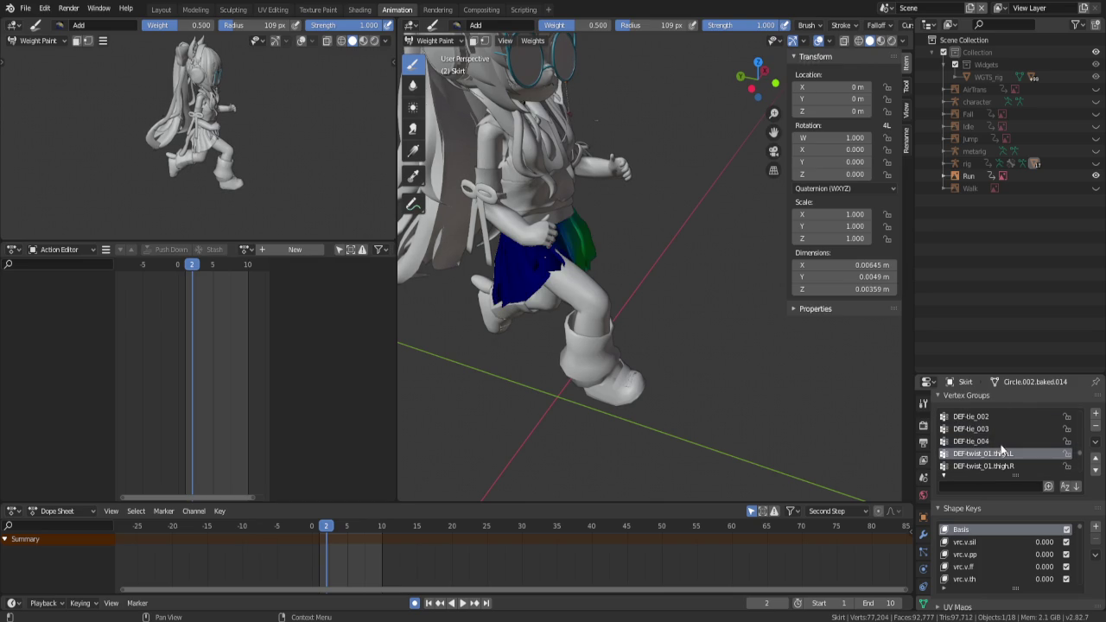
{"action": "left_click", "coordinate": [1095, 428]}
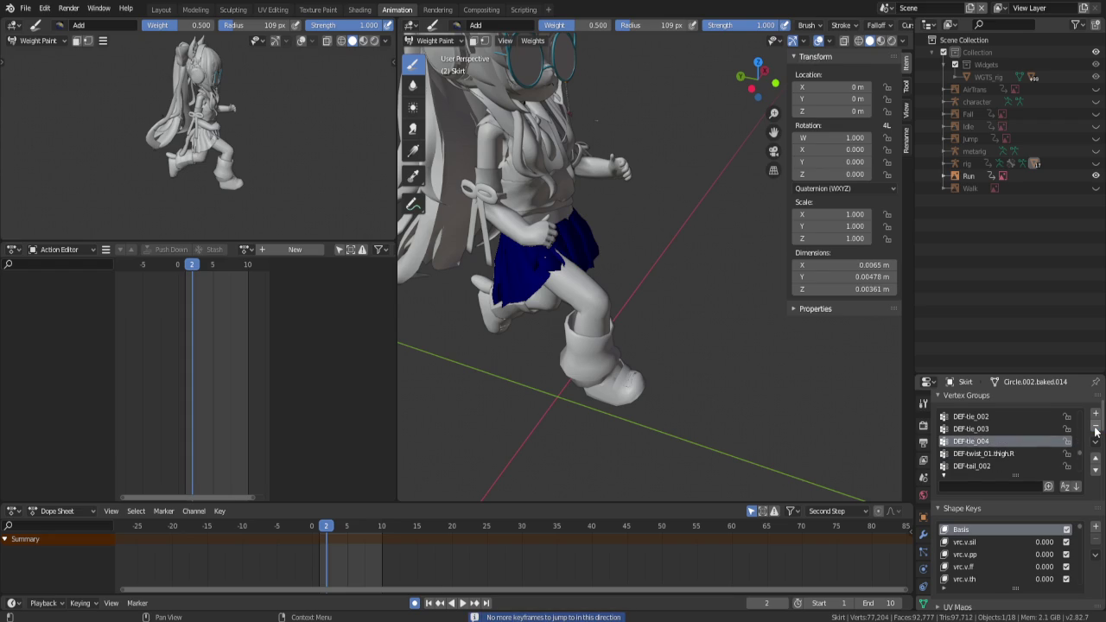
Delete the DEF-twist_01.thigh.R vertex group from the Skirt
{"action": "scroll", "coordinate": [1093, 436], "scroll_direction": "down", "scroll_amount": 2, "text": "ctrl"}
{"action": "scroll", "coordinate": [1093, 439], "scroll_direction": "up", "scroll_amount": 1, "text": "ctrl"}
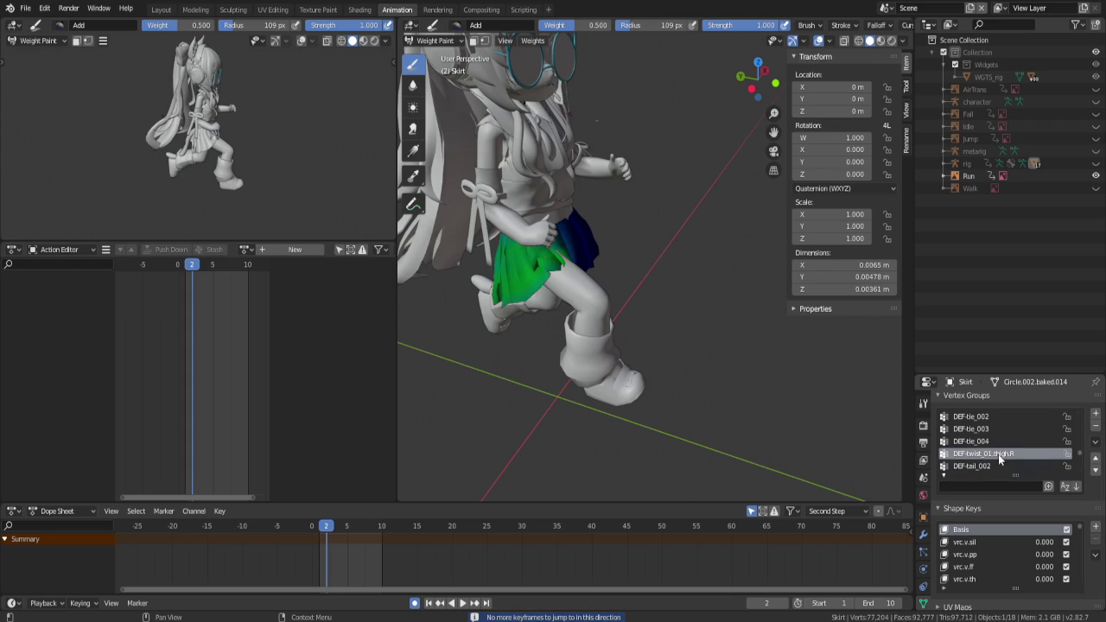
{"action": "left_click", "coordinate": [1096, 426]}
{"action": "scroll", "coordinate": [552, 259], "scroll_direction": "up", "scroll_amount": 2}
{"action": "middle_click_drag", "start_coordinate": [553, 260], "coordinate": [501, 227]}
{"action": "left_click", "coordinate": [434, 40]}
{"action": "left_click", "coordinate": [434, 40]}
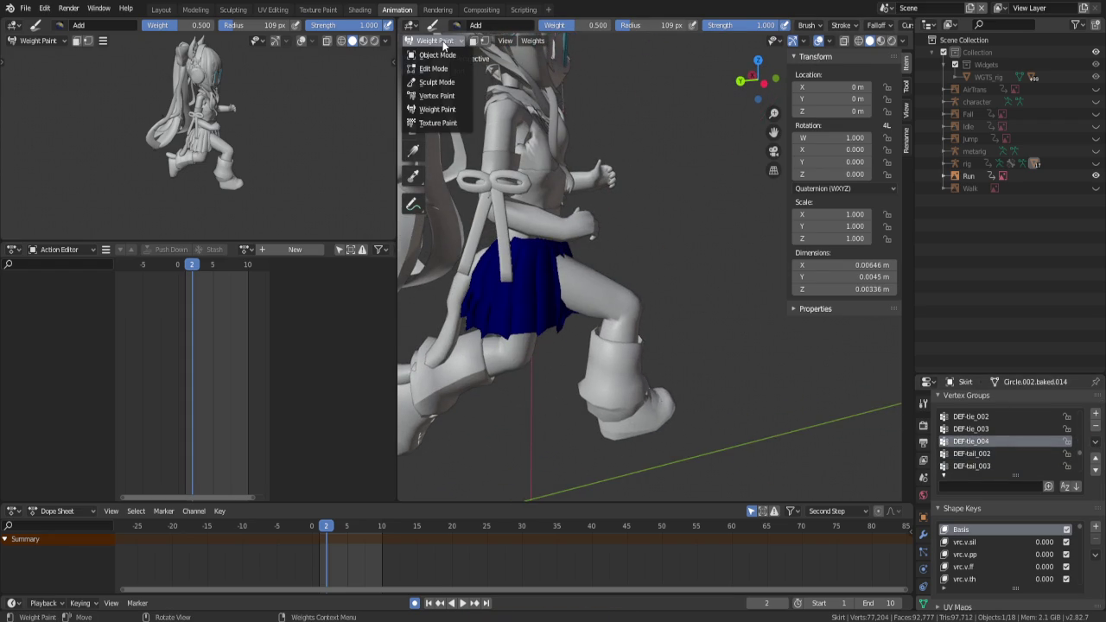
Unhide the rig, show only its Skirt bone layer, and put it in Pose Mode
{"action": "left_click", "coordinate": [436, 55]}
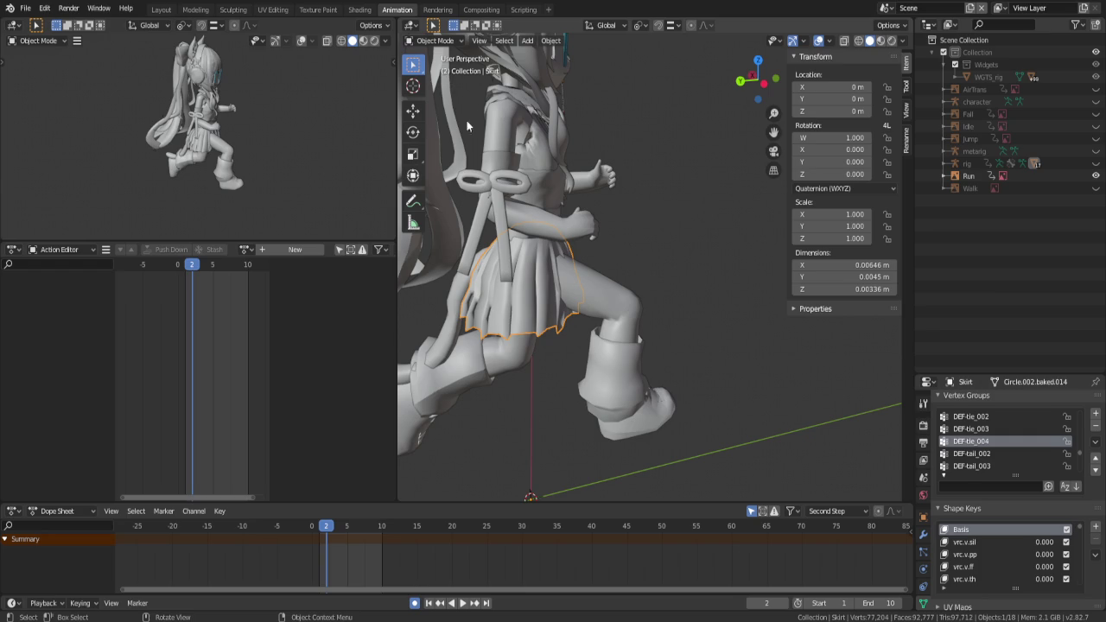
{"action": "left_click", "coordinate": [1095, 164]}
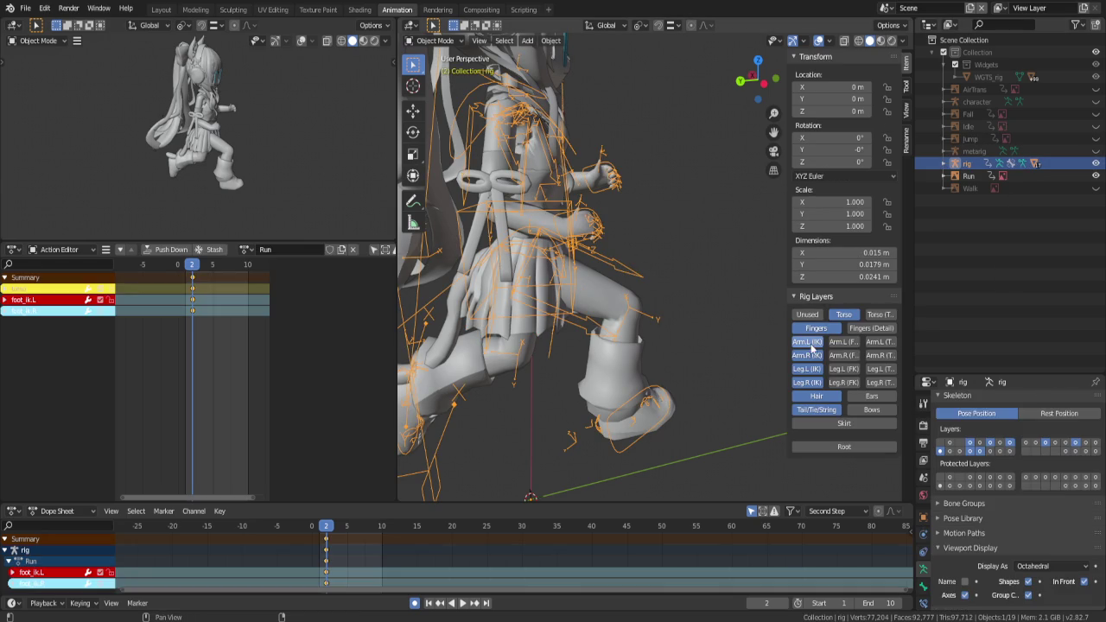
{"action": "left_click", "coordinate": [842, 424]}
{"action": "left_click_drag", "start_coordinate": [816, 410], "coordinate": [832, 321]}
{"action": "left_click", "coordinate": [836, 316]}
{"action": "key", "text": "ctrl+Tab"}
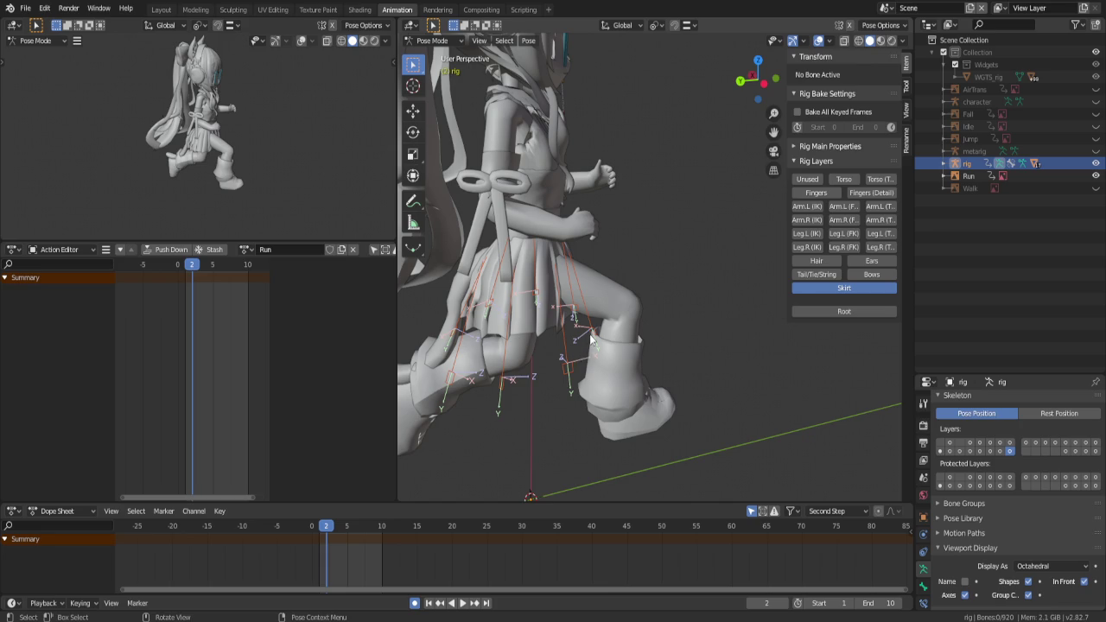
Select skirt_030_master and rotate it on frame 2
{"action": "left_click", "coordinate": [590, 340]}
{"action": "mouse_move", "coordinate": [633, 367]}
{"action": "middle_mouse_down"}
{"action": "mouse_move", "coordinate": [529, 343]}
{"action": "mouse_move", "coordinate": [643, 350]}
{"action": "mouse_move", "coordinate": [654, 337]}
{"action": "mouse_move", "coordinate": [654, 354]}
{"action": "middle_mouse_up"}
{"action": "left_click", "coordinate": [566, 354]}
{"action": "left_click", "coordinate": [586, 329]}
{"action": "left_click", "coordinate": [539, 317]}
{"action": "key", "text": "r"}
{"action": "key", "text": "Escape"}
{"action": "key", "text": "g"}
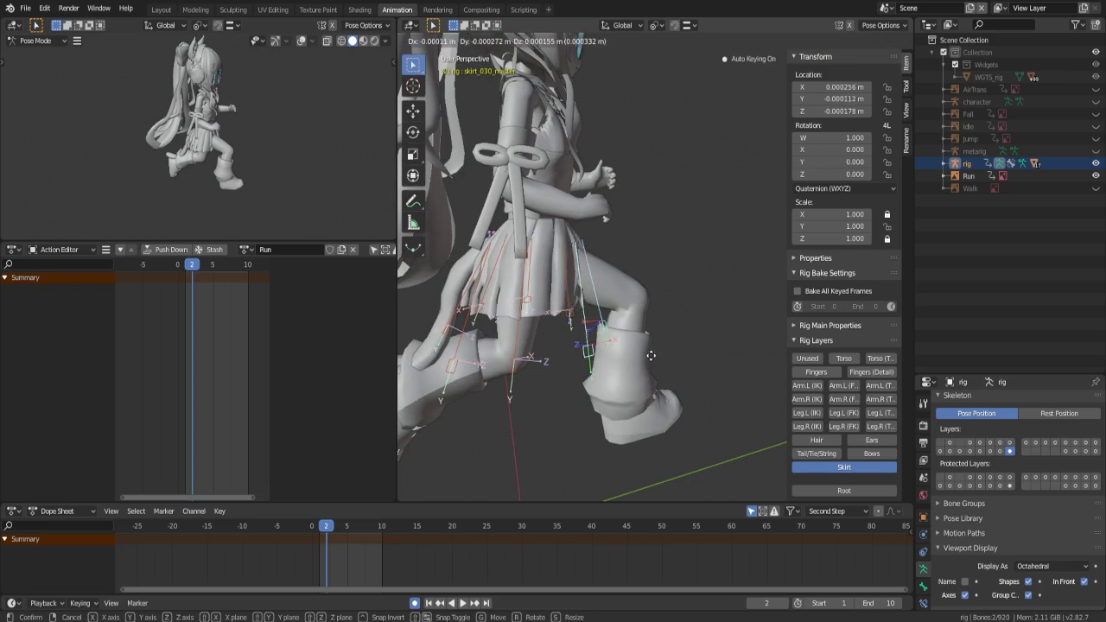
{"action": "key", "text": "r"}
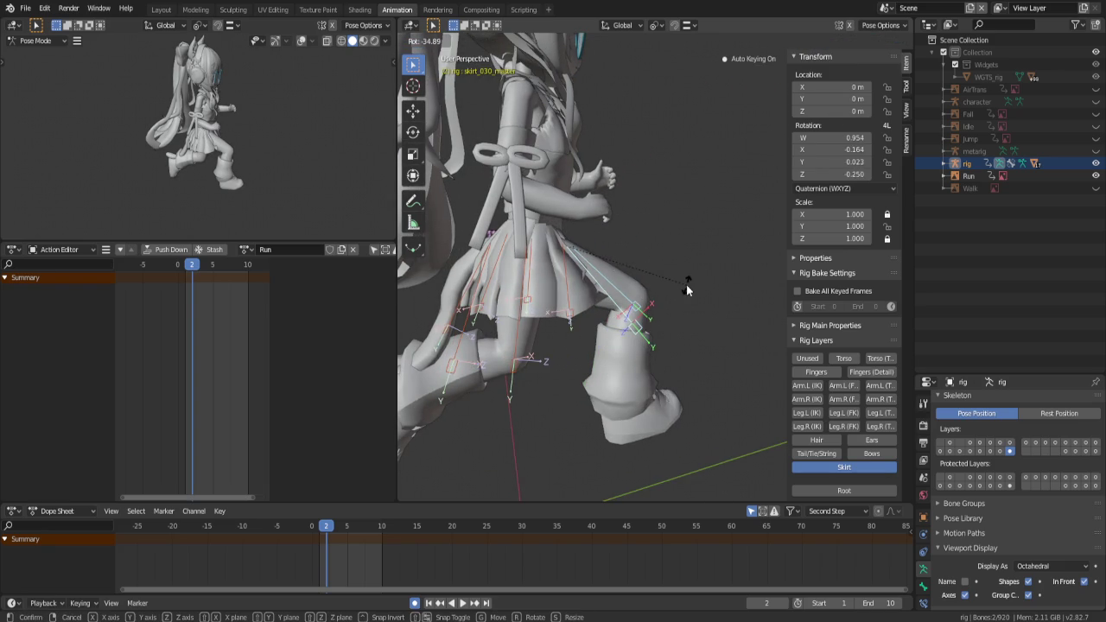
{"action": "left_click", "coordinate": [686, 289]}
Move and rotate the skirt master bone further so the skirt flares over the raised leg
{"action": "key", "text": "g"}
{"action": "left_click", "coordinate": [700, 316]}
{"action": "key", "text": "r"}
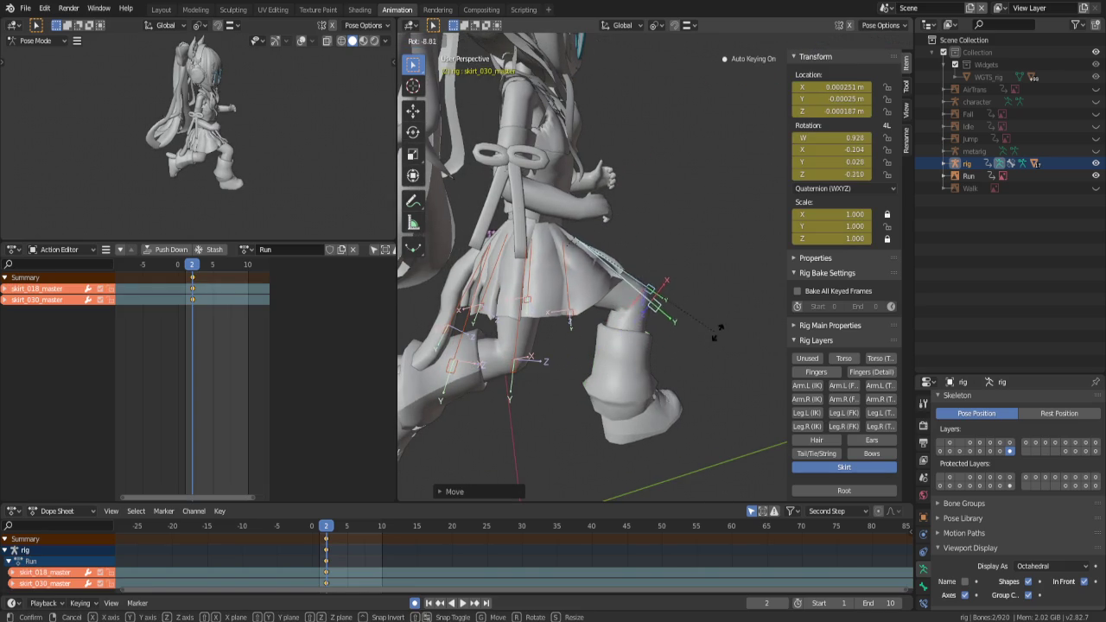
{"action": "left_click", "coordinate": [722, 318]}
{"action": "mouse_move", "coordinate": [722, 318]}
{"action": "middle_mouse_down"}
{"action": "mouse_move", "coordinate": [616, 321]}
{"action": "mouse_move", "coordinate": [583, 335]}
{"action": "mouse_move", "coordinate": [620, 340]}
{"action": "middle_mouse_up"}
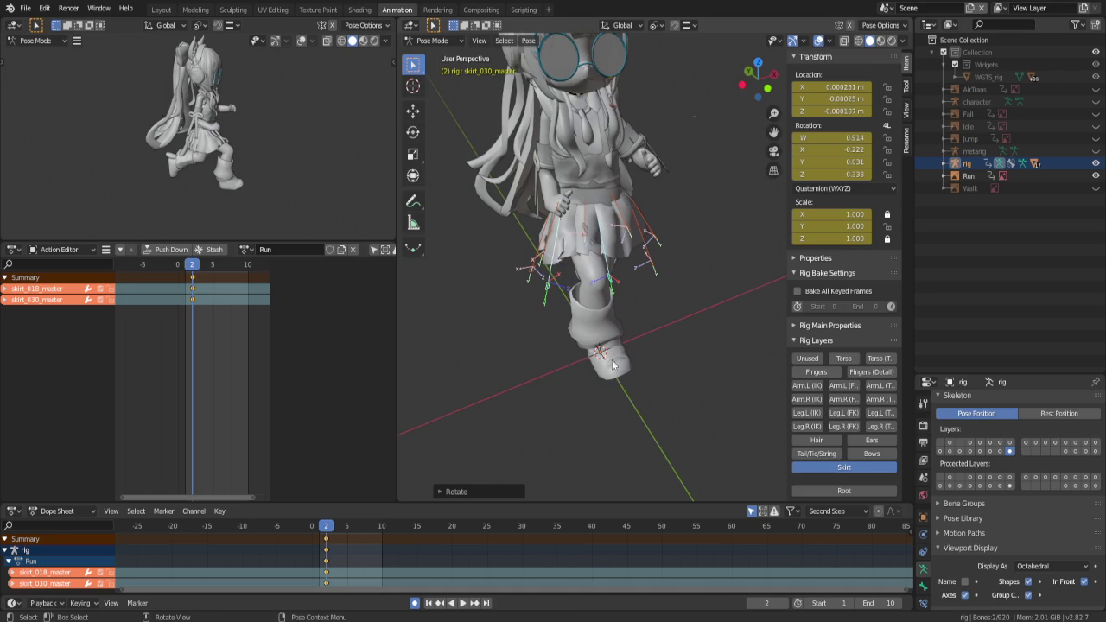
{"action": "key", "text": "g"}
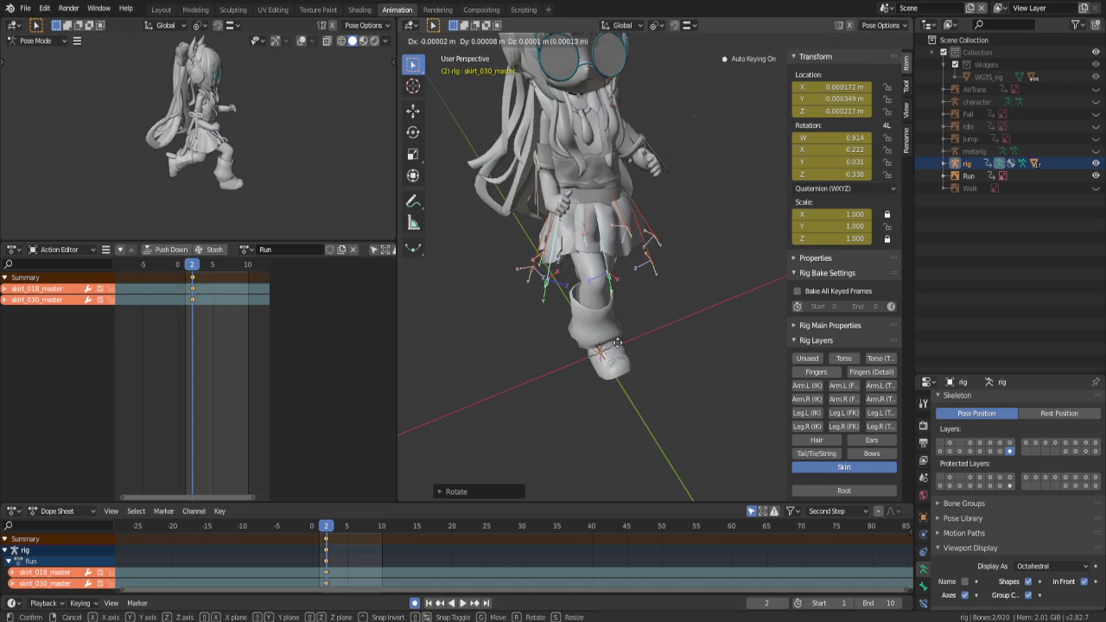
{"action": "left_click", "coordinate": [619, 345]}
{"action": "mouse_move", "coordinate": [618, 346]}
{"action": "middle_mouse_down"}
{"action": "mouse_move", "coordinate": [666, 363]}
{"action": "mouse_move", "coordinate": [647, 394]}
{"action": "mouse_move", "coordinate": [637, 329]}
{"action": "mouse_move", "coordinate": [585, 265]}
{"action": "mouse_move", "coordinate": [661, 211]}
{"action": "middle_mouse_up"}
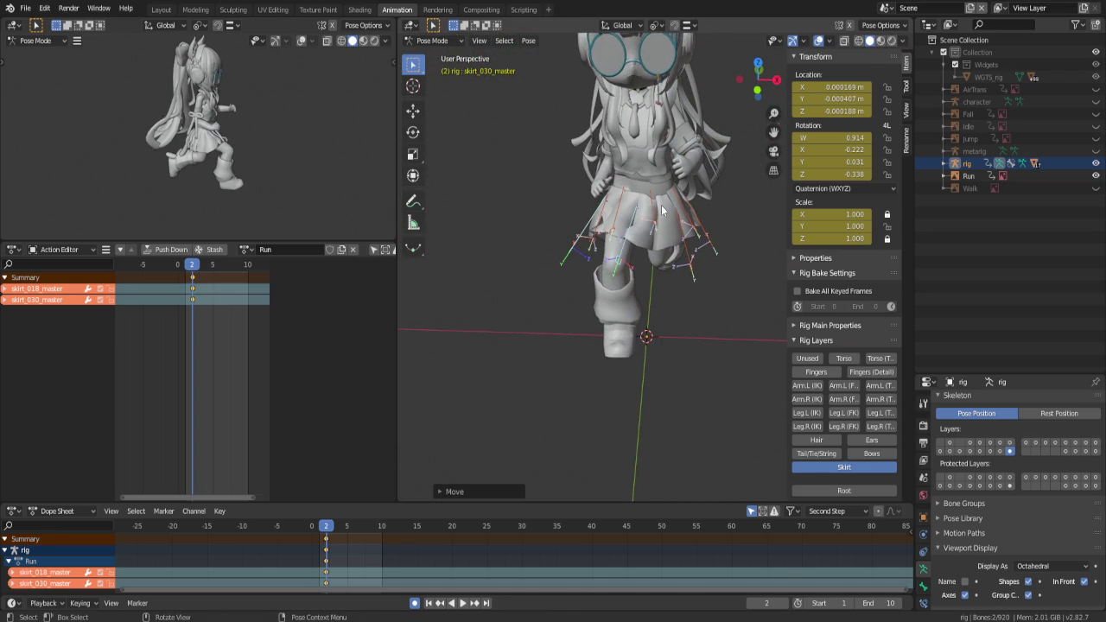
Try moving skirt_002_master, cancel it, and select skirt_010_master instead
{"action": "left_click", "coordinate": [654, 220]}
{"action": "key", "text": "g"}
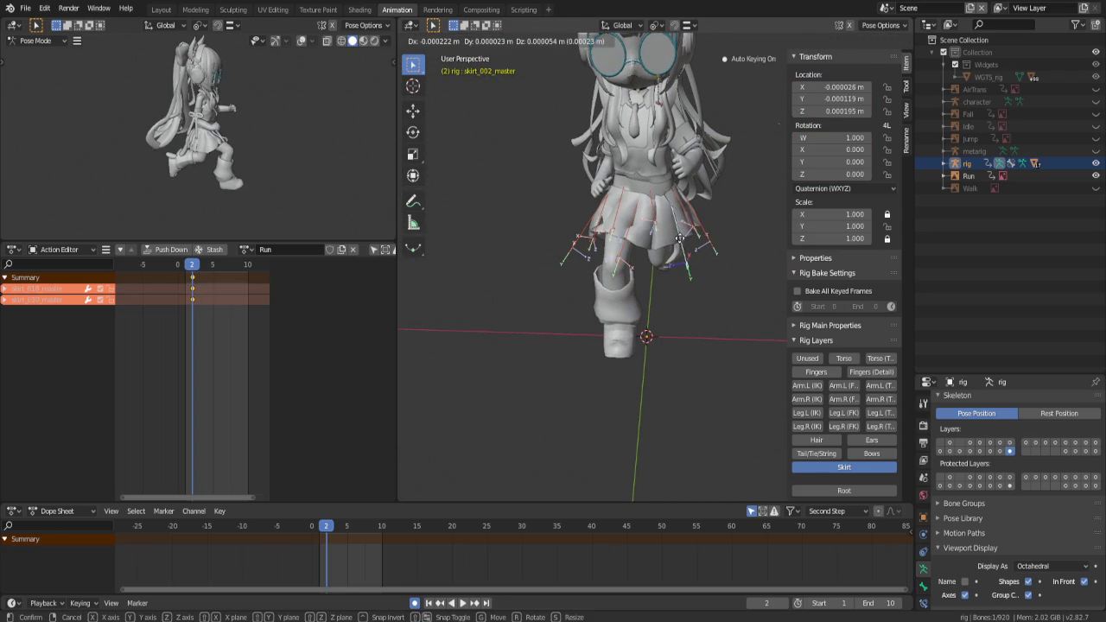
{"action": "middle_click_drag", "start_coordinate": [682, 237], "coordinate": [716, 283]}
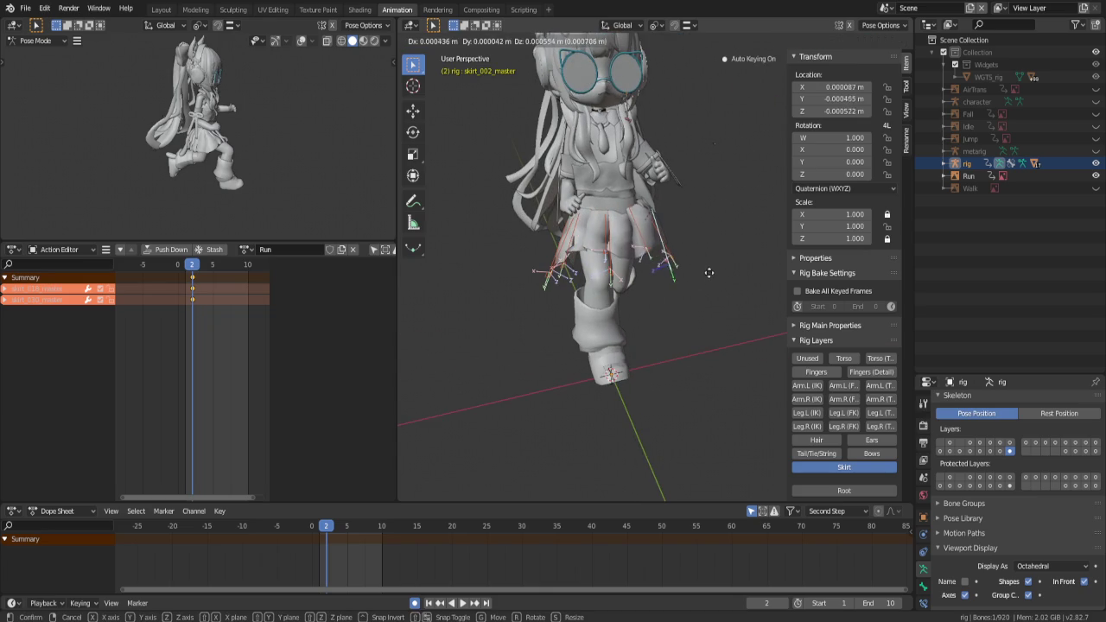
{"action": "key", "text": "Escape"}
{"action": "mouse_move", "coordinate": [642, 259]}
{"action": "middle_mouse_down"}
{"action": "mouse_move", "coordinate": [481, 251]}
{"action": "mouse_move", "coordinate": [553, 263]}
{"action": "middle_mouse_up"}
{"action": "left_click", "coordinate": [739, 270]}
{"action": "mouse_move", "coordinate": [739, 270]}
{"action": "middle_mouse_down"}
{"action": "mouse_move", "coordinate": [565, 260]}
{"action": "mouse_move", "coordinate": [541, 245]}
{"action": "mouse_move", "coordinate": [706, 364]}
{"action": "mouse_move", "coordinate": [692, 340]}
{"action": "mouse_move", "coordinate": [724, 331]}
{"action": "mouse_move", "coordinate": [715, 329]}
{"action": "middle_mouse_up"}
{"action": "scroll", "coordinate": [724, 332], "scroll_direction": "up", "scroll_amount": 3}
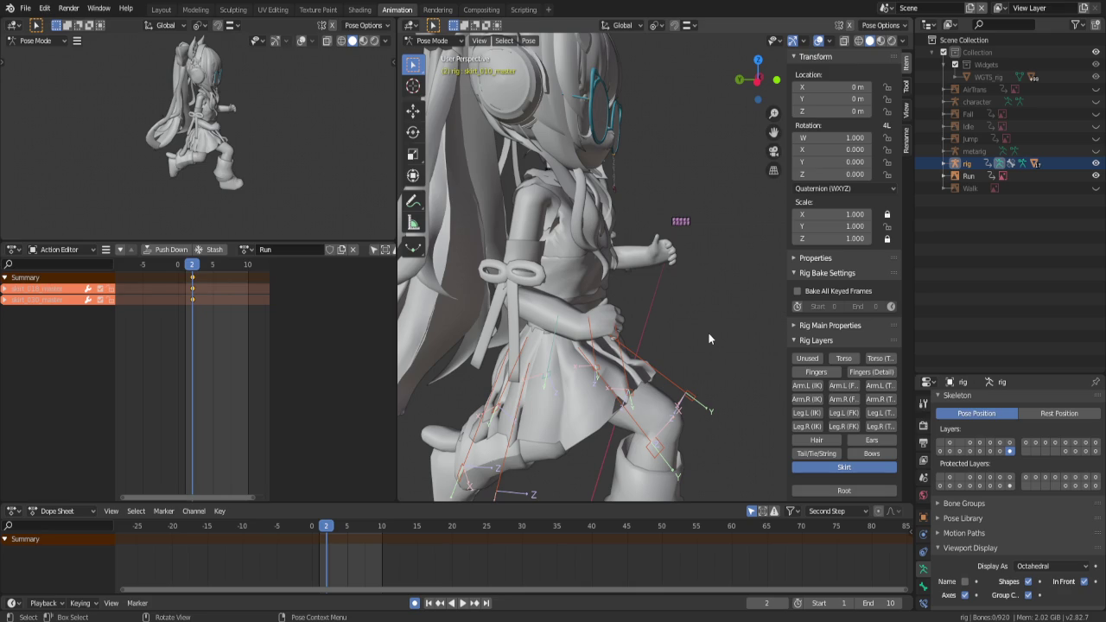
Save rui.blend and view the character in Left Orthographic against the reference
{"action": "key", "text": "ctrl"}
{"action": "key", "text": "ctrl+s"}
{"action": "middle_click_drag", "start_coordinate": [707, 395], "coordinate": [705, 329]}
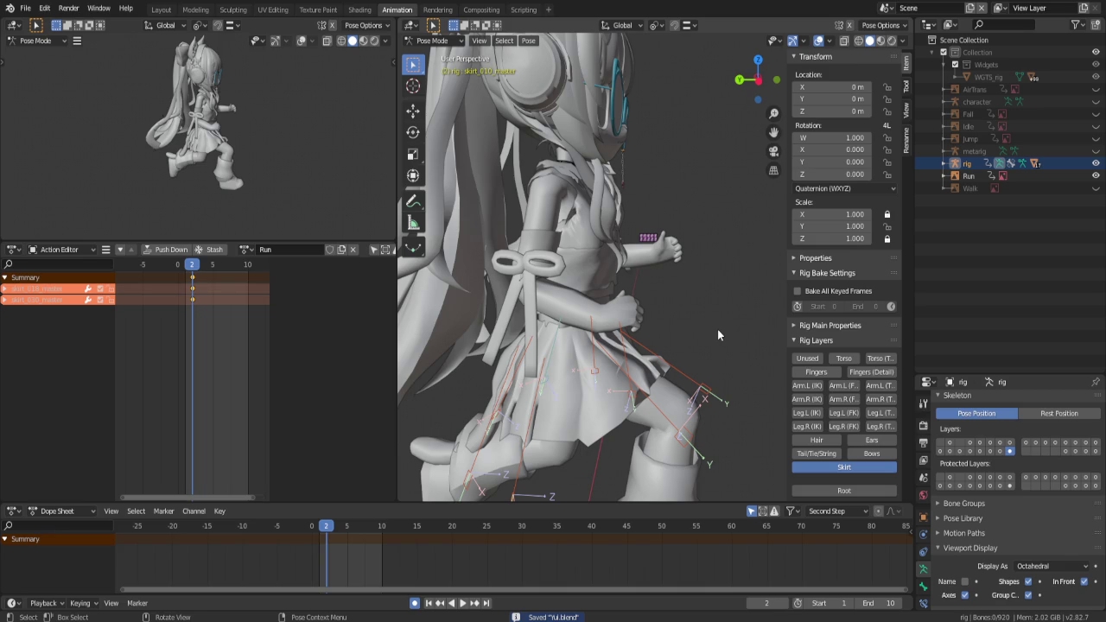
{"action": "key", "text": "ctrl+KP_3"}
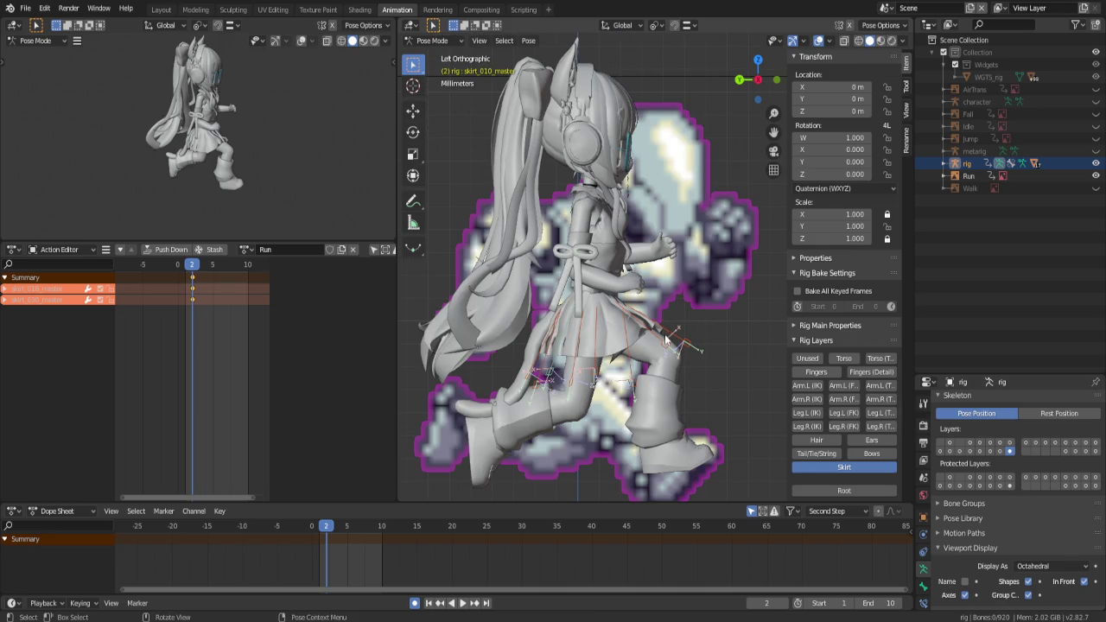
Scale skirt_022_master to 1.137 along Y on frame 2
{"action": "left_click", "coordinate": [540, 391]}
{"action": "key", "text": "s"}
{"action": "key", "text": "y"}
{"action": "left_click", "coordinate": [551, 421]}
{"action": "key", "text": "i"}
{"action": "scroll", "coordinate": [550, 421], "scroll_direction": "up", "scroll_amount": 3}
{"action": "middle_click_drag", "start_coordinate": [550, 421], "coordinate": [855, 347]}
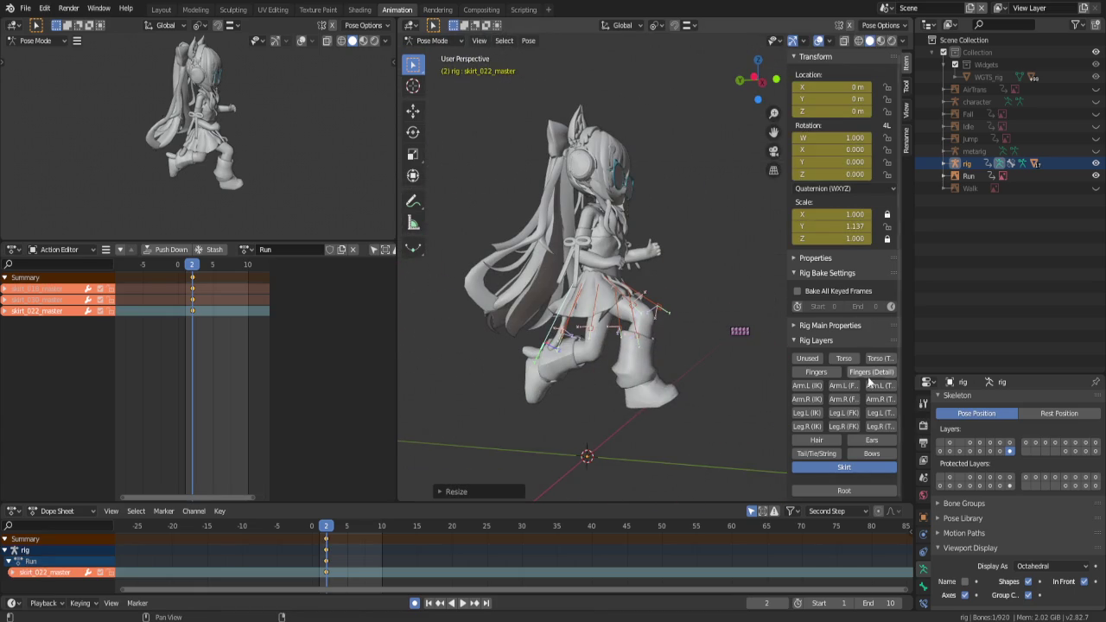
Show the tail bone layer and shorten tail_002_master to 0.938 along Y
{"action": "left_click", "coordinate": [839, 456]}
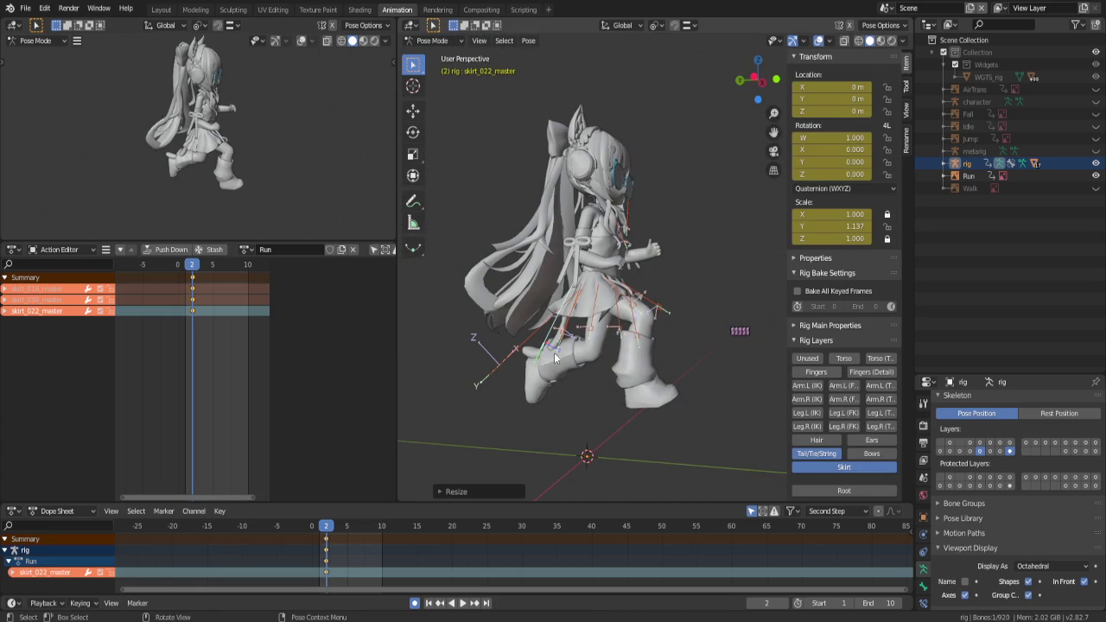
{"action": "left_click", "coordinate": [521, 350]}
{"action": "key", "text": "s"}
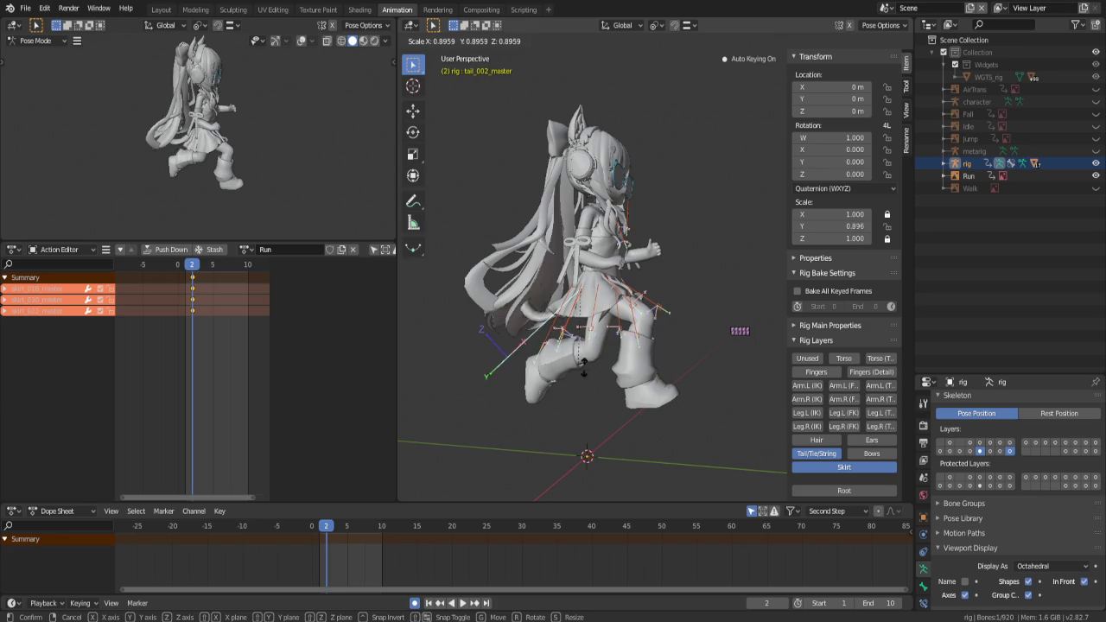
{"action": "right_click", "coordinate": [589, 359]}
{"action": "middle_click_drag", "start_coordinate": [589, 359], "coordinate": [673, 406]}
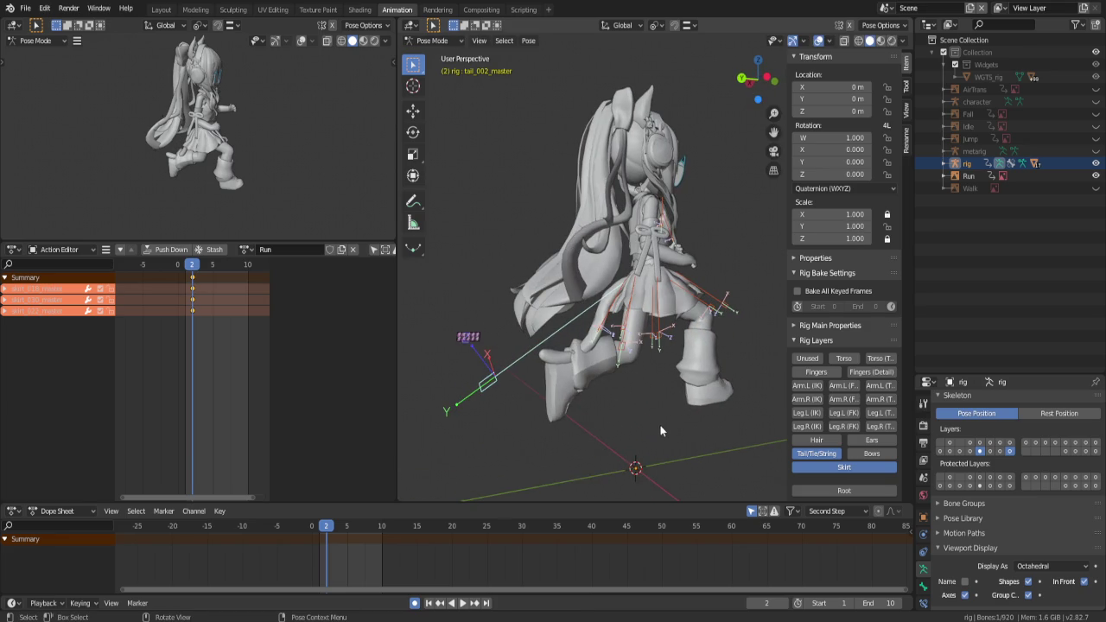
{"action": "key", "text": "s"}
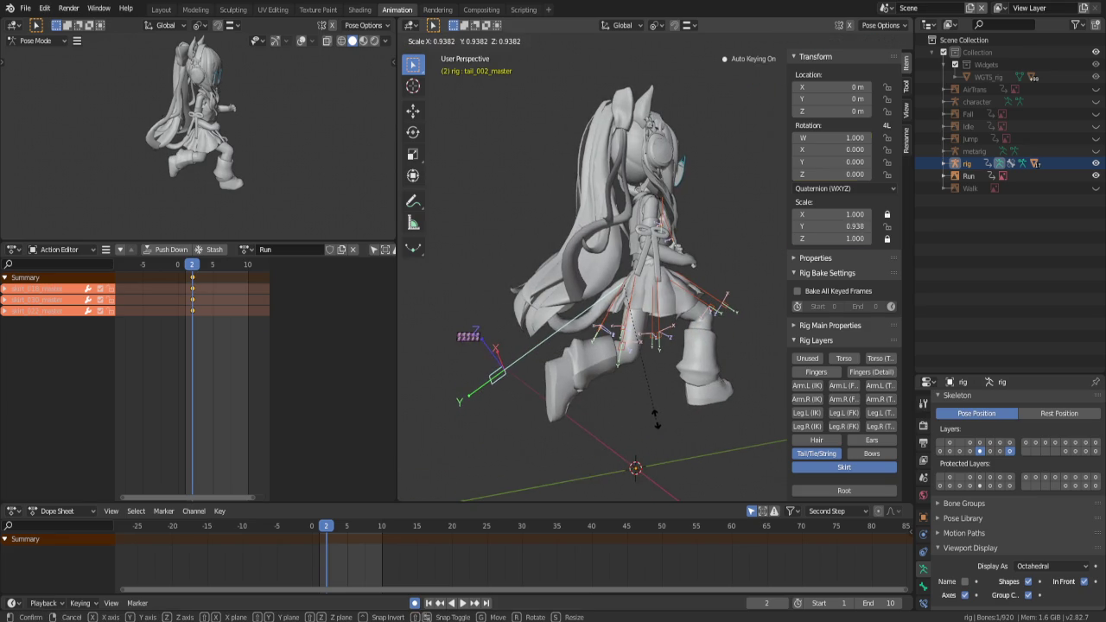
{"action": "left_click", "coordinate": [657, 423]}
Return to frame 1 and view the character in Left Orthographic
{"action": "middle_click_drag", "start_coordinate": [657, 423], "coordinate": [612, 408]}
{"action": "key", "text": "Left"}
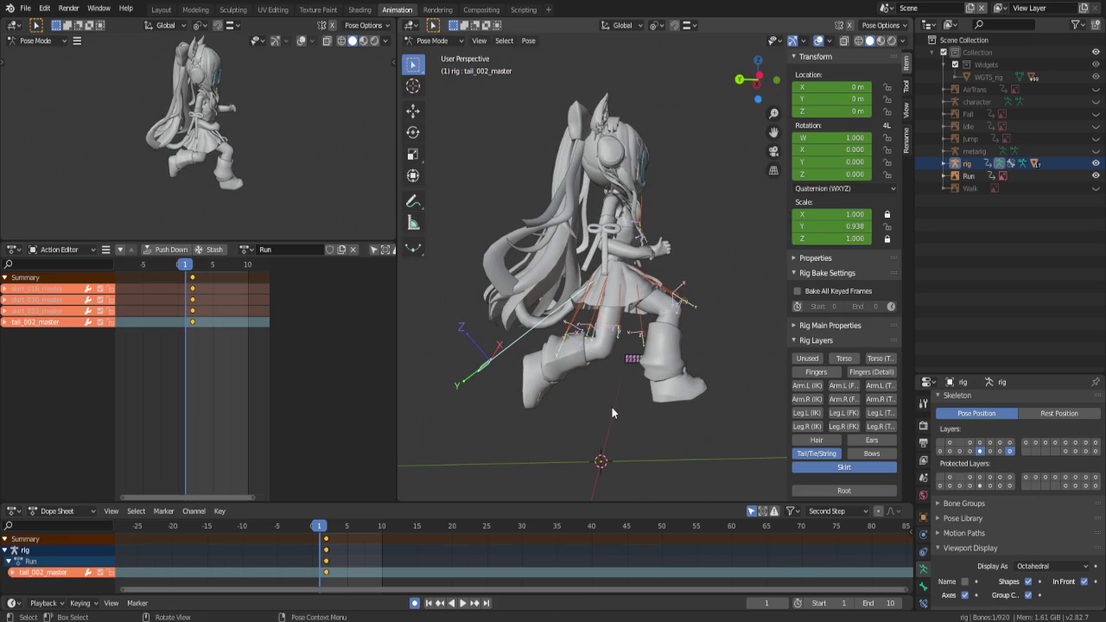
{"action": "key", "text": "ctrl+KP_3"}
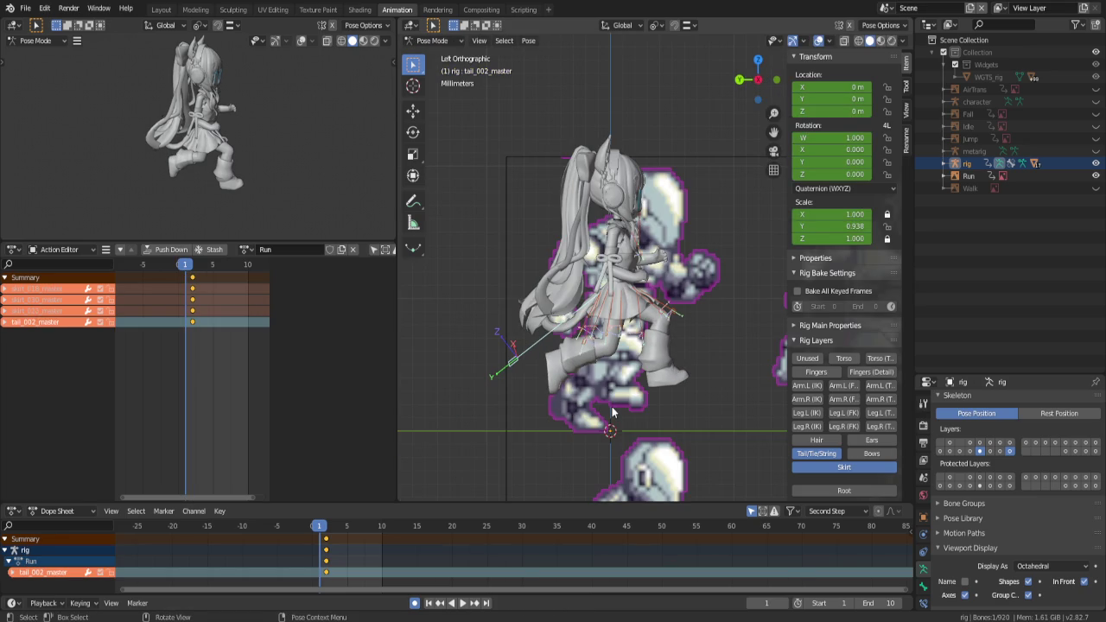
Deselect the tail bone and show the Arm IK, Leg IK, Hair, Torso and Fingers rig layers
{"action": "left_click", "coordinate": [662, 424]}
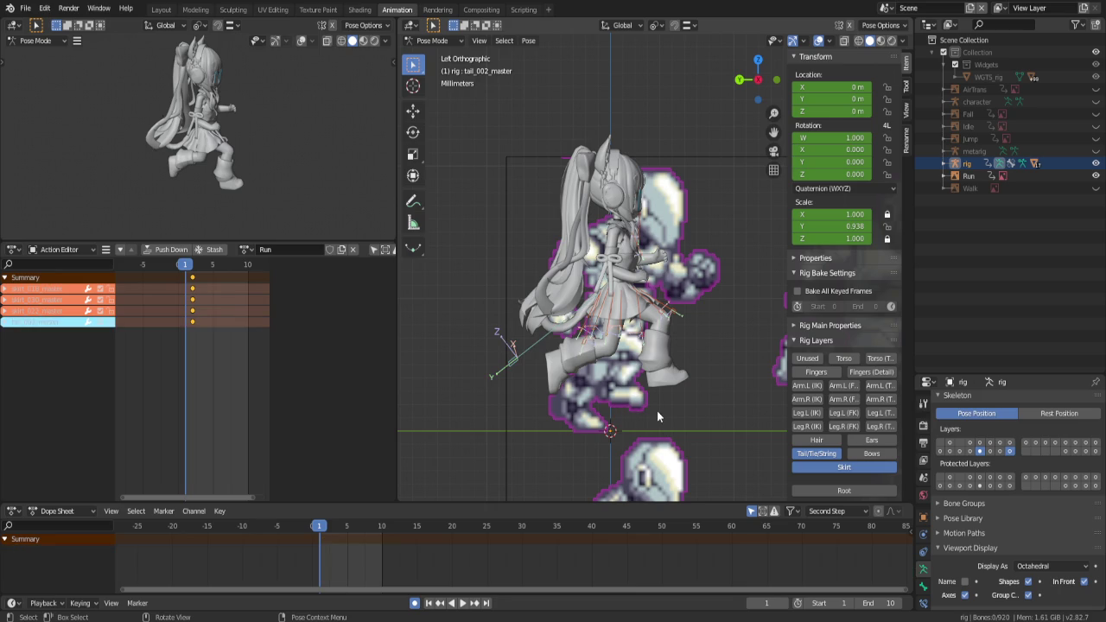
{"action": "key", "text": "a"}
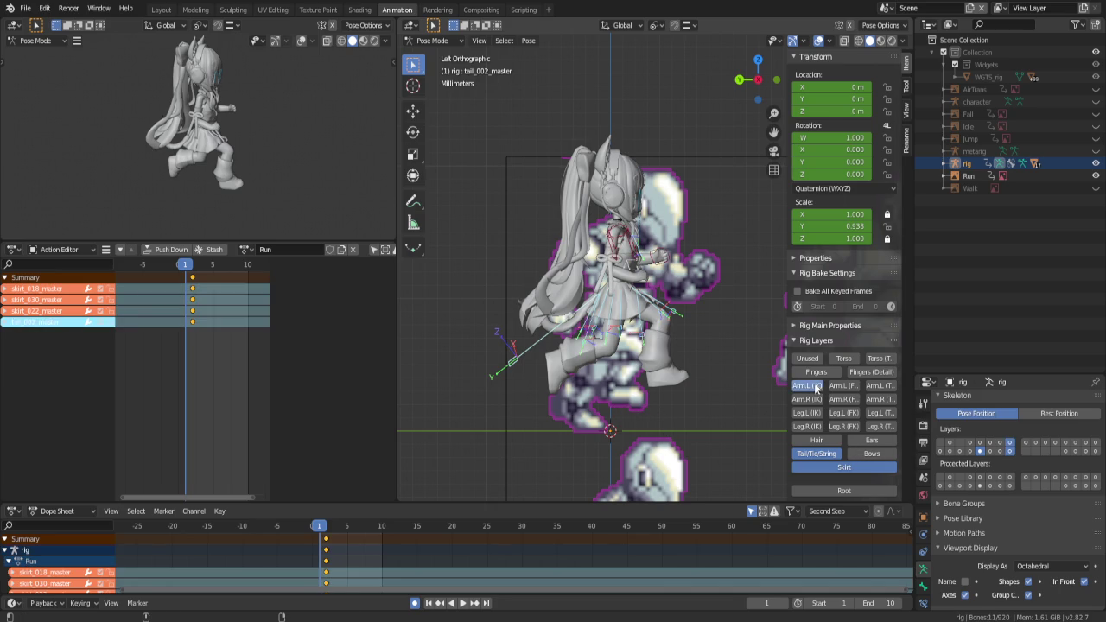
{"action": "left_click_drag", "start_coordinate": [807, 385], "coordinate": [807, 413]}
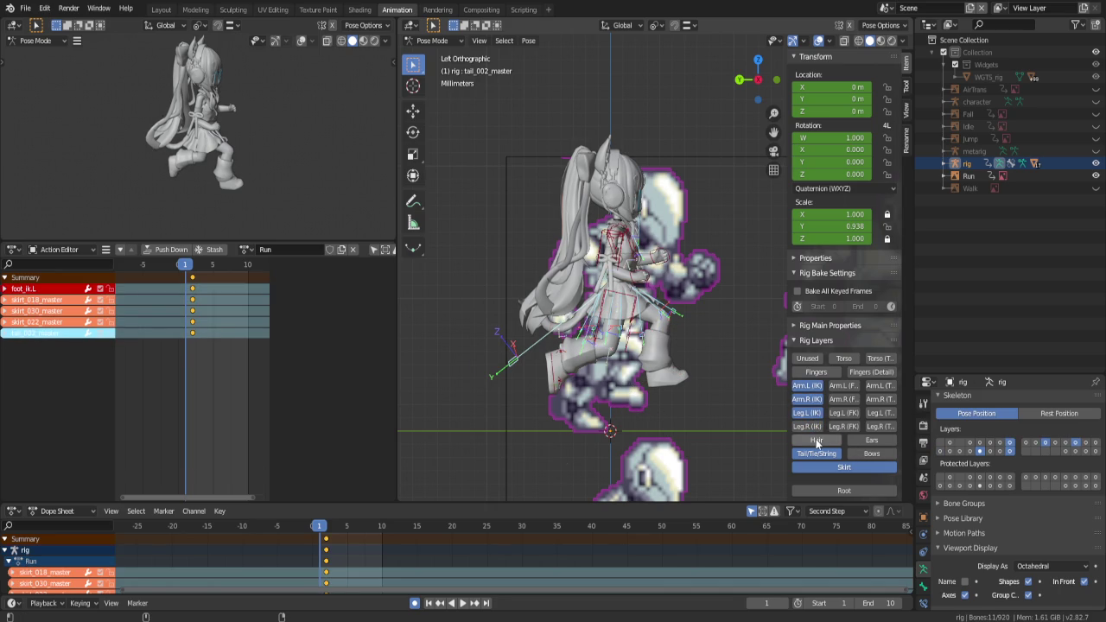
{"action": "left_click", "coordinate": [815, 438]}
{"action": "left_click", "coordinate": [844, 358]}
{"action": "left_click", "coordinate": [815, 373]}
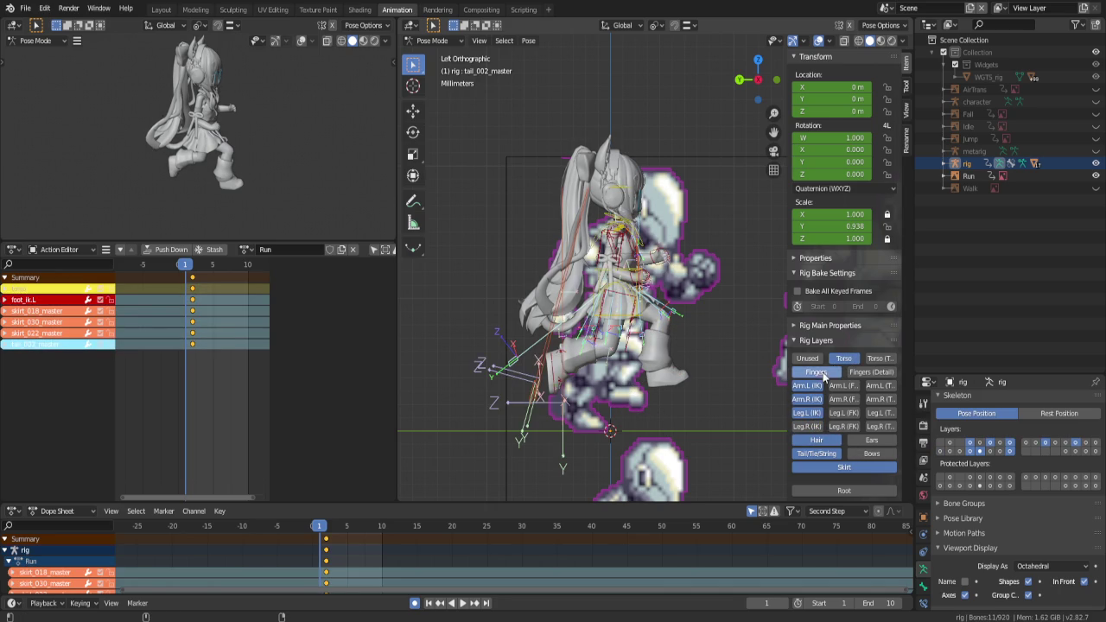
{"action": "left_click", "coordinate": [806, 427]}
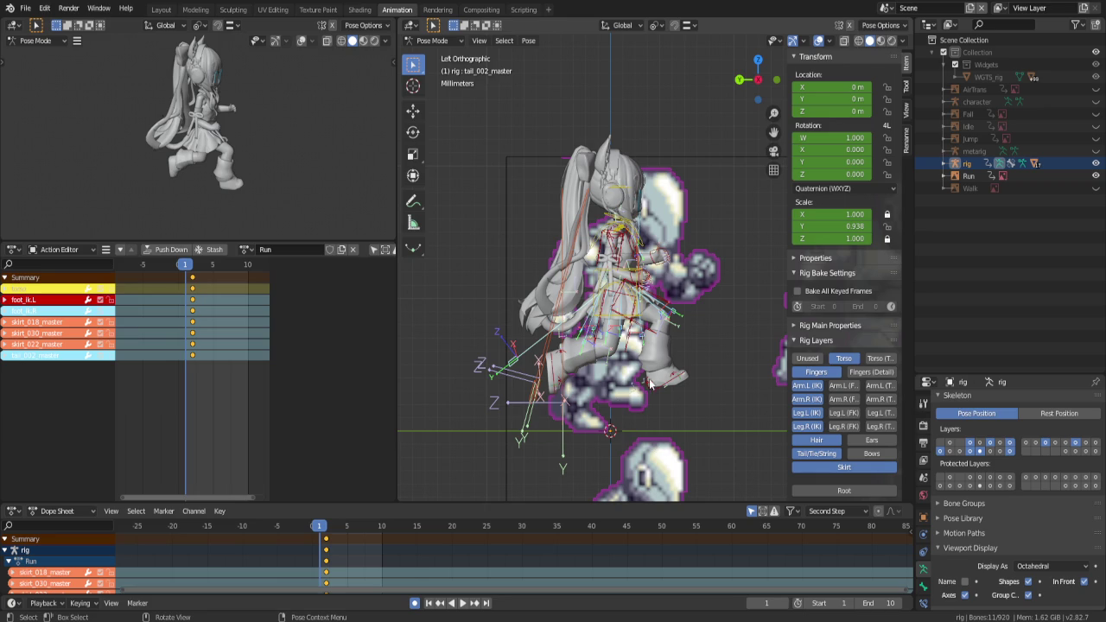
{"action": "left_click", "coordinate": [556, 383]}
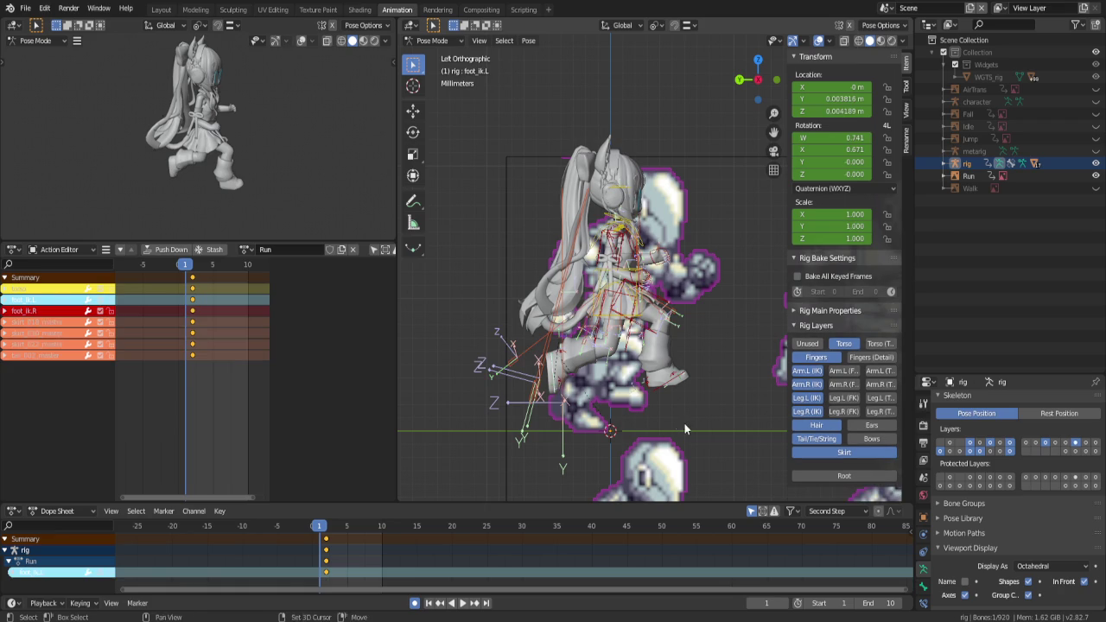
Move and rotate the left foot IK control into the first run pose
{"action": "middle_click_drag", "start_coordinate": [684, 423], "coordinate": [653, 407], "text": "shift"}
{"action": "key", "text": "g"}
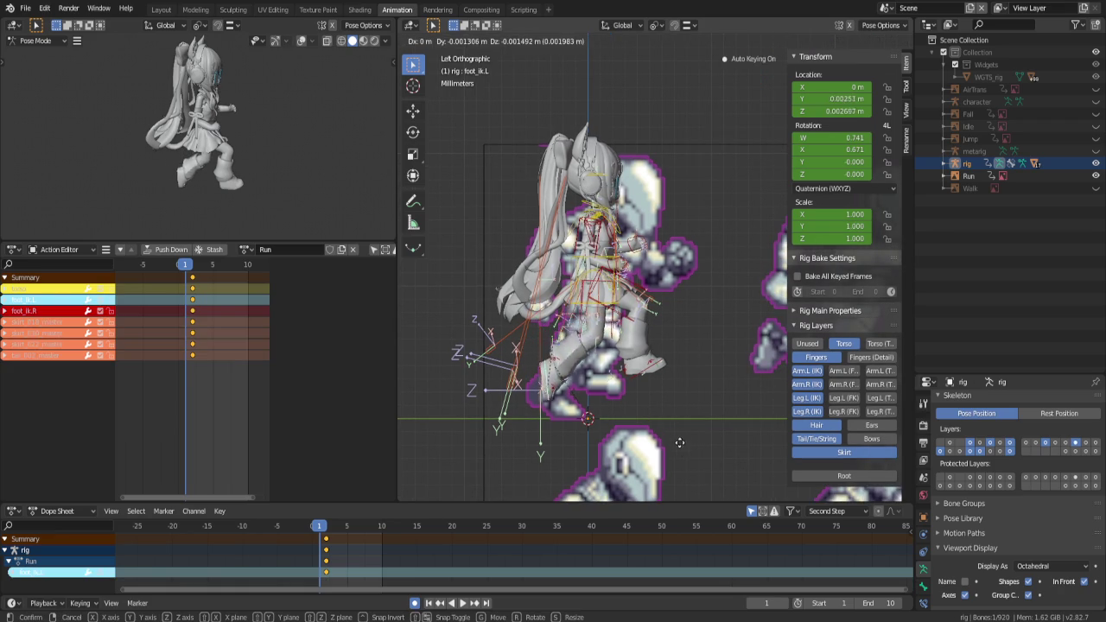
{"action": "left_click", "coordinate": [680, 448]}
{"action": "key", "text": "r"}
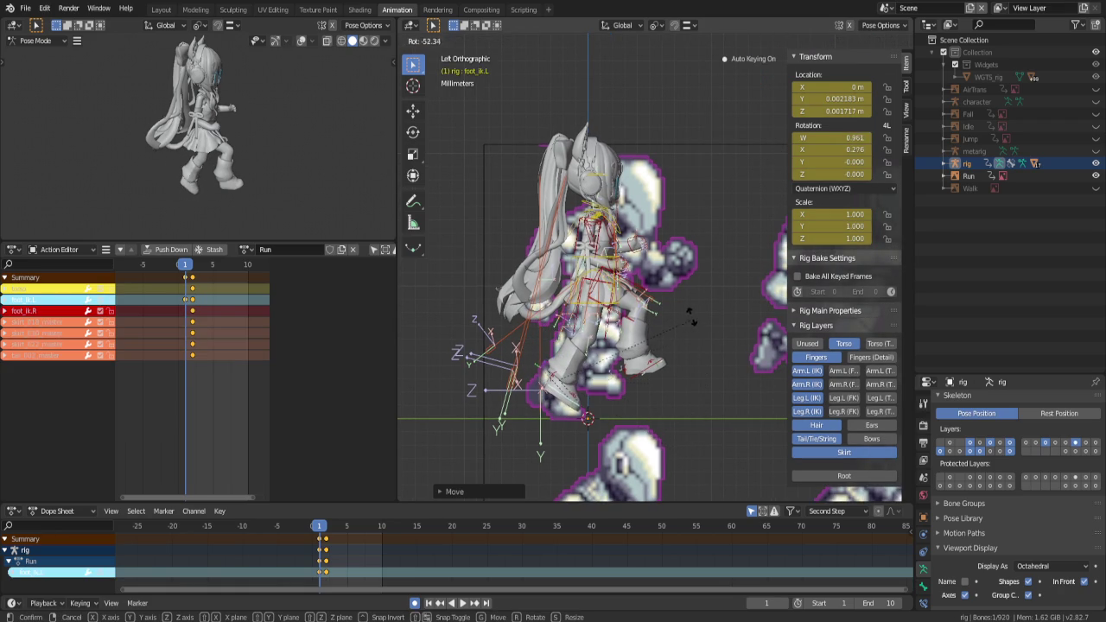
{"action": "left_click", "coordinate": [691, 322]}
Hide the Fingers, Arm IK, Hair, Tail and Skirt bone layers
{"action": "left_click", "coordinate": [598, 299]}
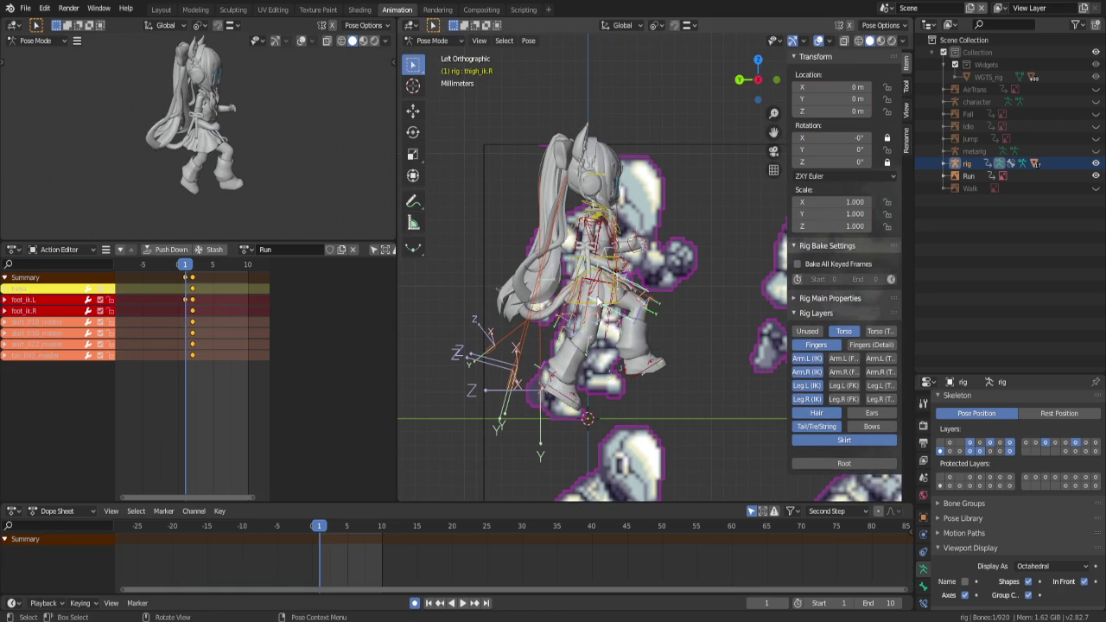
{"action": "scroll", "coordinate": [598, 300], "scroll_direction": "up", "scroll_amount": 2}
{"action": "left_click", "coordinate": [817, 345]}
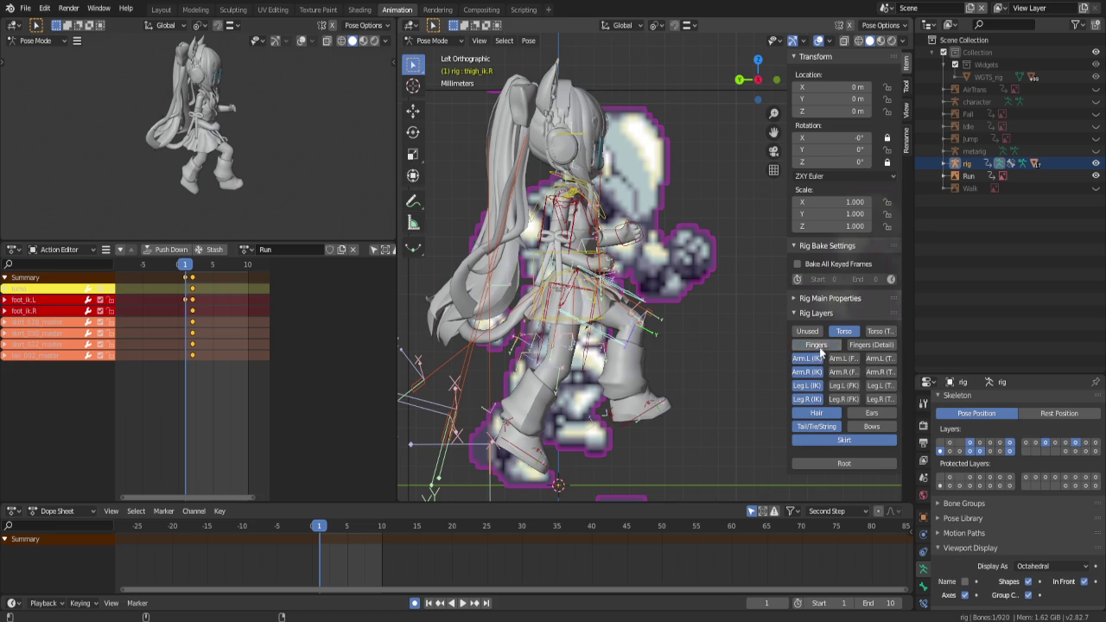
{"action": "left_click_drag", "start_coordinate": [806, 359], "coordinate": [811, 373]}
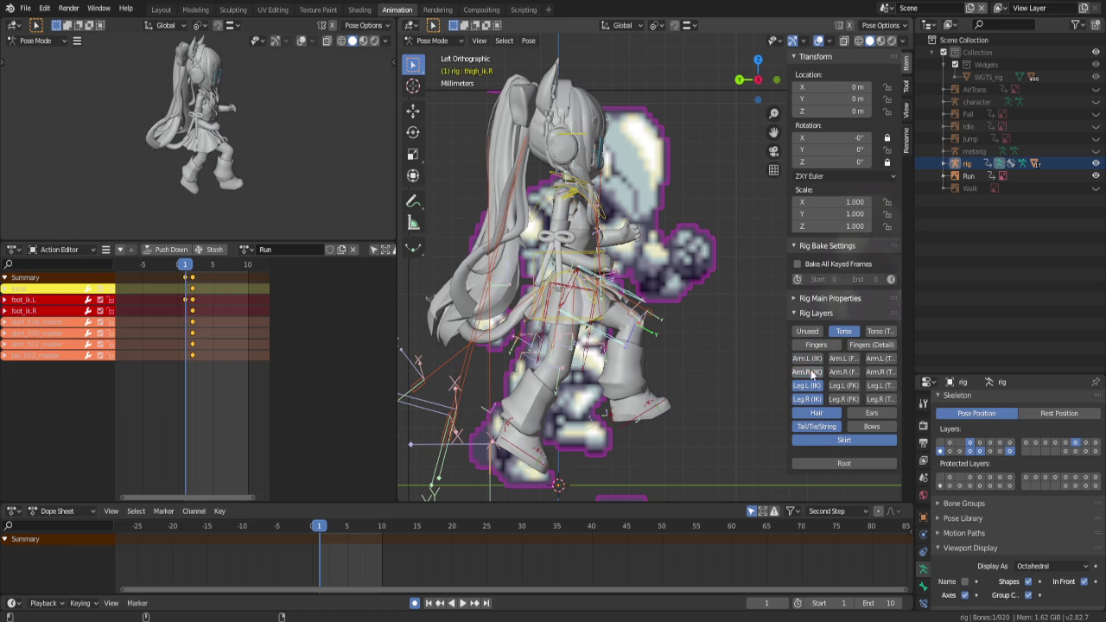
{"action": "left_click", "coordinate": [823, 415]}
{"action": "left_click", "coordinate": [821, 427]}
{"action": "left_click", "coordinate": [821, 441]}
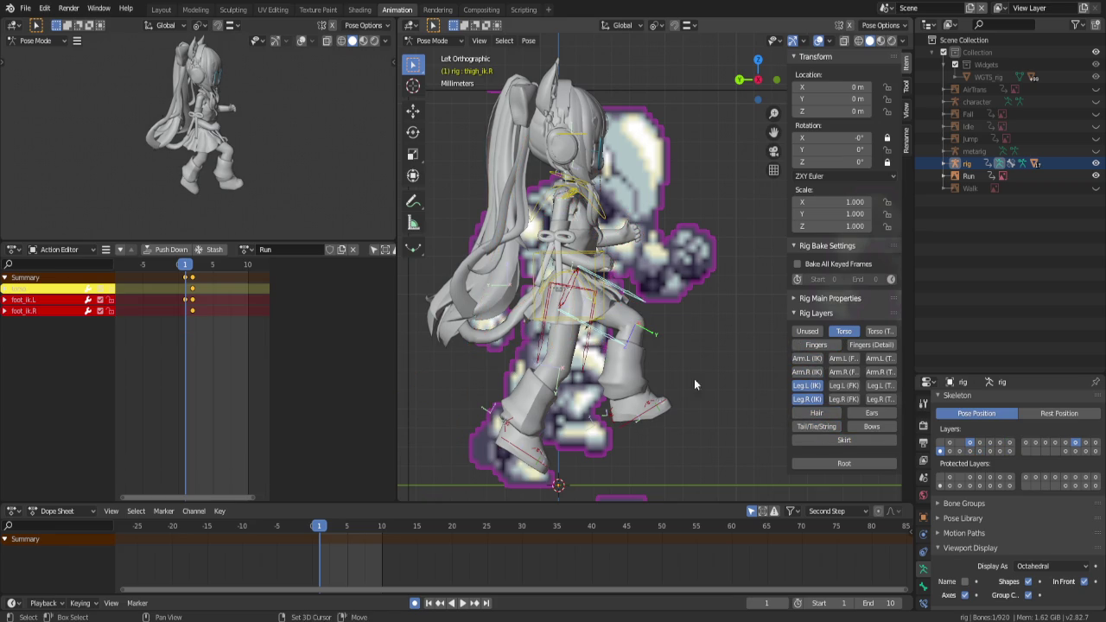
Shift the torso with the left foot, then clear the left foot's rotation
{"action": "left_click", "coordinate": [605, 261]}
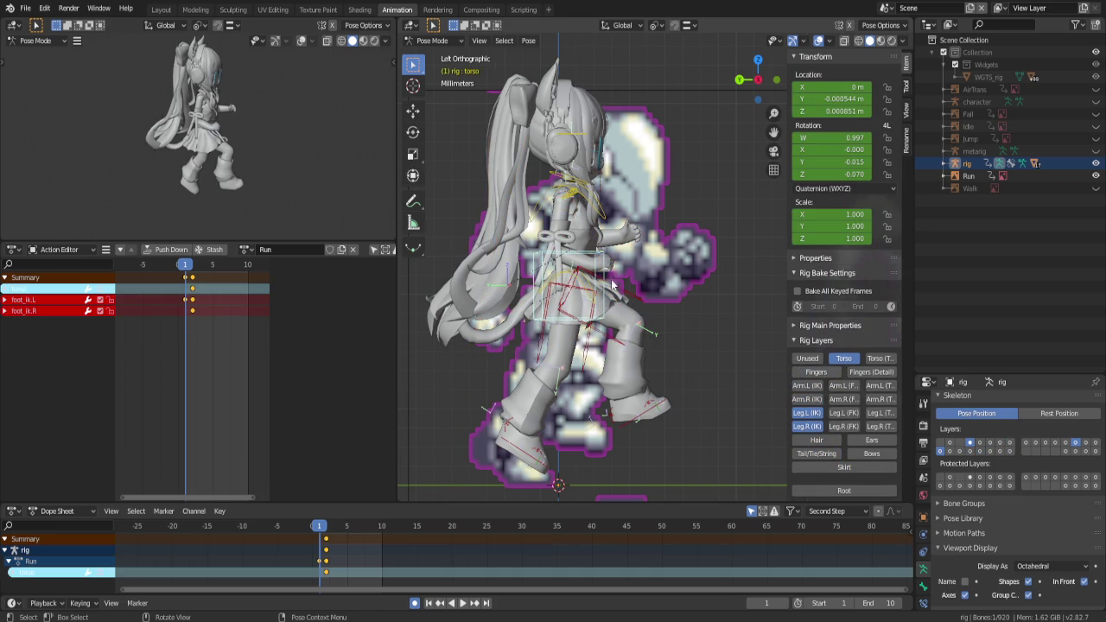
{"action": "key", "text": "g"}
{"action": "left_click", "coordinate": [609, 287]}
{"action": "left_click", "coordinate": [526, 462], "text": "shift"}
{"action": "key", "text": "g"}
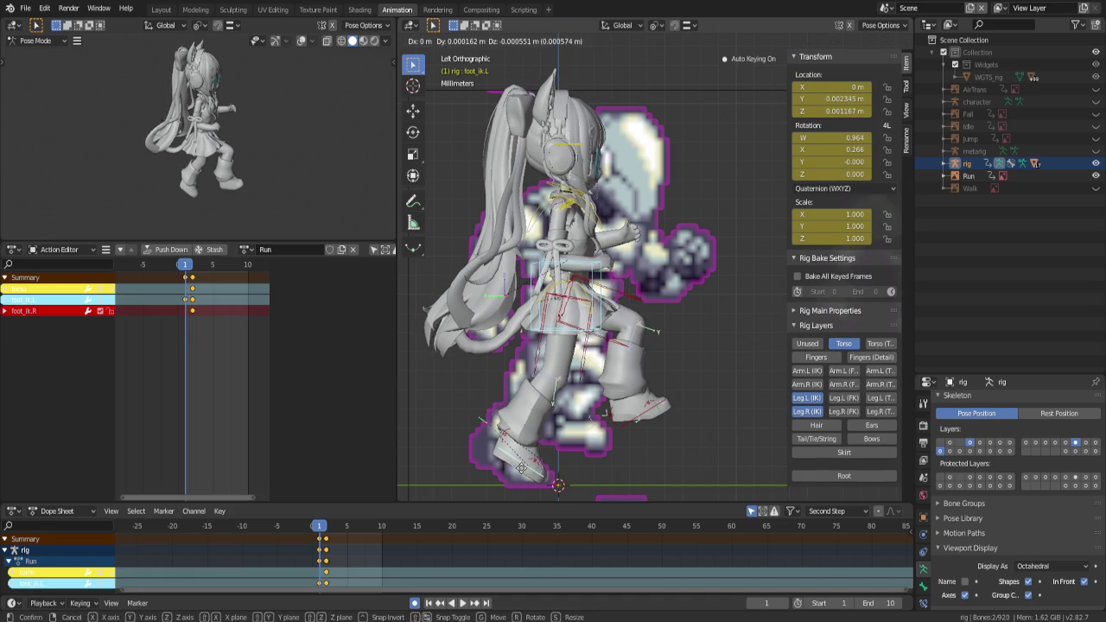
{"action": "left_click", "coordinate": [533, 466]}
{"action": "key", "text": "alt+a"}
{"action": "left_click", "coordinate": [514, 462]}
{"action": "key", "text": "alt+r"}
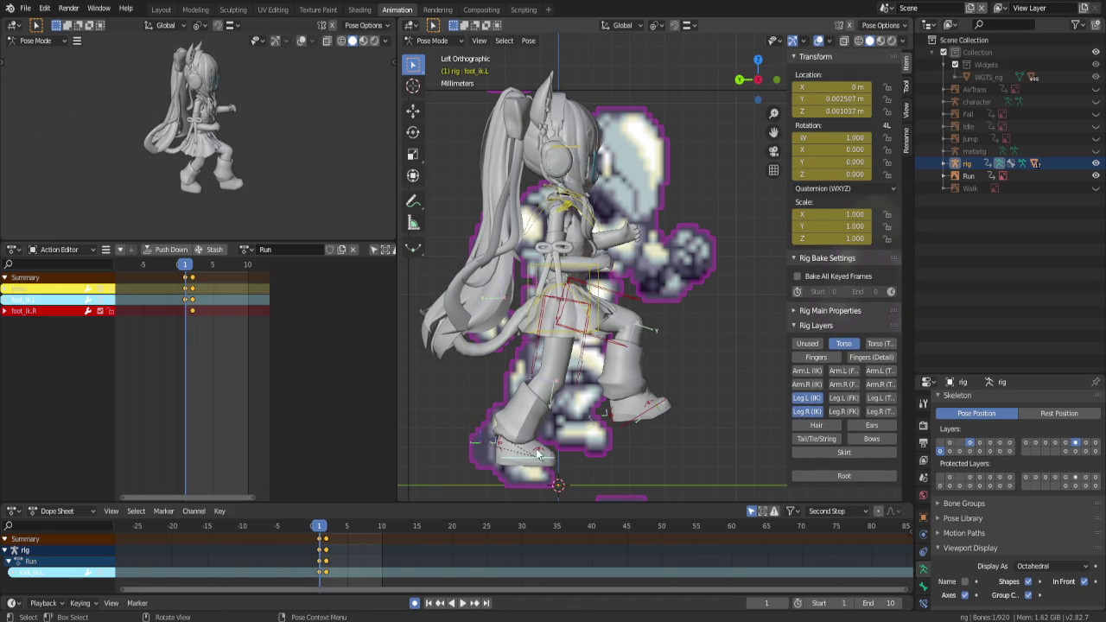
Tilt the left heel and lower the left foot to the ground
{"action": "left_click", "coordinate": [537, 453]}
{"action": "key", "text": "r"}
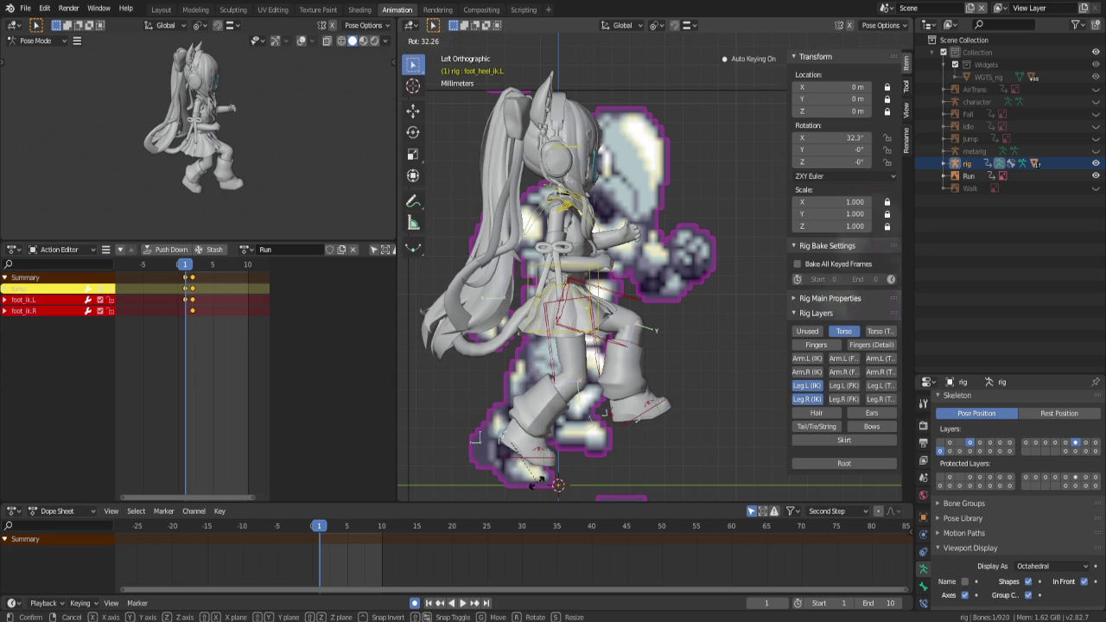
{"action": "left_click", "coordinate": [534, 454]}
{"action": "left_click", "coordinate": [529, 460]}
{"action": "key", "text": "g"}
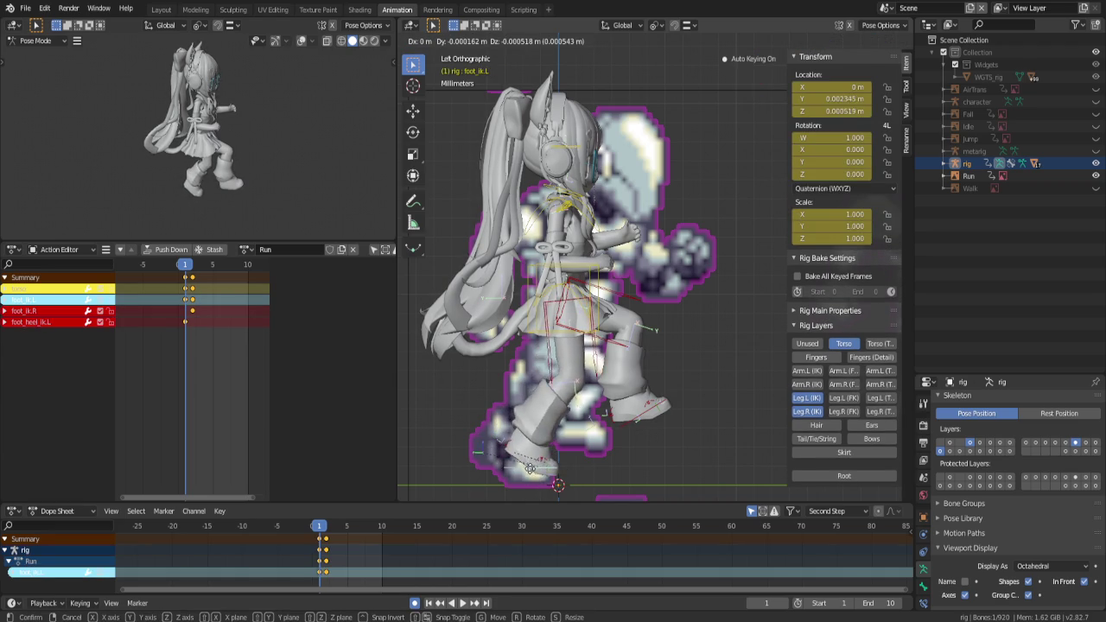
{"action": "key", "text": "y"}
{"action": "key", "text": "z"}
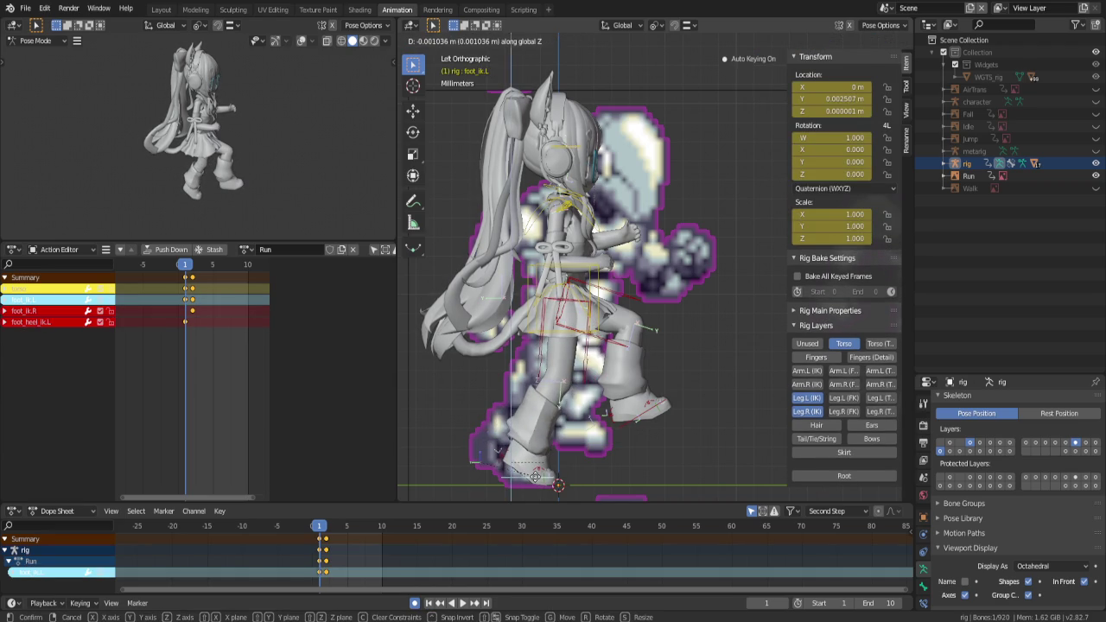
{"action": "left_click", "coordinate": [536, 476]}
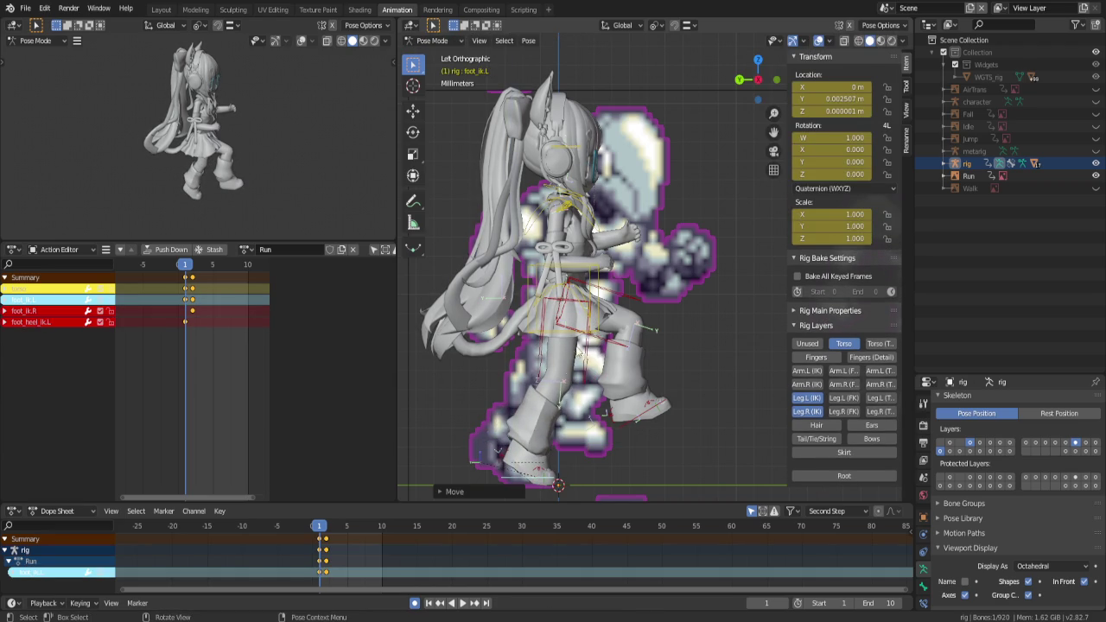
Rotate the right foot IK control, then check the pose from the side view
{"action": "left_click", "coordinate": [634, 417]}
{"action": "key", "text": "r"}
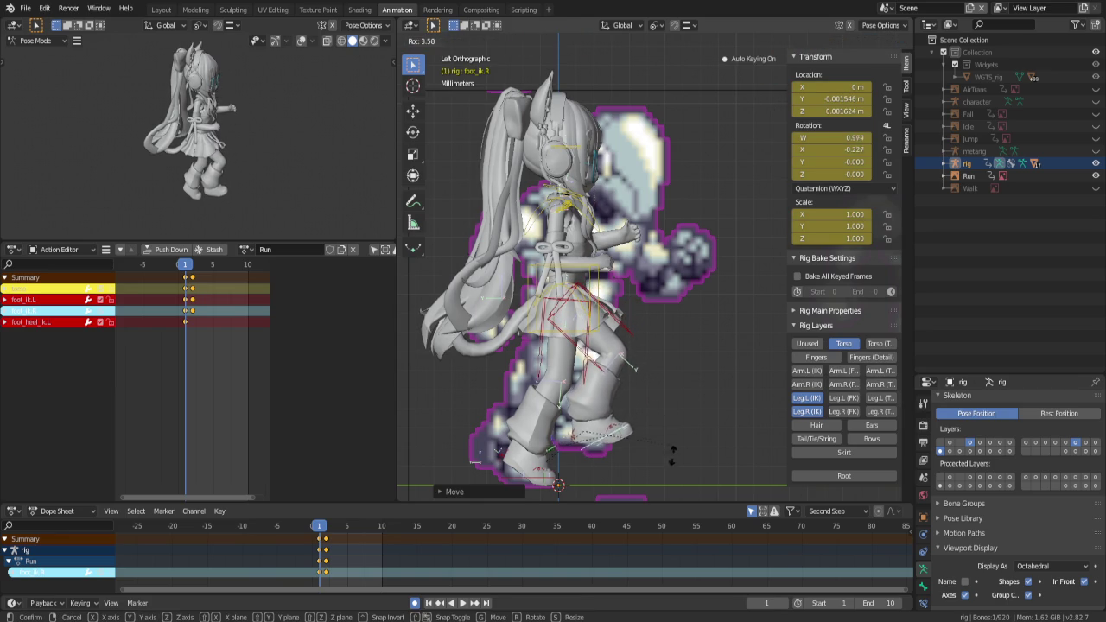
{"action": "left_click", "coordinate": [655, 463]}
{"action": "mouse_move", "coordinate": [655, 463]}
{"action": "middle_mouse_down"}
{"action": "mouse_move", "coordinate": [554, 439]}
{"action": "mouse_move", "coordinate": [670, 454]}
{"action": "middle_mouse_up"}
{"action": "key", "text": "ctrl+KP_3"}
Compare run frames 1 and 2, then save Yui.blend
{"action": "key", "text": "Right"}
{"action": "key", "text": "Right"}
{"action": "key", "text": "shift+Left"}
{"action": "key", "text": "Right"}
{"action": "key", "text": "Left"}
{"action": "key", "text": "Right"}
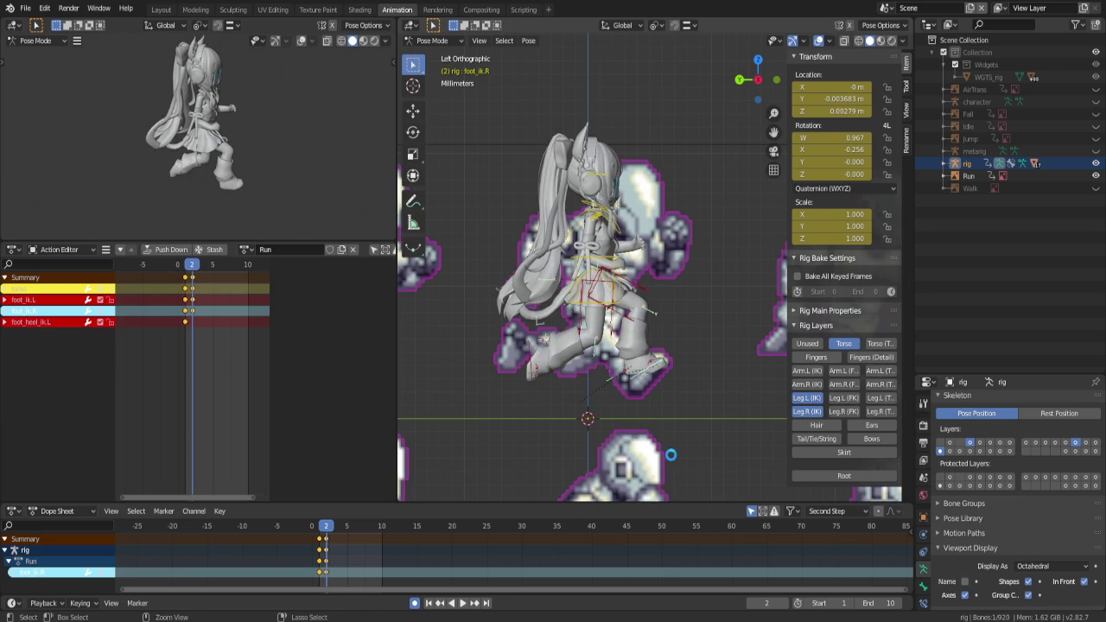
{"action": "key", "text": "ctrl+s"}
Select all visible bones and compare frames 1 and 2, ending on frame 2
{"action": "scroll", "coordinate": [593, 369], "scroll_direction": "up", "scroll_amount": 2}
{"action": "scroll", "coordinate": [620, 335], "scroll_direction": "up", "scroll_amount": 2}
{"action": "left_click", "coordinate": [715, 339]}
{"action": "scroll", "coordinate": [600, 413], "scroll_direction": "down", "scroll_amount": 2}
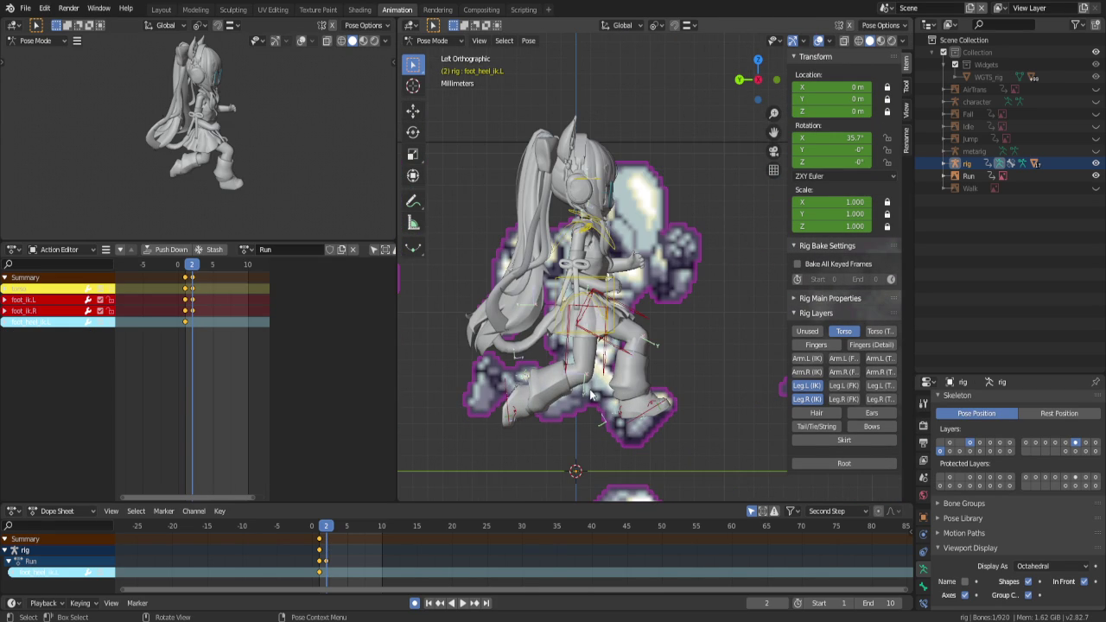
{"action": "key", "text": "a"}
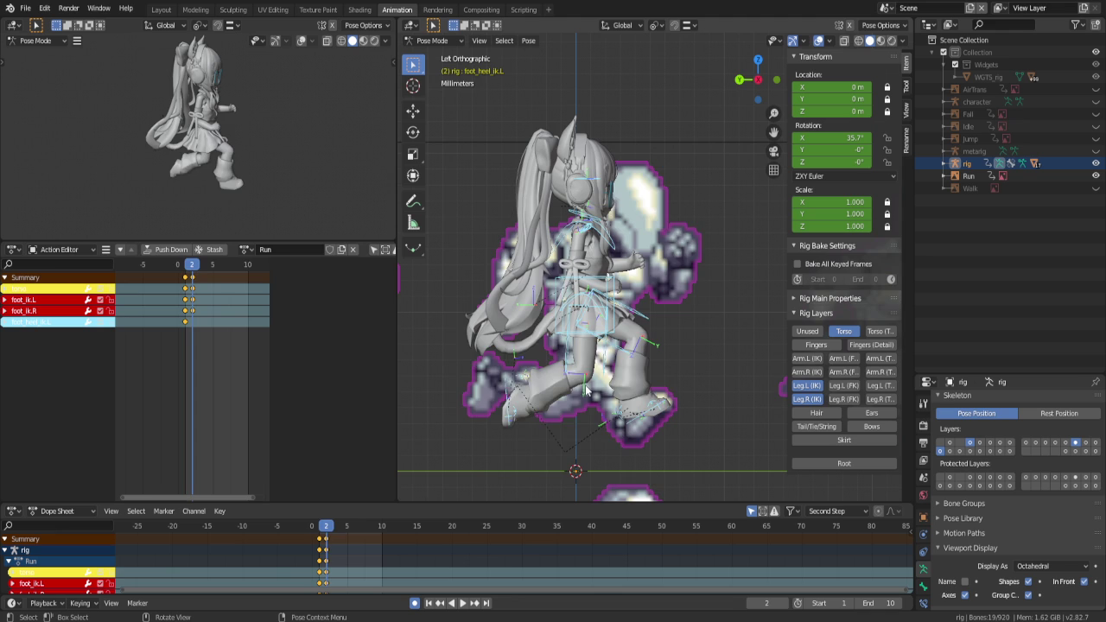
{"action": "key", "text": "Left"}
{"action": "key", "text": "Right"}
Show both arm IK layers and raise the left hand IK control
{"action": "left_click", "coordinate": [807, 357]}
{"action": "left_click", "coordinate": [807, 372]}
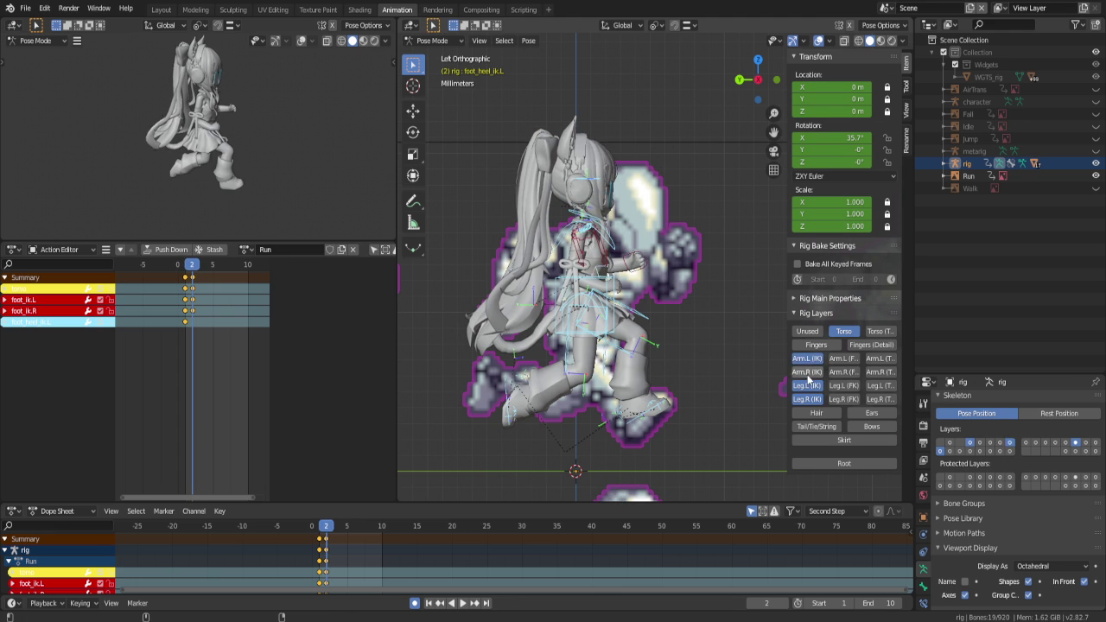
{"action": "left_click", "coordinate": [626, 285]}
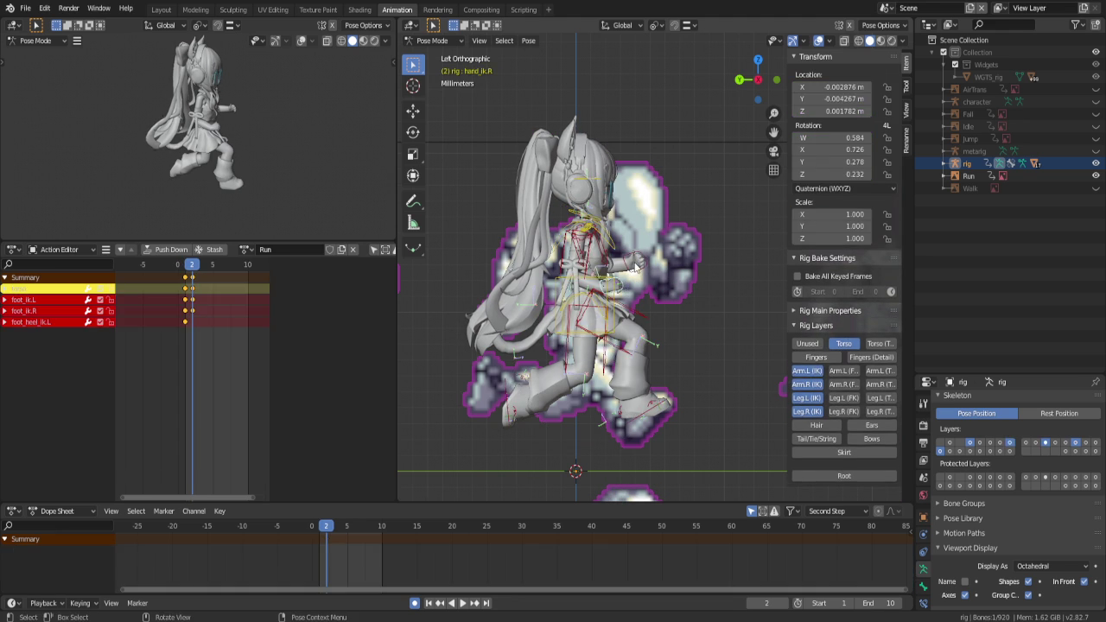
{"action": "left_click", "coordinate": [647, 260]}
{"action": "key", "text": "g"}
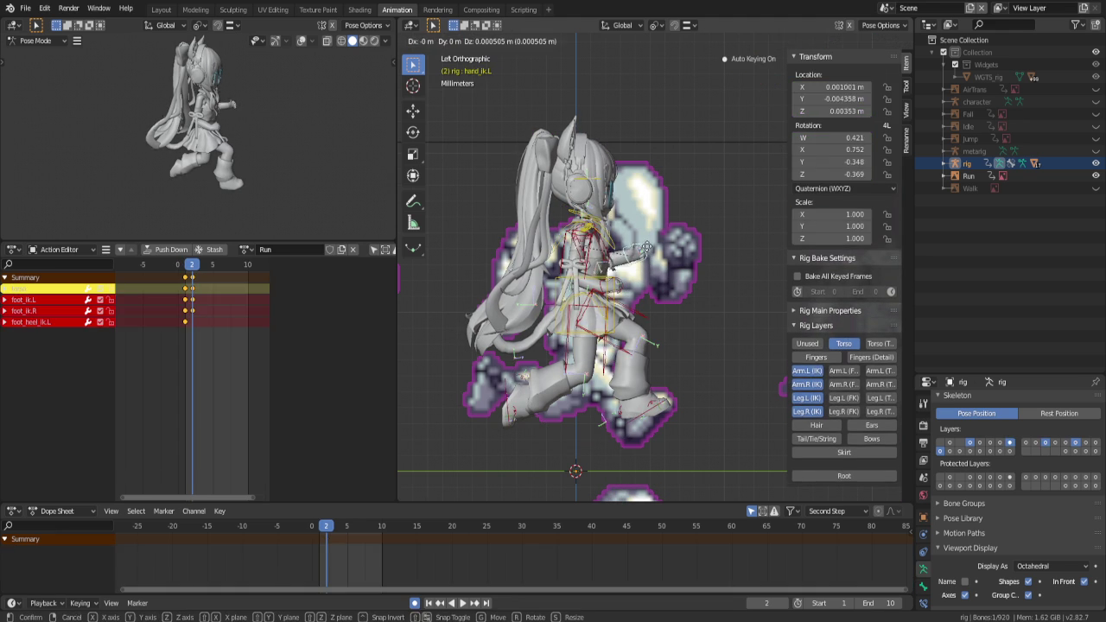
{"action": "left_click", "coordinate": [647, 238]}
In front view, rotate upper_arm_ik.L back around the X axis
{"action": "mouse_move", "coordinate": [648, 236]}
{"action": "middle_mouse_down"}
{"action": "mouse_move", "coordinate": [547, 271]}
{"action": "mouse_move", "coordinate": [617, 247]}
{"action": "middle_mouse_up"}
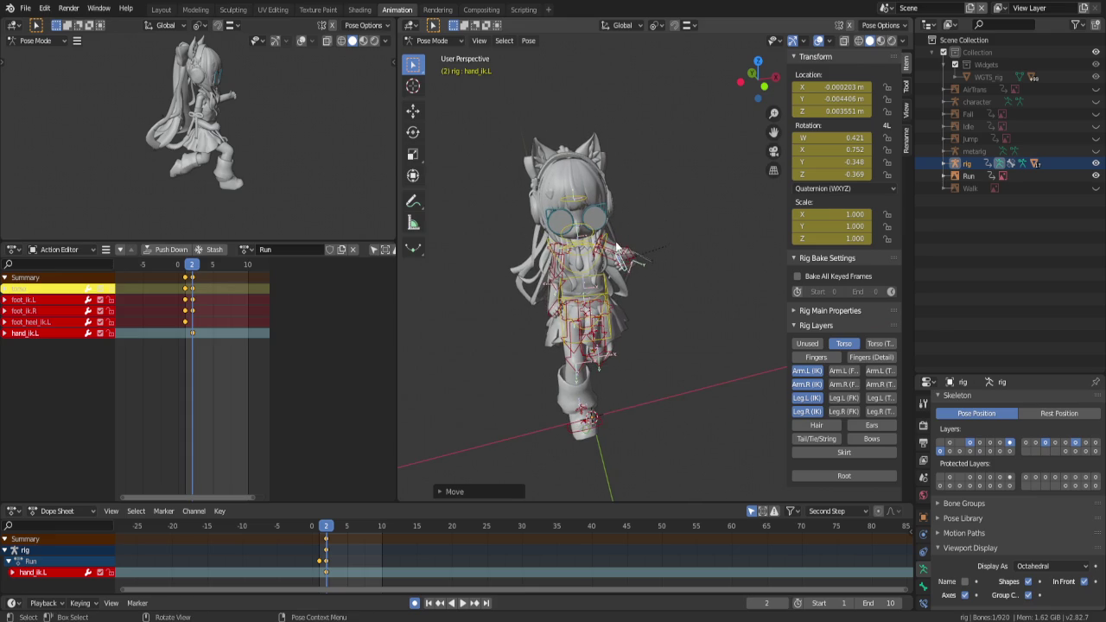
{"action": "left_click", "coordinate": [617, 247]}
{"action": "key", "text": "ctrl+KP_1"}
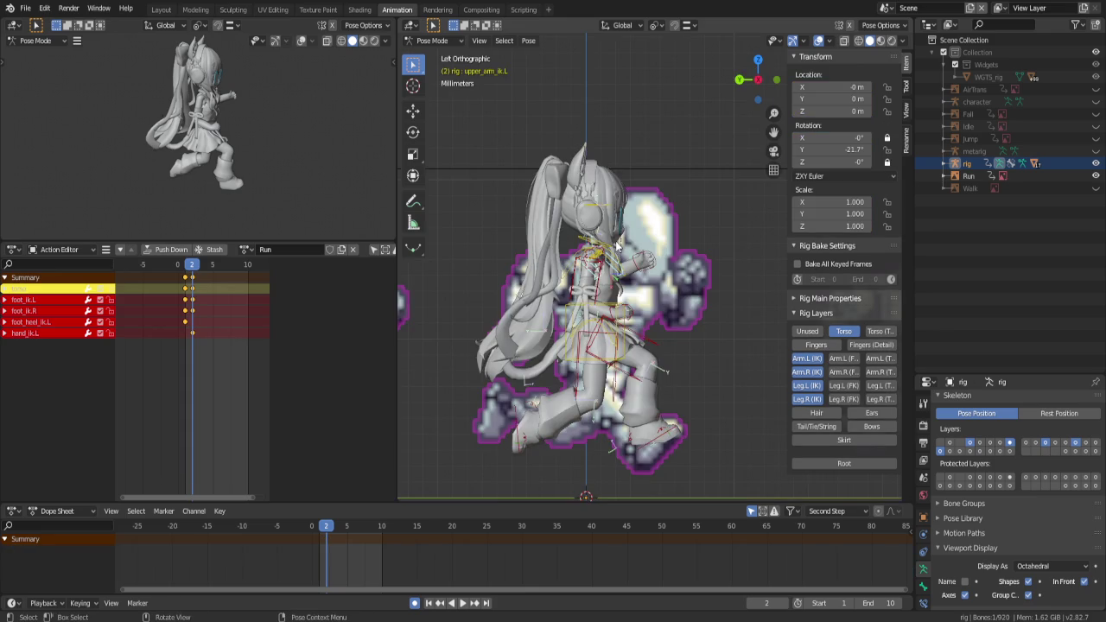
{"action": "key", "text": "KP_1"}
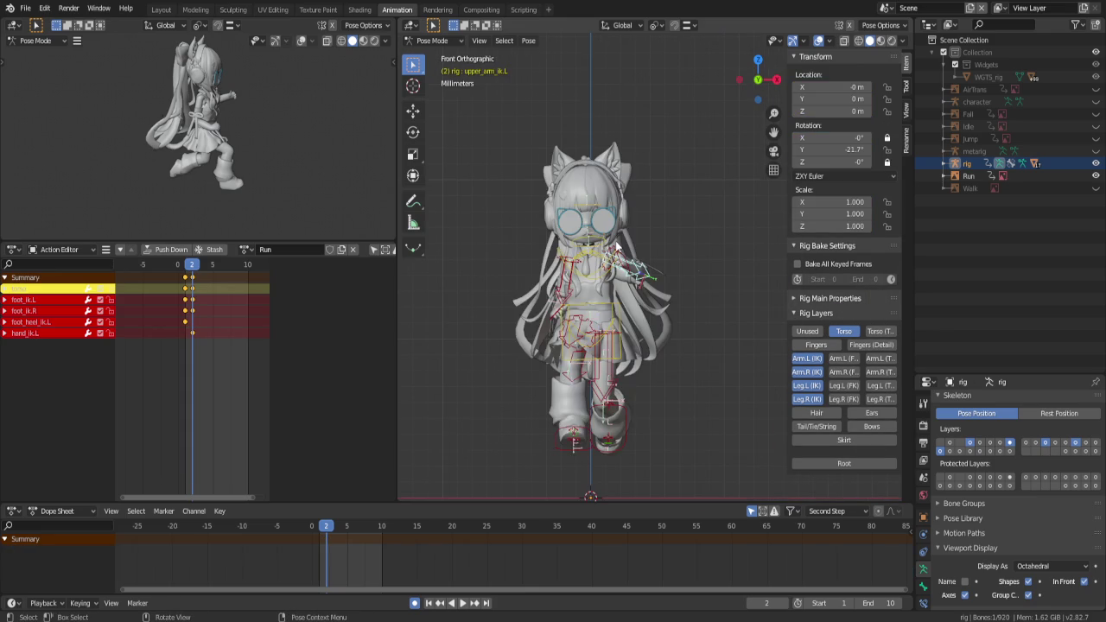
{"action": "scroll", "coordinate": [616, 247], "scroll_direction": "up", "scroll_amount": 3}
{"action": "key", "text": "r"}
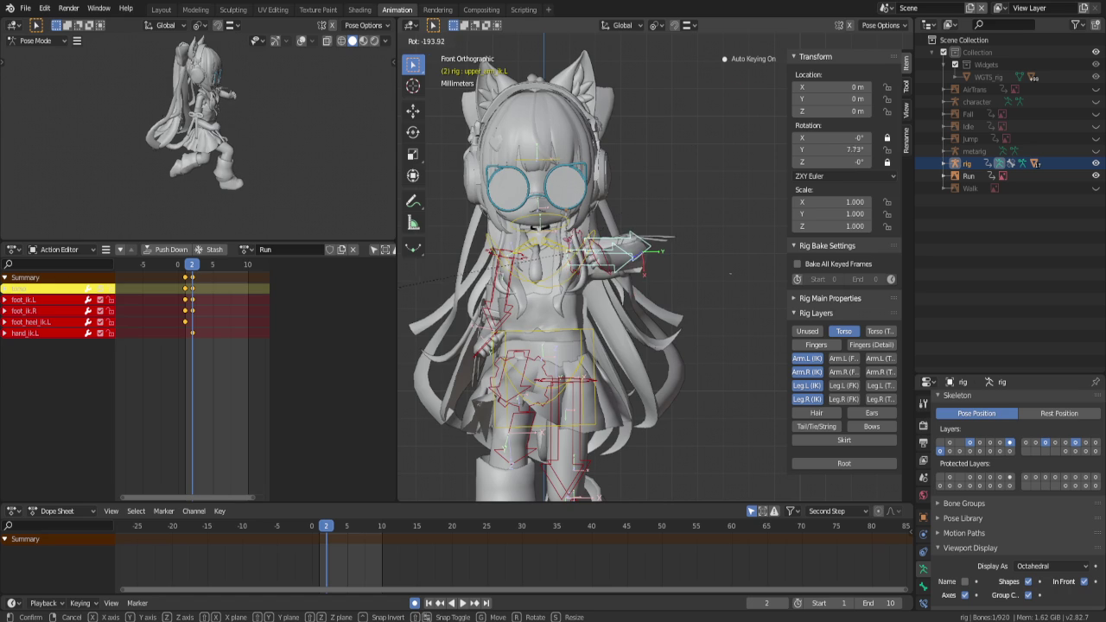
{"action": "key", "text": "x"}
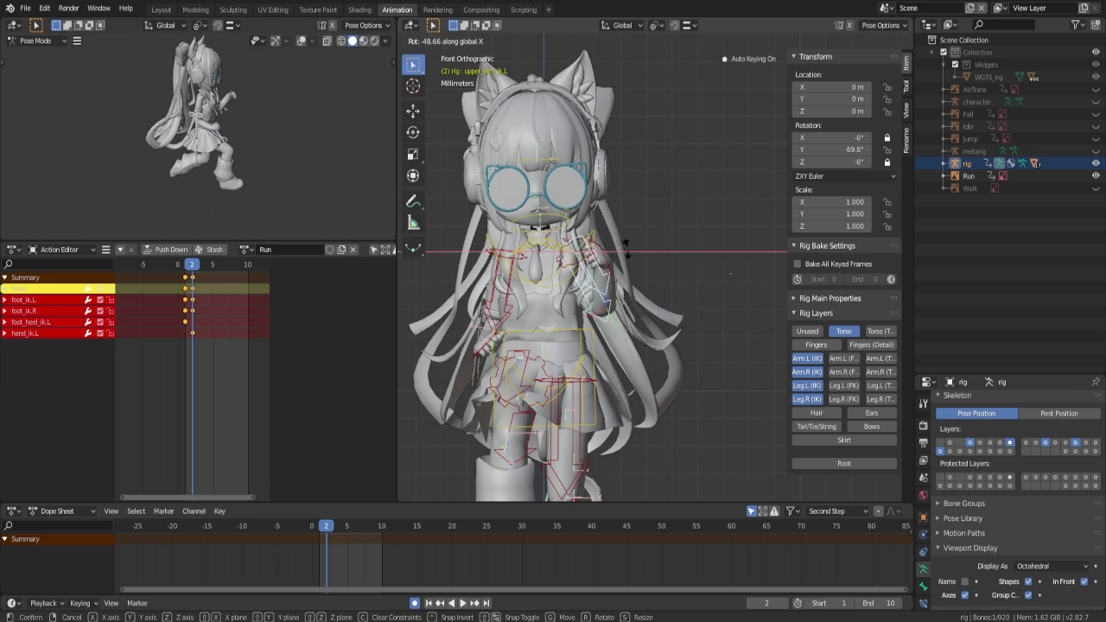
{"action": "left_click", "coordinate": [623, 251]}
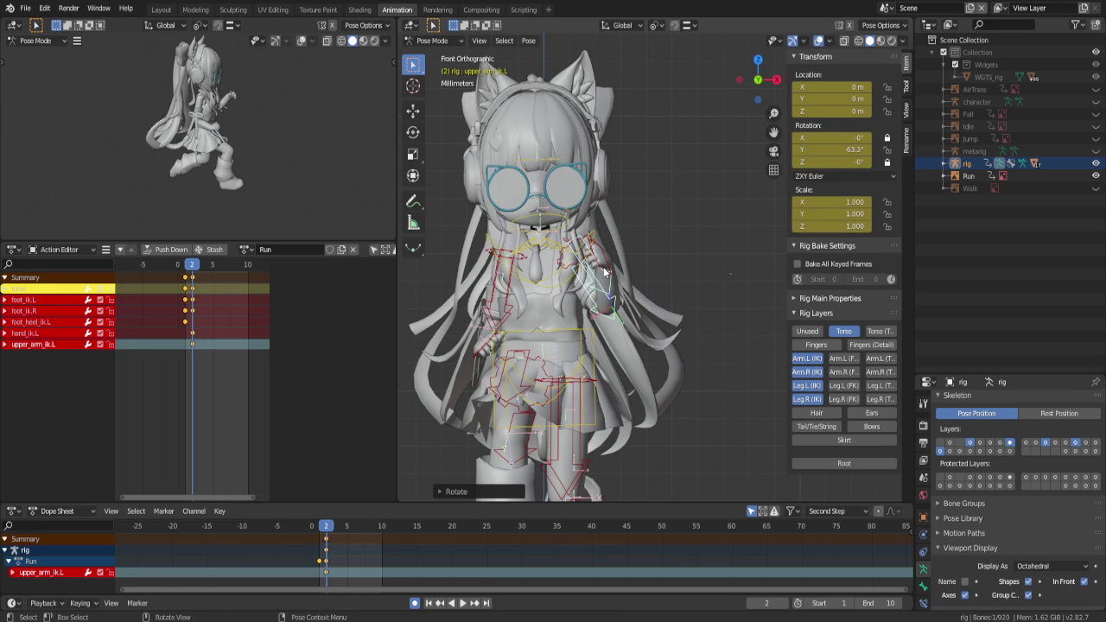
Twist hand_ik.L into the running pose, then select hand_ik.R
{"action": "left_click", "coordinate": [609, 266]}
{"action": "key", "text": "r"}
{"action": "key", "text": "r"}
{"action": "left_click", "coordinate": [730, 273]}
{"action": "key", "text": "ctrl+KP_3"}
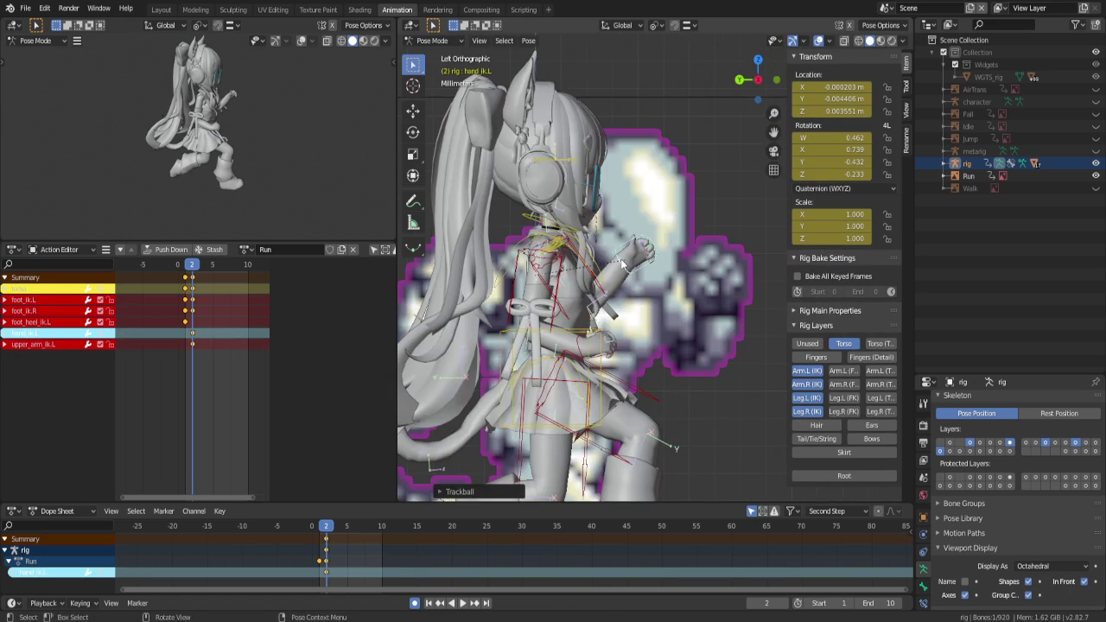
{"action": "key", "text": "r"}
{"action": "key", "text": "r"}
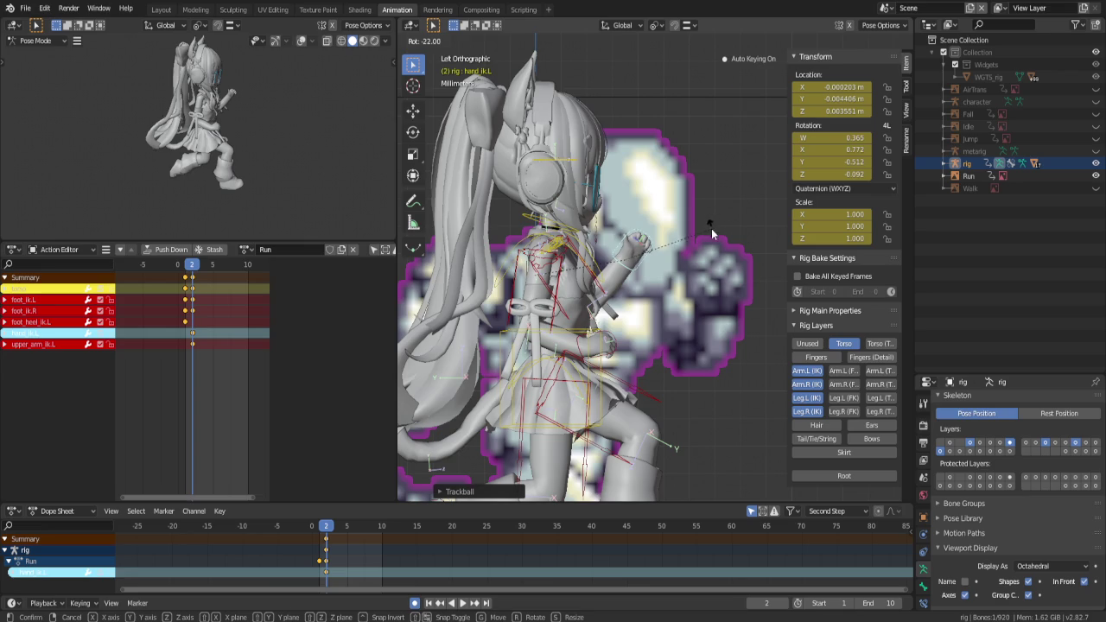
{"action": "left_click", "coordinate": [680, 240]}
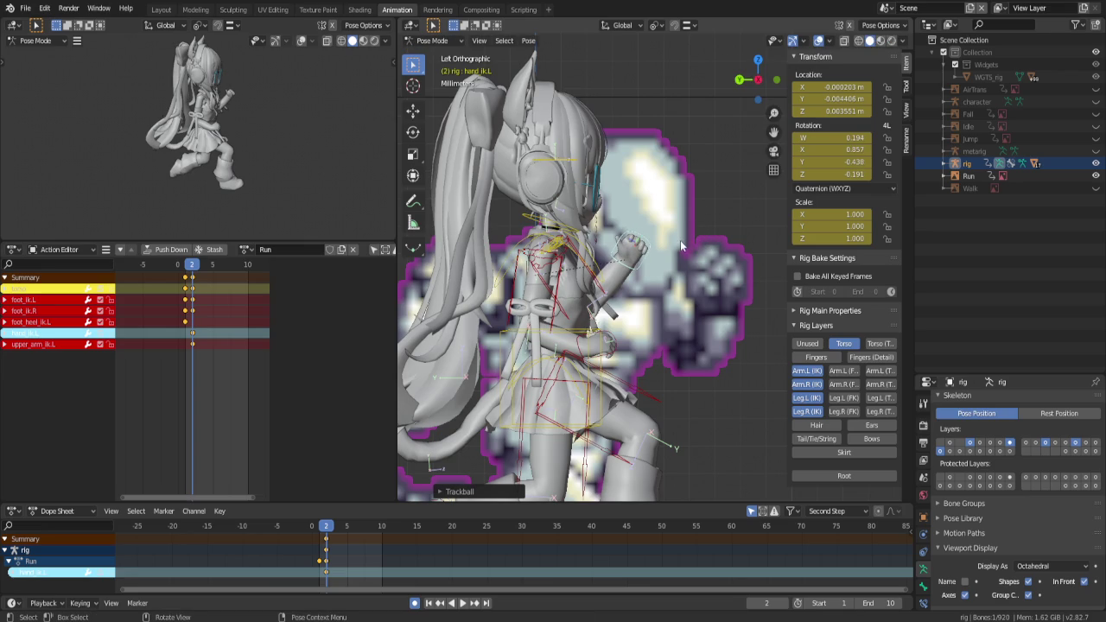
{"action": "mouse_move", "coordinate": [616, 352]}
{"action": "middle_mouse_down"}
{"action": "mouse_move", "coordinate": [684, 335]}
{"action": "mouse_move", "coordinate": [641, 344]}
{"action": "middle_mouse_up"}
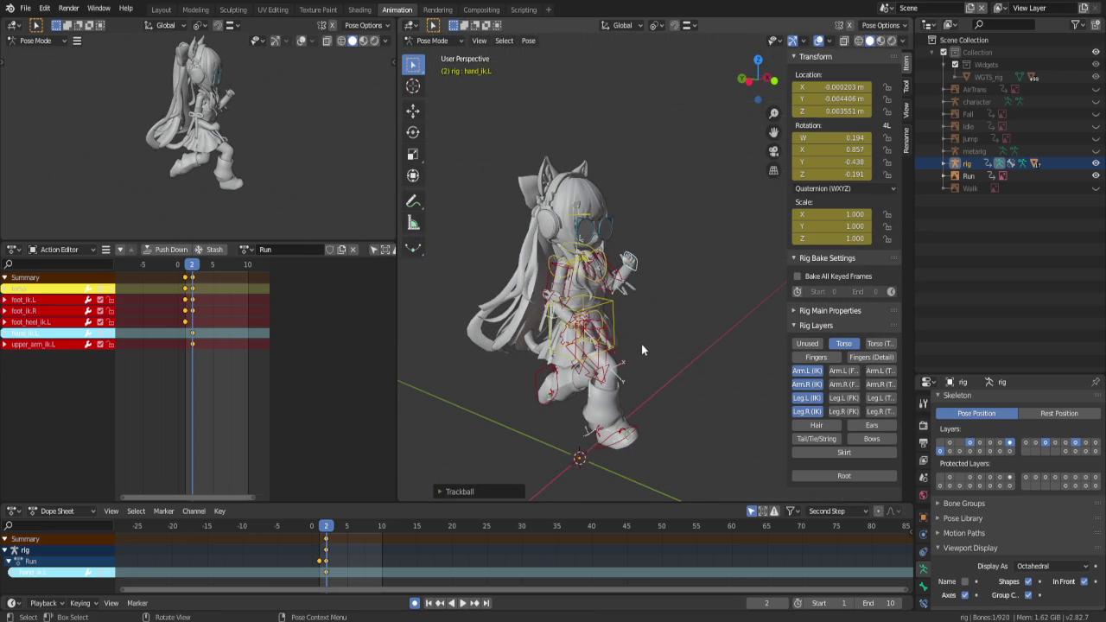
{"action": "left_click", "coordinate": [573, 321]}
{"action": "key", "text": "ctrl"}
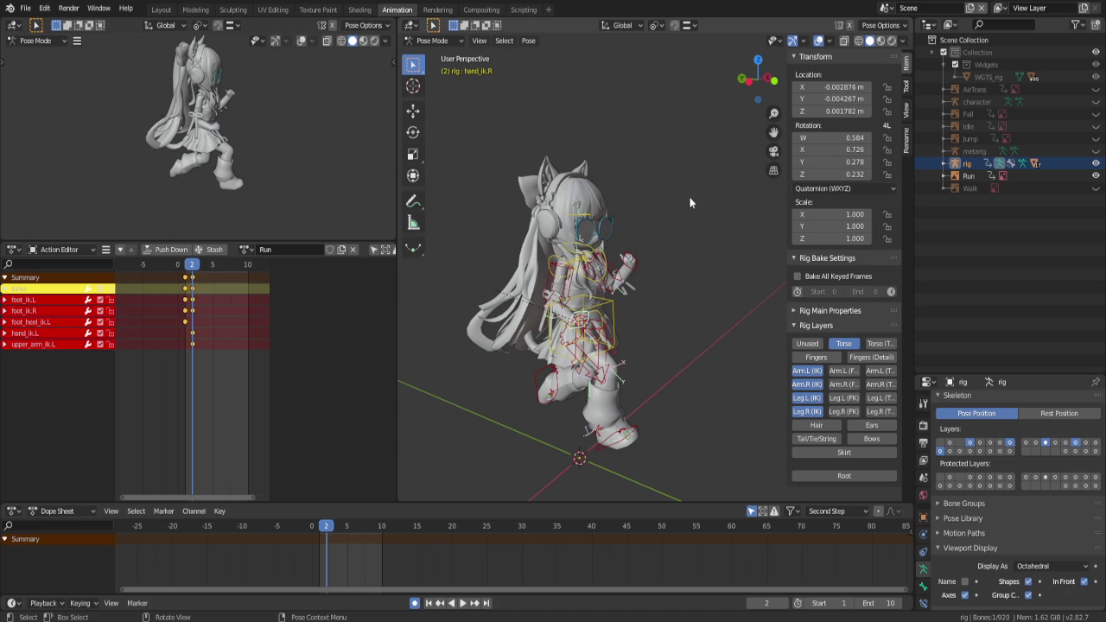
{"action": "key", "text": "ctrl+KP_3"}
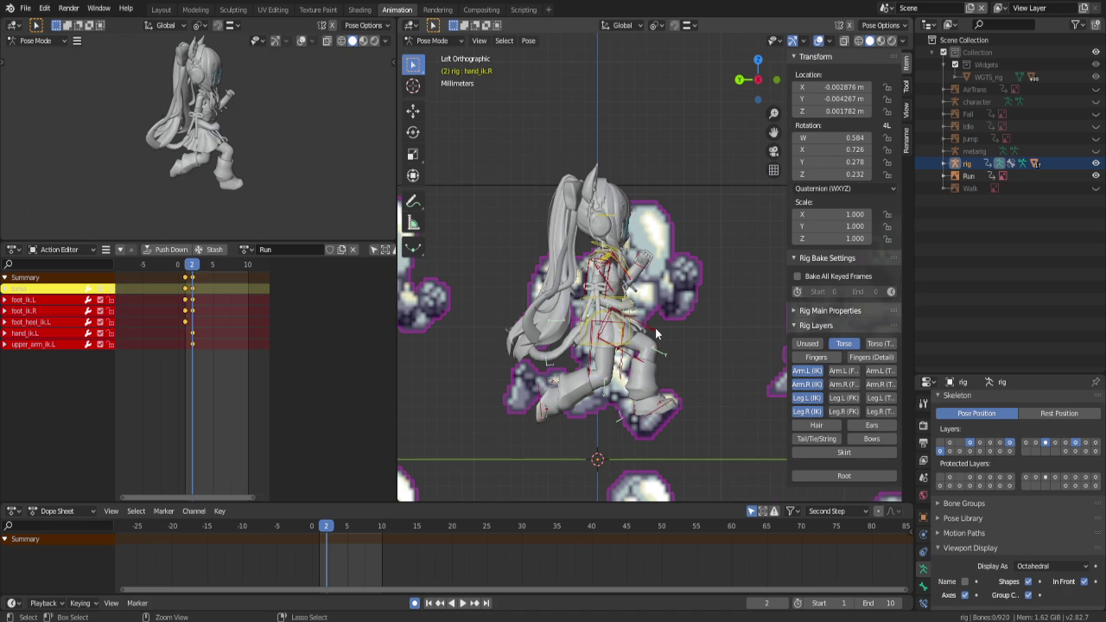
Flip between frames 1 and 2 to compare poses, ending on frame 1
{"action": "key", "text": "Left"}
{"action": "key", "text": "Right"}
{"action": "key", "text": "Left"}
{"action": "key", "text": "Right"}
{"action": "key", "text": "Left"}
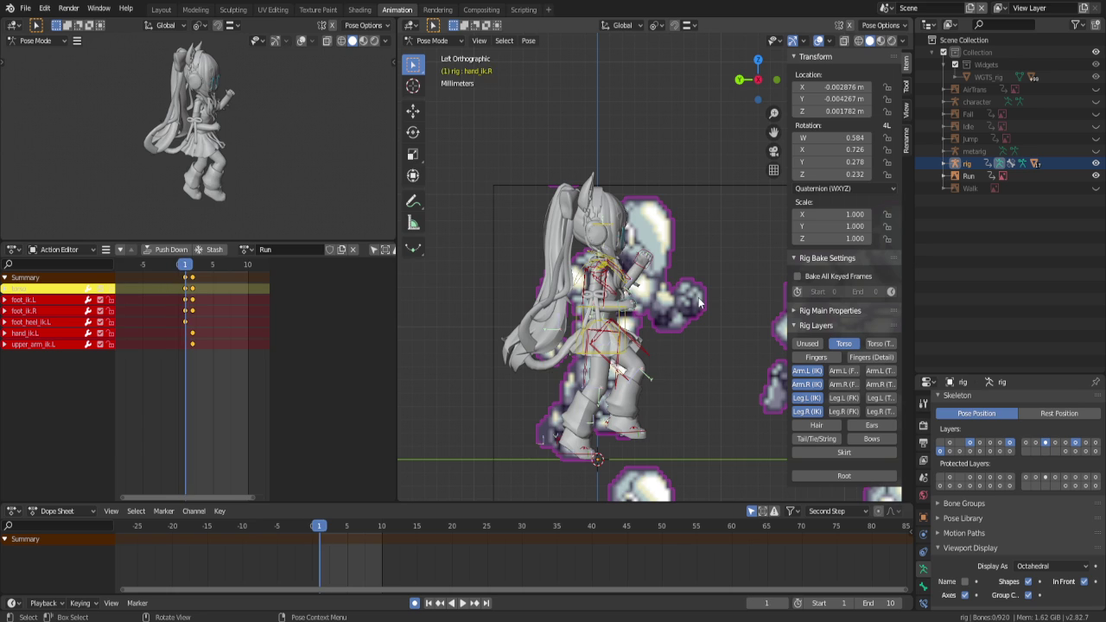
At frame 1, move and rotate the left hand and rotate the right hand
{"action": "left_click", "coordinate": [646, 269]}
{"action": "key", "text": "g"}
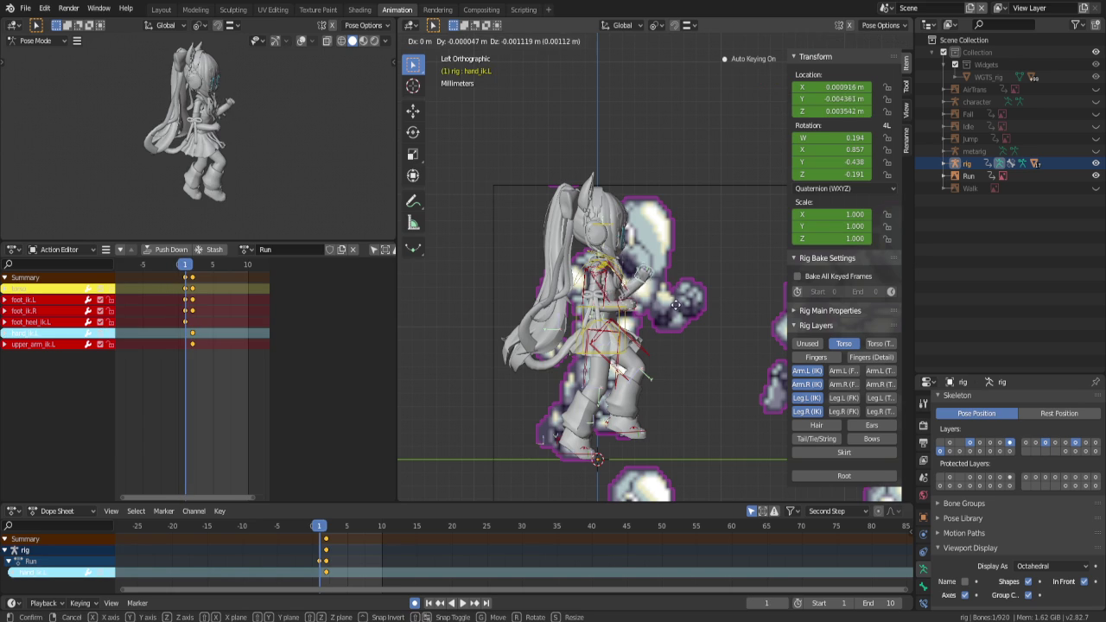
{"action": "left_click", "coordinate": [680, 323]}
{"action": "key", "text": "r"}
{"action": "left_click", "coordinate": [618, 313]}
{"action": "left_click", "coordinate": [619, 313]}
{"action": "key", "text": "r"}
{"action": "left_click", "coordinate": [635, 352]}
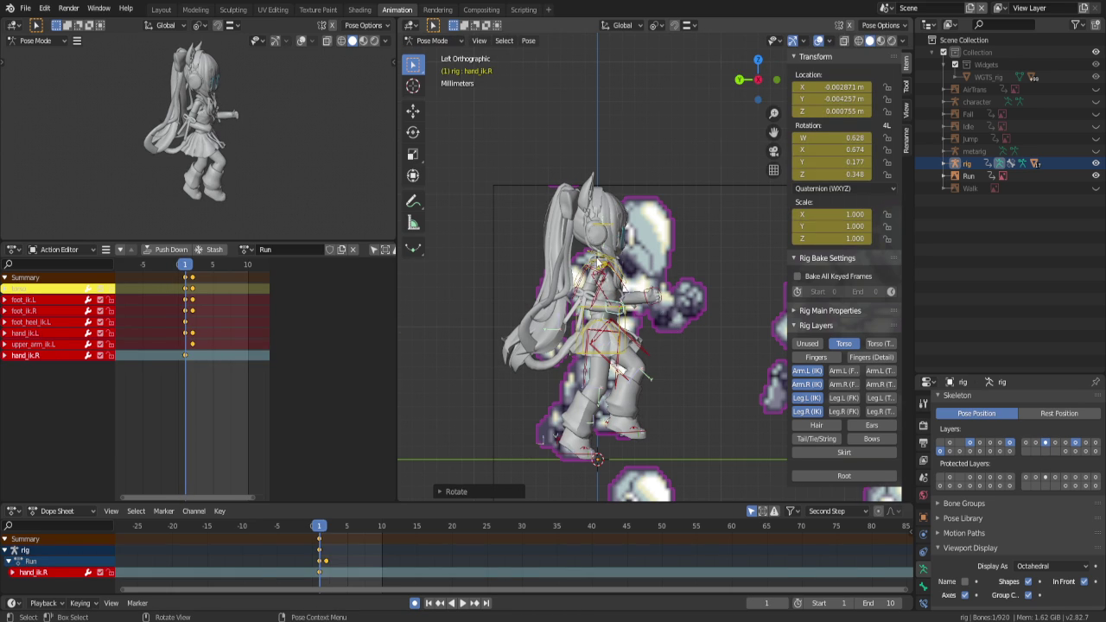
Tilt the chest at frame 1, then start tilting it again at frame 2
{"action": "left_click", "coordinate": [562, 271]}
{"action": "key", "text": "r"}
{"action": "left_click", "coordinate": [707, 320]}
{"action": "key", "text": "Right"}
{"action": "key", "text": "r"}
Show the Hair layer and squash hair_010_master to Y scale 0.835 at frame 2
{"action": "left_click", "coordinate": [699, 292]}
{"action": "left_click", "coordinate": [610, 218]}
{"action": "left_click", "coordinate": [525, 428]}
{"action": "middle_click_drag", "start_coordinate": [525, 428], "coordinate": [622, 427]}
{"action": "key", "text": "ctrl+KP_3"}
{"action": "key", "text": "s"}
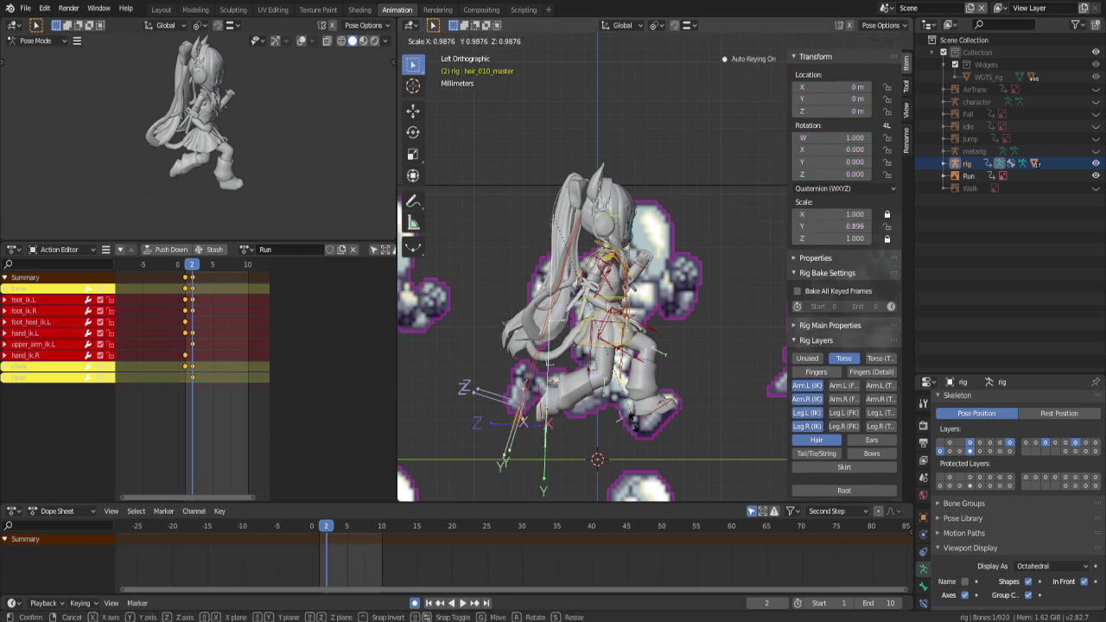
{"action": "left_click", "coordinate": [620, 410]}
Scale hair_010_master to Y 0.949 at frame 1 and compare both frames
{"action": "key", "text": "Left"}
{"action": "key", "text": "s"}
{"action": "left_click", "coordinate": [699, 415]}
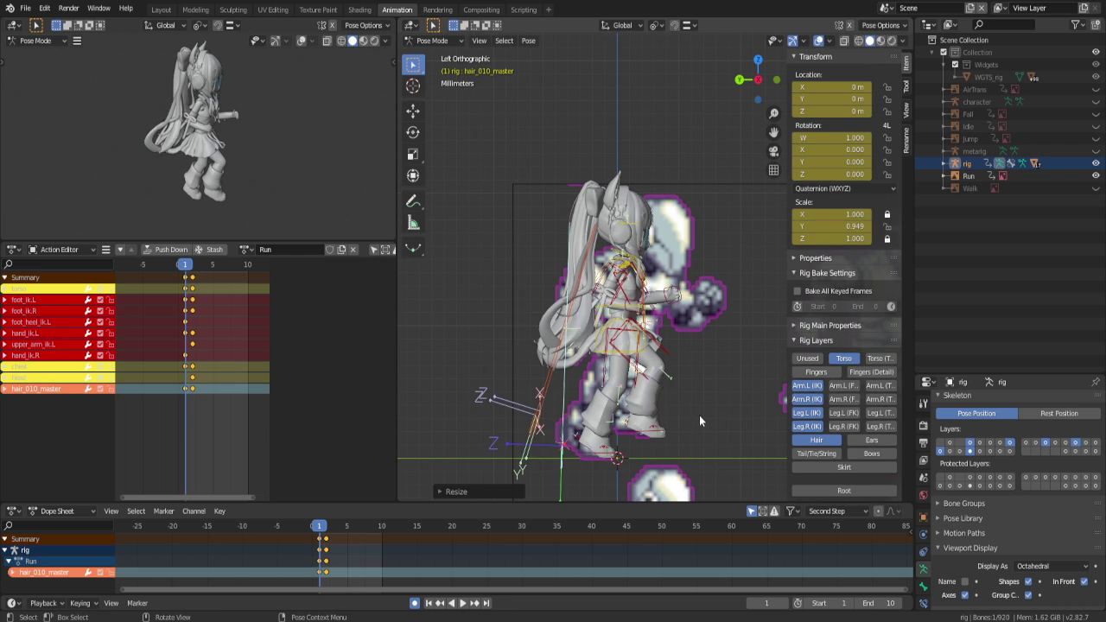
{"action": "key", "text": "Right"}
{"action": "key", "text": "Left"}
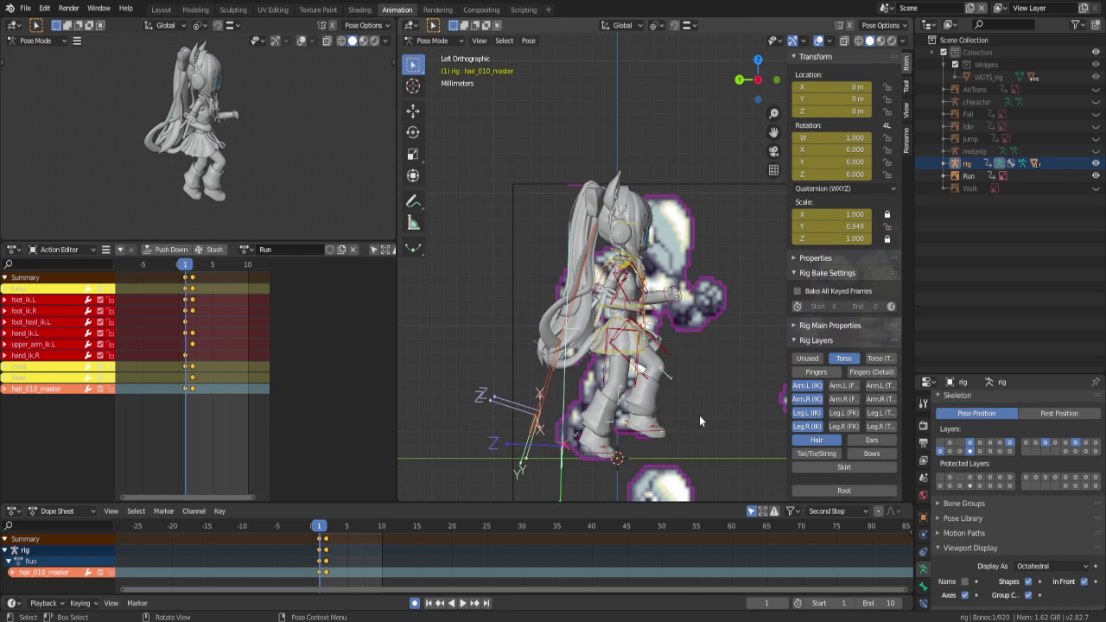
{"action": "key", "text": "Right"}
{"action": "scroll", "coordinate": [620, 322], "scroll_direction": "up", "scroll_amount": 4}
Rotate the right hand control hand_ik.R into its frame 2 pose
{"action": "scroll", "coordinate": [620, 321], "scroll_direction": "down", "scroll_amount": 1}
{"action": "left_click", "coordinate": [605, 334]}
{"action": "scroll", "coordinate": [605, 334], "scroll_direction": "down", "scroll_amount": 2}
{"action": "key", "text": "r"}
{"action": "left_click", "coordinate": [648, 411]}
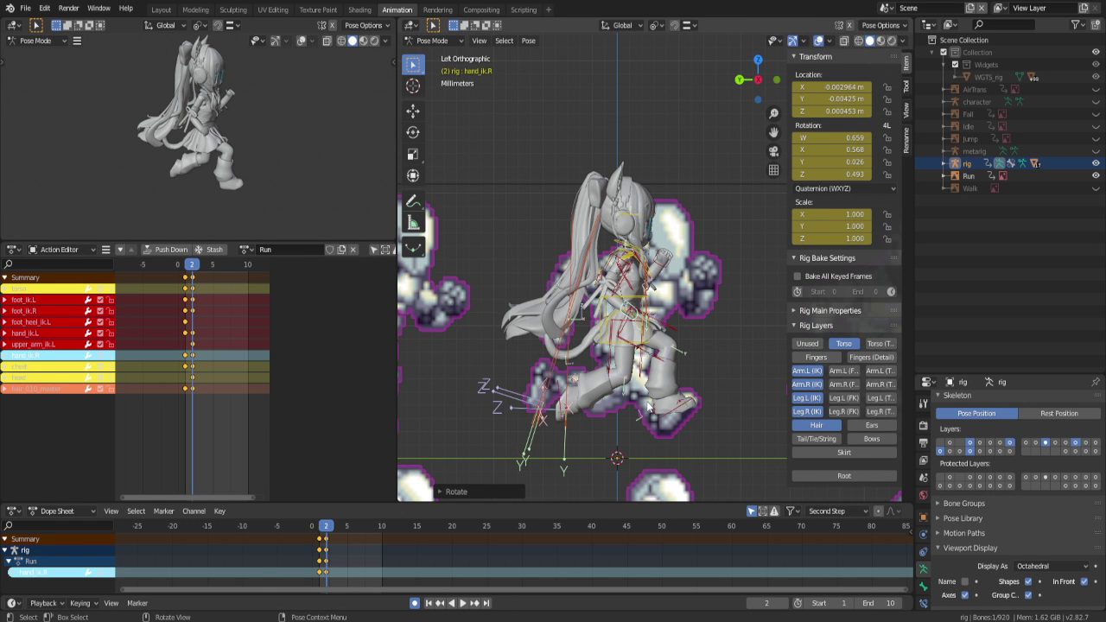
On frame 3, move foot_ik.R to its new position
{"action": "key", "text": "Right"}
{"action": "middle_click_drag", "start_coordinate": [650, 406], "coordinate": [617, 332], "text": "shift"}
{"action": "left_click", "coordinate": [654, 359]}
{"action": "key", "text": "g"}
{"action": "left_click", "coordinate": [658, 373]}
{"action": "scroll", "coordinate": [602, 416], "scroll_direction": "up", "scroll_amount": 3}
Reset foot_heel_ik.L rotation to zero and key it at frame 3
{"action": "left_click", "coordinate": [647, 400]}
{"action": "key", "text": "r"}
{"action": "right_click", "coordinate": [700, 399]}
{"action": "left_click", "coordinate": [462, 376]}
{"action": "middle_click_drag", "start_coordinate": [462, 376], "coordinate": [490, 341], "text": "shift"}
{"action": "key", "text": "alt+r"}
{"action": "key", "text": "i"}
{"action": "scroll", "coordinate": [466, 380], "scroll_direction": "down", "scroll_amount": 2}
Lower the right foot vertically along Z at frame 3, comparing against frame 1
{"action": "key", "text": "Left"}
{"action": "key", "text": "Left"}
{"action": "left_click", "coordinate": [617, 385]}
{"action": "key", "text": "Right"}
{"action": "key", "text": "Right"}
{"action": "left_click", "coordinate": [617, 207]}
{"action": "left_click", "coordinate": [665, 376]}
{"action": "key", "text": "g"}
{"action": "key", "text": "z"}
{"action": "left_click", "coordinate": [584, 353]}
Rotate the chest bone for the frame 3 pose
{"action": "key", "text": "Left"}
{"action": "key", "text": "Left"}
{"action": "left_click", "coordinate": [596, 377]}
{"action": "key", "text": "Right"}
{"action": "key", "text": "Right"}
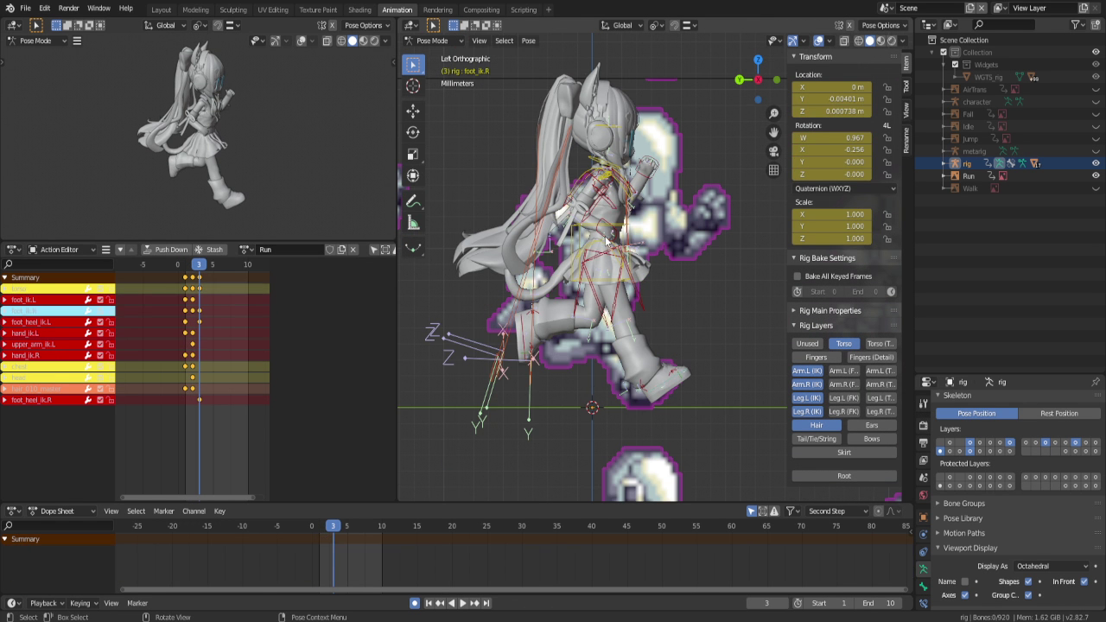
{"action": "left_click", "coordinate": [627, 201]}
{"action": "left_click", "coordinate": [627, 201]}
{"action": "key", "text": "r"}
{"action": "key", "text": "Escape"}
Move the right hand into its frame 3 position and rotate the head
{"action": "mouse_move", "coordinate": [620, 177]}
{"action": "left_mouse_down"}
{"action": "mouse_move", "coordinate": [633, 198]}
{"action": "mouse_move", "coordinate": [652, 177]}
{"action": "left_mouse_up"}
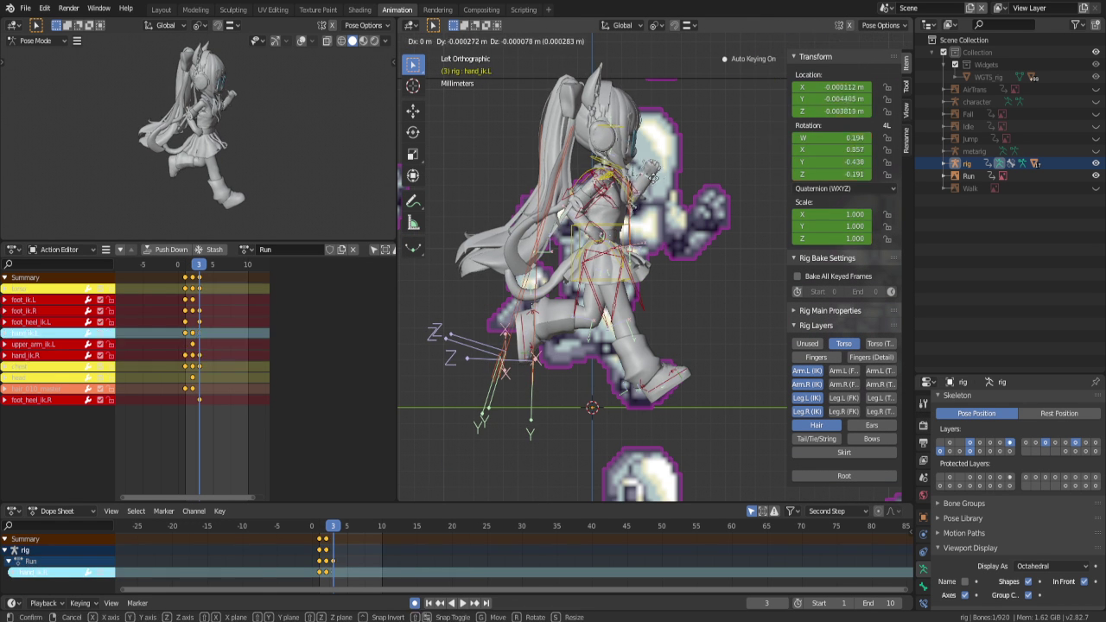
{"action": "left_click", "coordinate": [605, 130]}
{"action": "key", "text": "r"}
{"action": "left_click", "coordinate": [501, 452]}
Squash hair_010_master to Y scale 0.816 at frame 3
{"action": "middle_click_drag", "start_coordinate": [494, 442], "coordinate": [661, 388]}
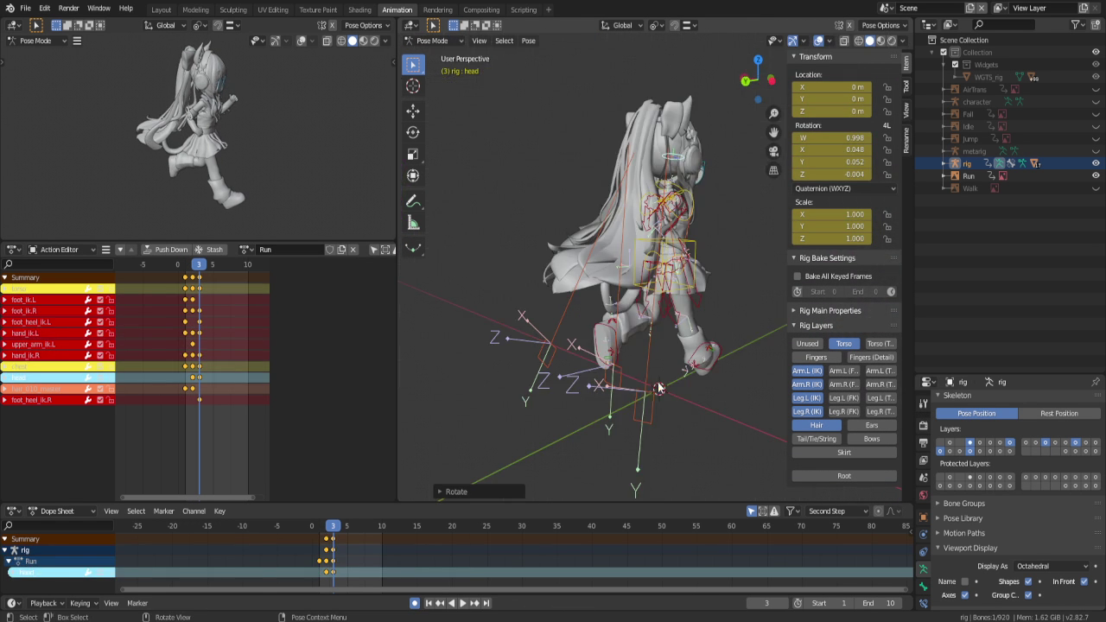
{"action": "left_click", "coordinate": [629, 385]}
{"action": "key", "text": "ctrl+KP_3"}
{"action": "scroll", "coordinate": [627, 379], "scroll_direction": "up", "scroll_amount": 2}
{"action": "key", "text": "s"}
{"action": "left_click", "coordinate": [662, 314]}
{"action": "key", "text": "Left"}
{"action": "key", "text": "Left"}
{"action": "key", "text": "Right"}
{"action": "key", "text": "Right"}
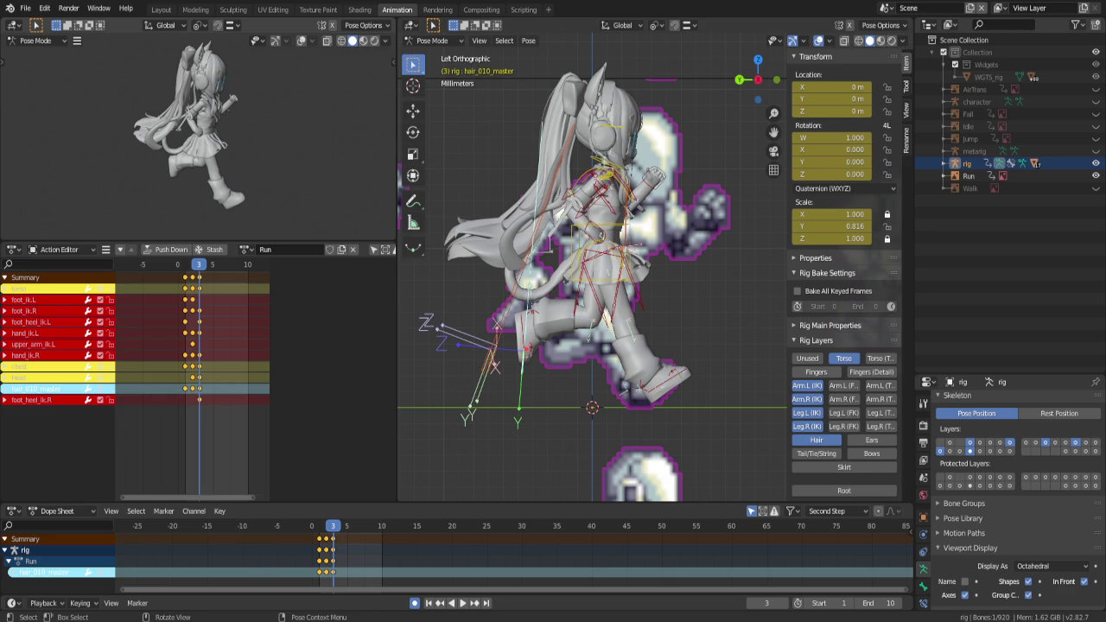
{"action": "left_click", "coordinate": [525, 162]}
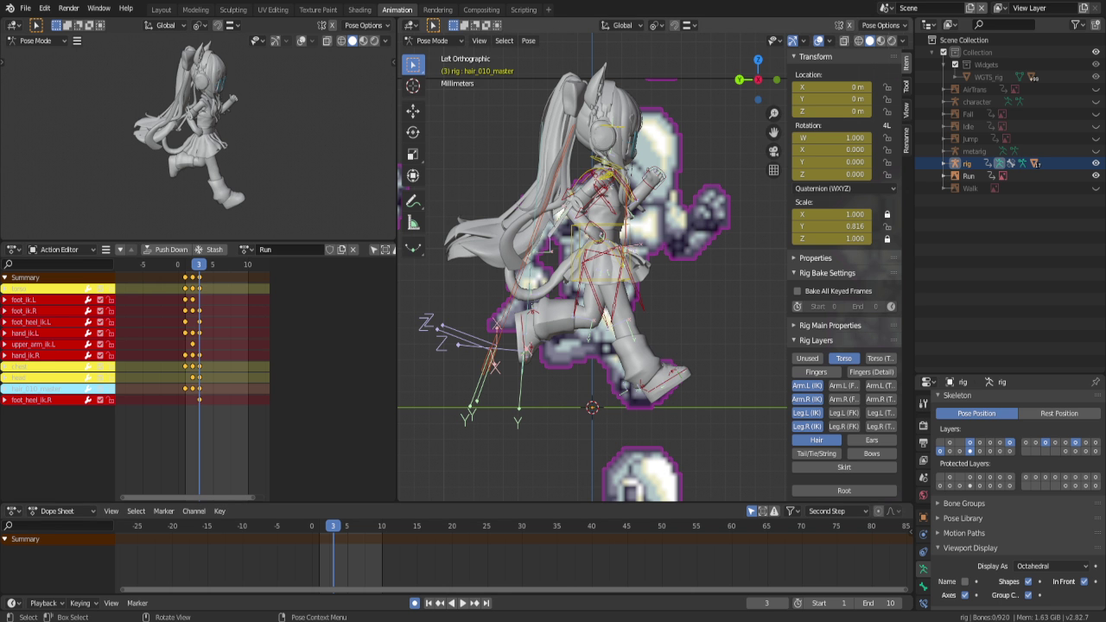
On frame 4, move and rotate the left hand control
{"action": "key", "text": "Right"}
{"action": "left_click", "coordinate": [655, 180]}
{"action": "key", "text": "g"}
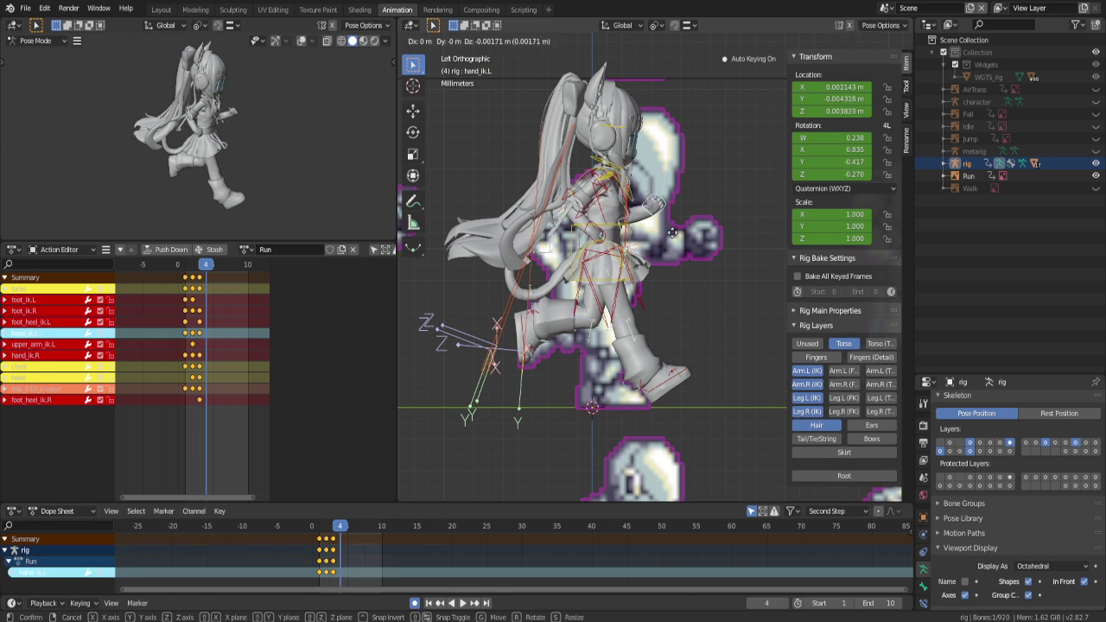
{"action": "left_click", "coordinate": [691, 244]}
{"action": "key", "text": "r"}
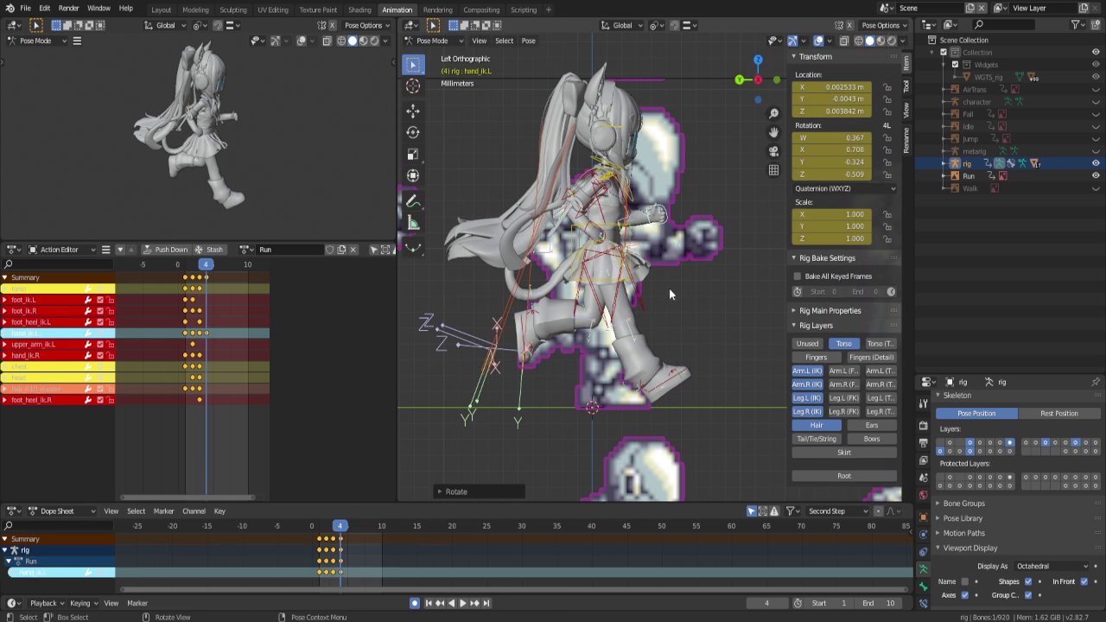
Reset the right foot, then move, tilt and shift it forward along Y
{"action": "left_click", "coordinate": [663, 393]}
{"action": "key", "text": "alt+r"}
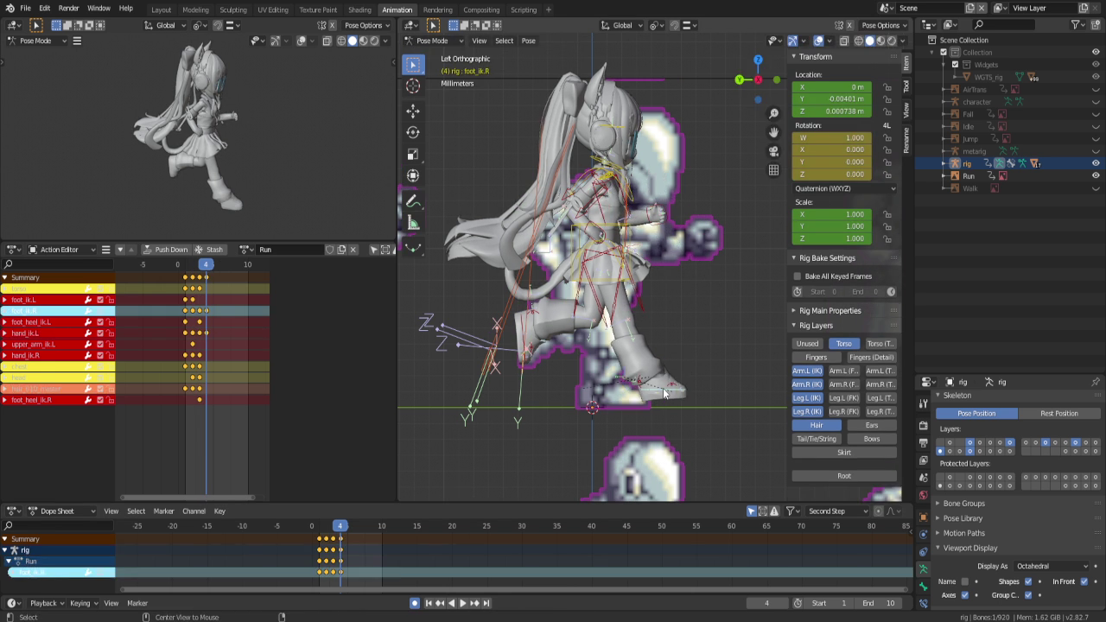
{"action": "key", "text": "alt+g"}
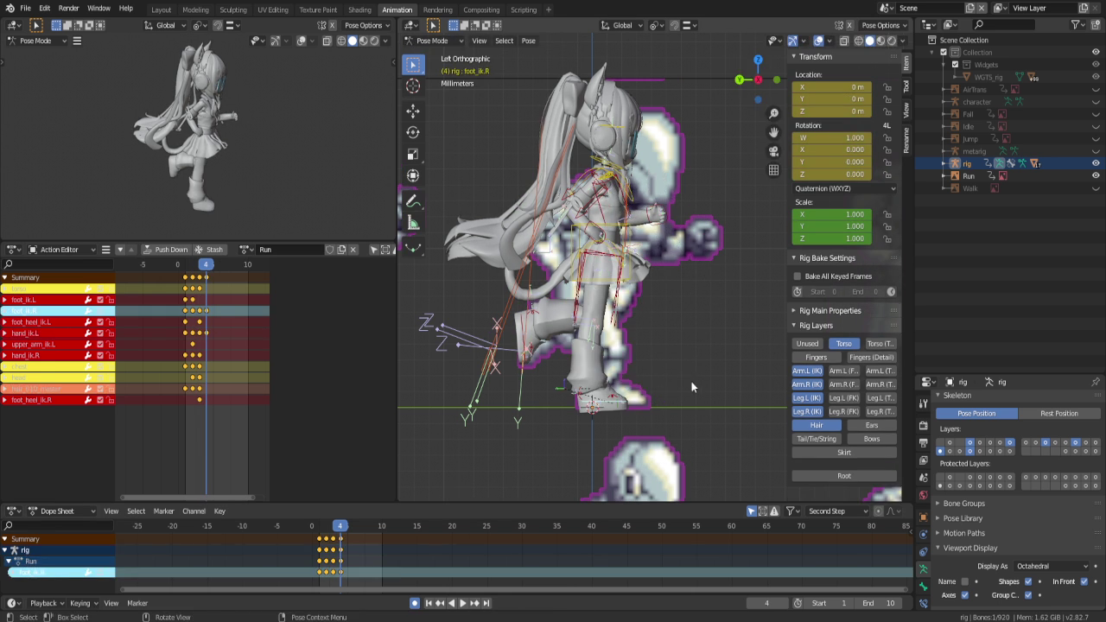
{"action": "key", "text": "g"}
{"action": "left_click", "coordinate": [708, 404]}
{"action": "key", "text": "r"}
{"action": "left_click", "coordinate": [706, 410]}
{"action": "key", "text": "g"}
{"action": "key", "text": "y"}
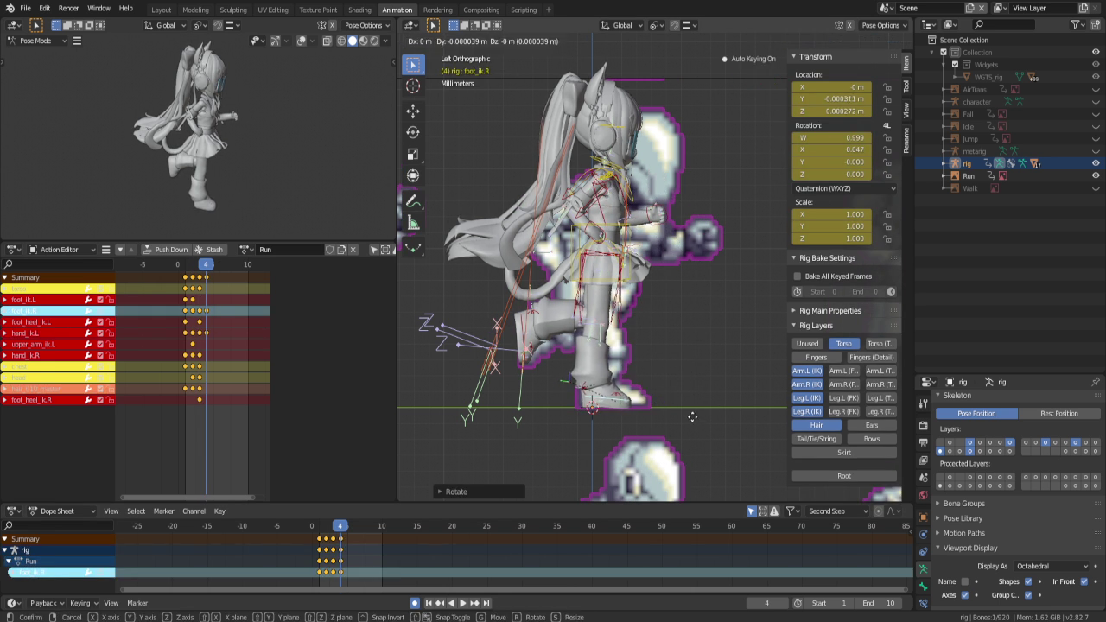
{"action": "left_click", "coordinate": [704, 418]}
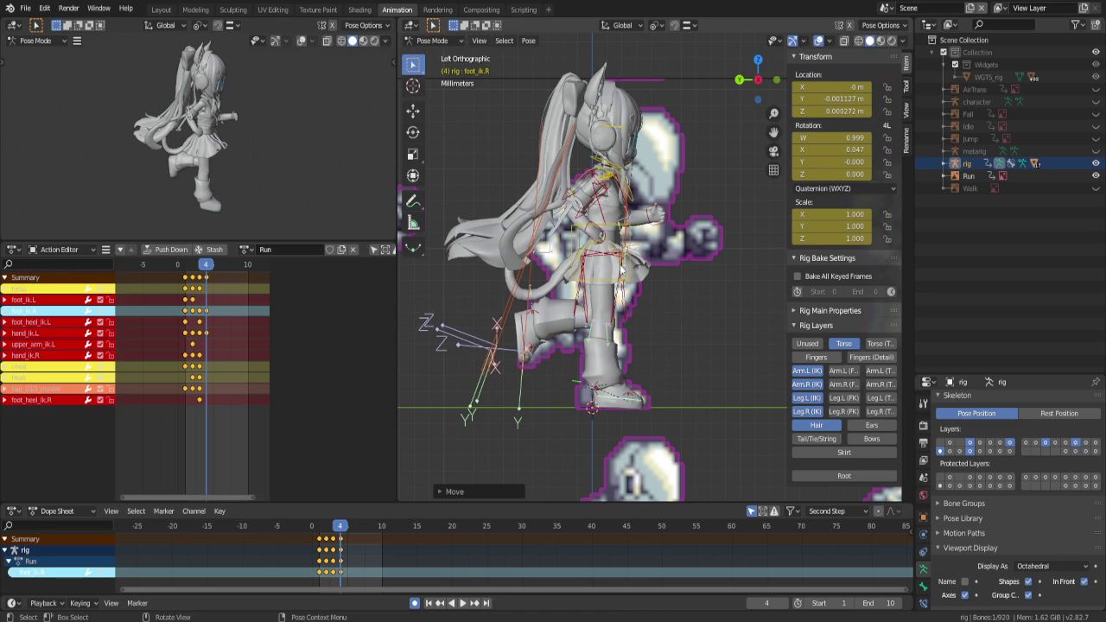
Adjust the torso control's height along Z, checking against earlier frames
{"action": "left_click", "coordinate": [636, 266]}
{"action": "key", "text": "g"}
{"action": "key", "text": "z"}
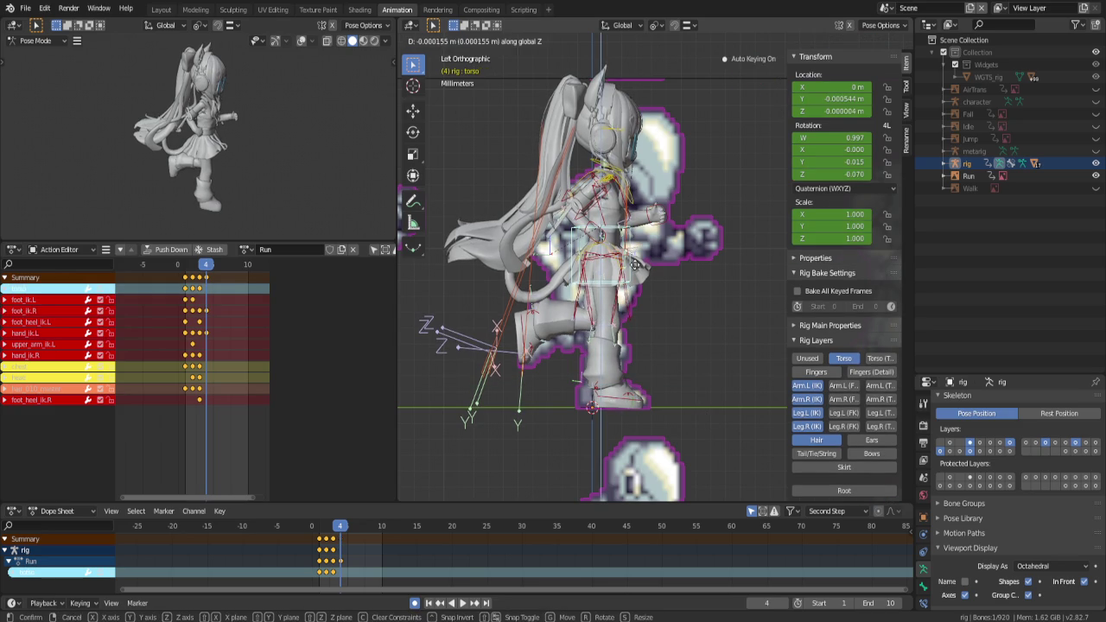
{"action": "left_click", "coordinate": [634, 264]}
{"action": "key", "text": "Left"}
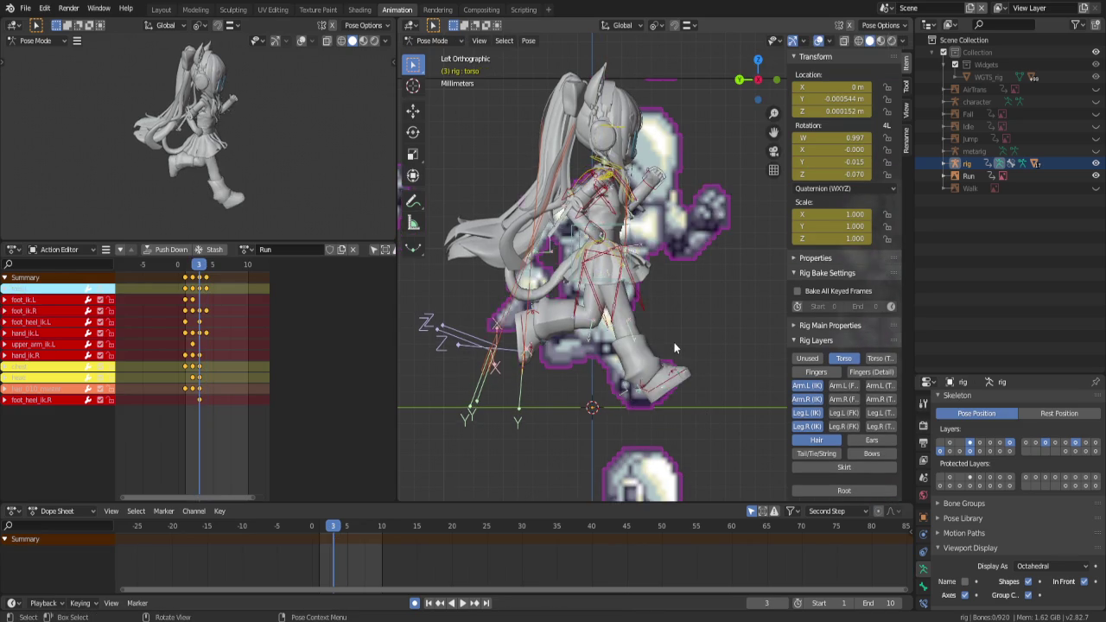
{"action": "key", "text": "Left"}
{"action": "key", "text": "Left"}
{"action": "key", "text": "Right"}
{"action": "key", "text": "Right"}
{"action": "key", "text": "Right"}
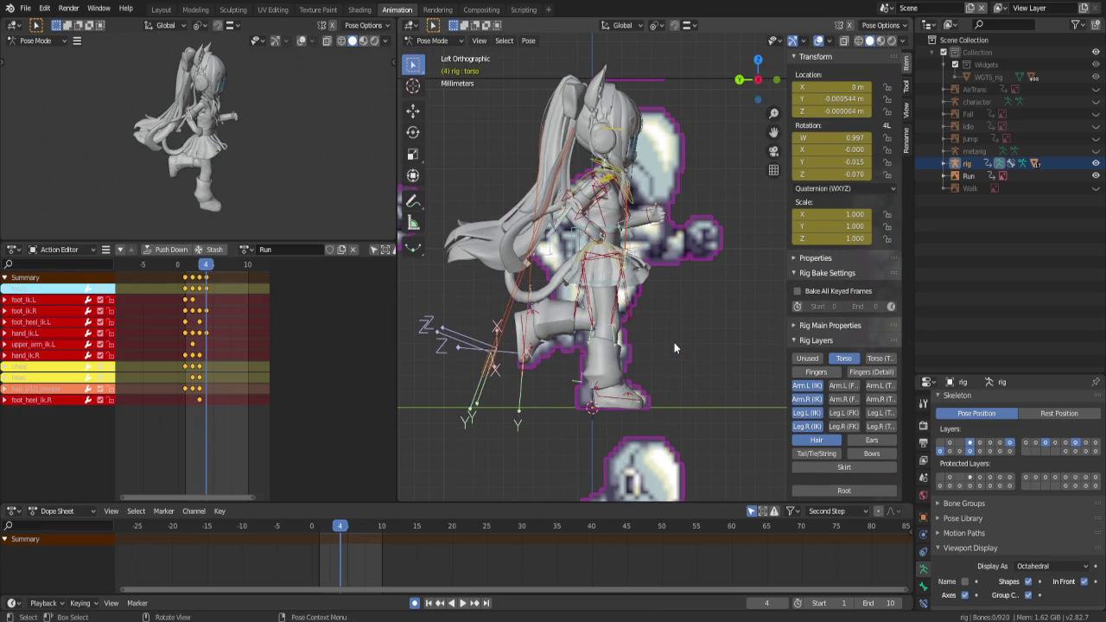
Reposition and rotate hand_ik.R into its frame 4 pose
{"action": "left_click", "coordinate": [654, 229]}
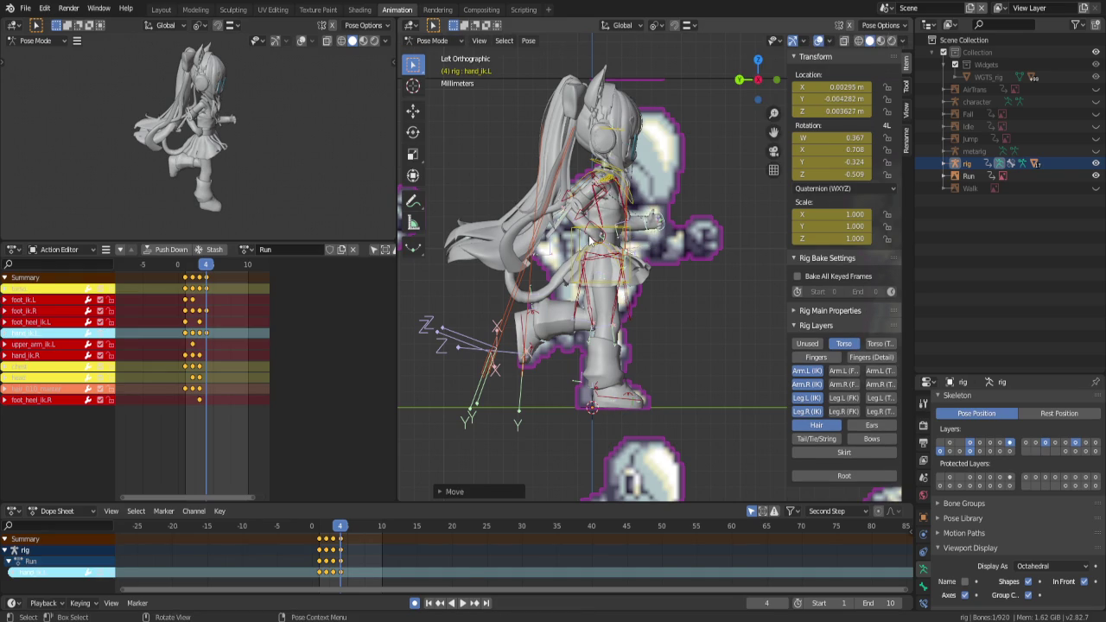
{"action": "left_click", "coordinate": [589, 236]}
{"action": "key", "text": "g"}
{"action": "left_click", "coordinate": [584, 241]}
{"action": "key", "text": "r"}
{"action": "left_click", "coordinate": [633, 317]}
{"action": "key", "text": "g"}
{"action": "left_click", "coordinate": [619, 246]}
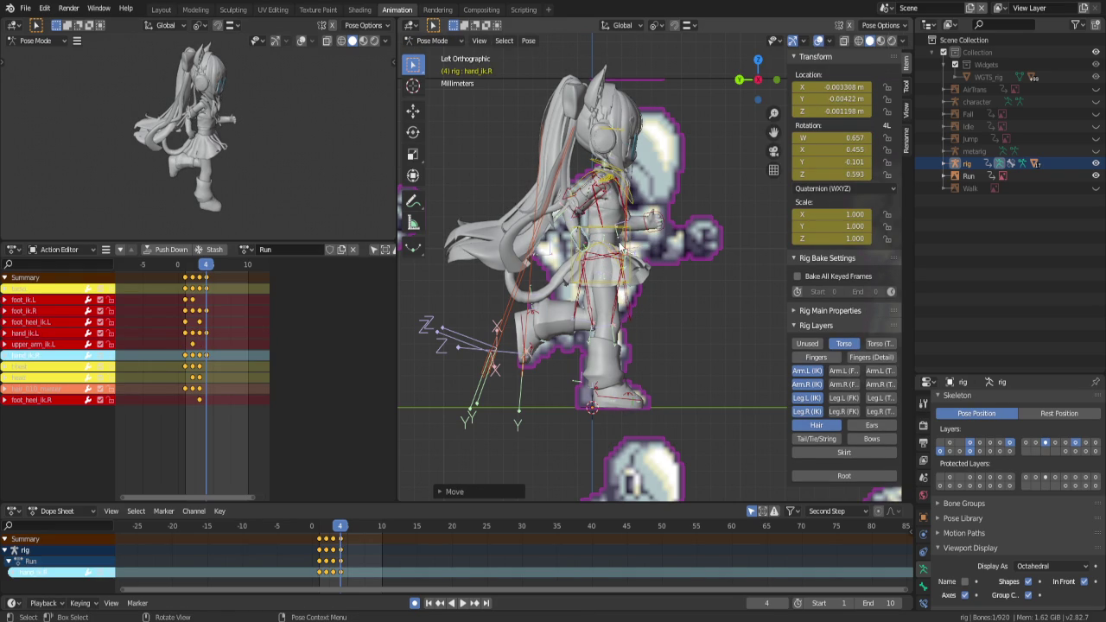
Tilt the chest slightly and select the back hair control hair_010_master
{"action": "left_click", "coordinate": [631, 203]}
{"action": "key", "text": "r"}
{"action": "key", "text": "Escape"}
{"action": "left_click", "coordinate": [609, 186]}
{"action": "key", "text": "r"}
{"action": "key", "text": "Escape"}
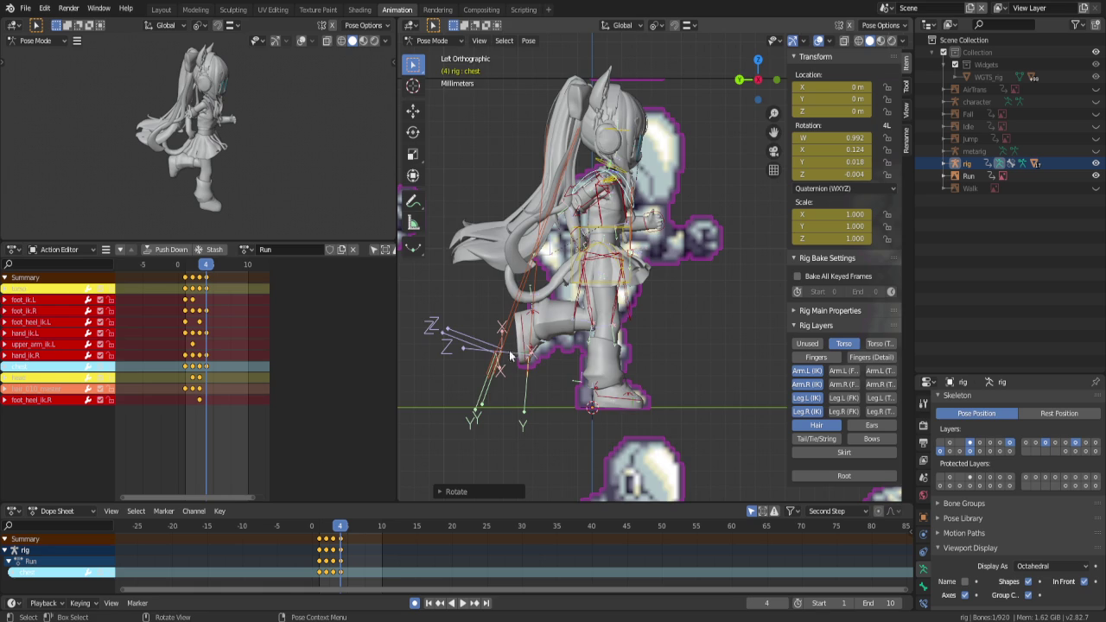
{"action": "middle_click_drag", "start_coordinate": [512, 356], "coordinate": [565, 383]}
{"action": "left_click", "coordinate": [546, 432]}
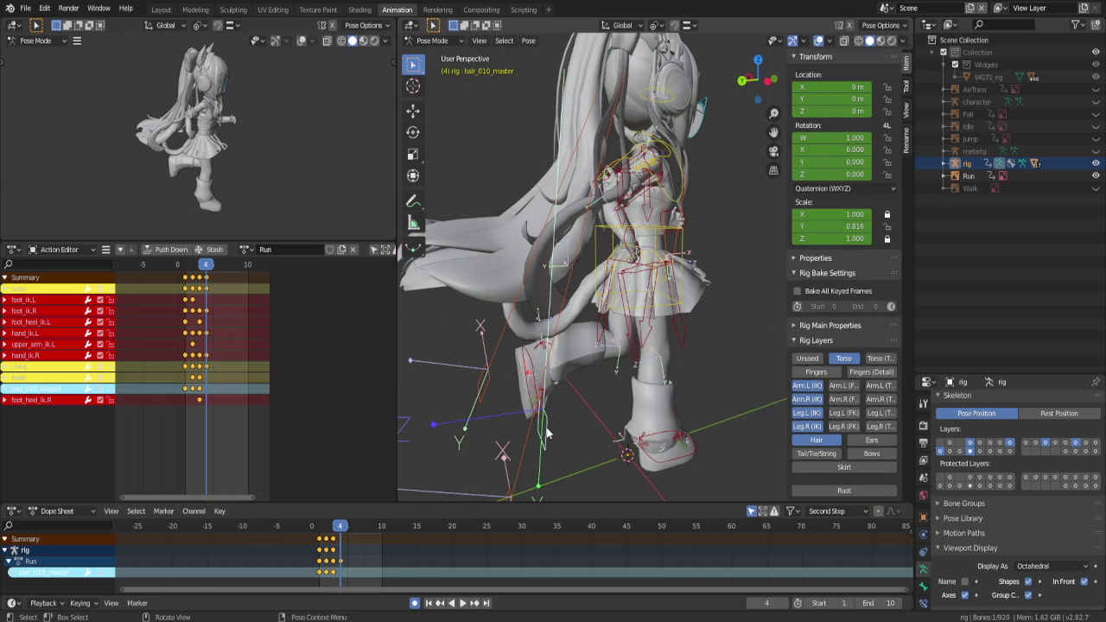
{"action": "key", "text": "ctrl+KP_3"}
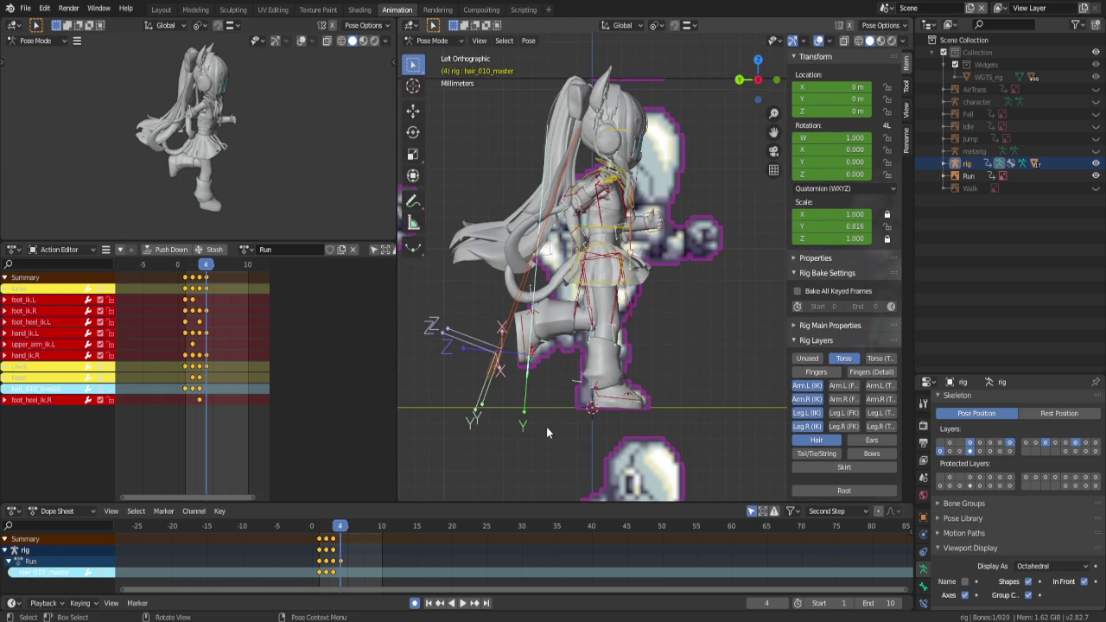
Scrub through earlier frames to review the run, then save the .blend file
{"action": "key", "text": "Left"}
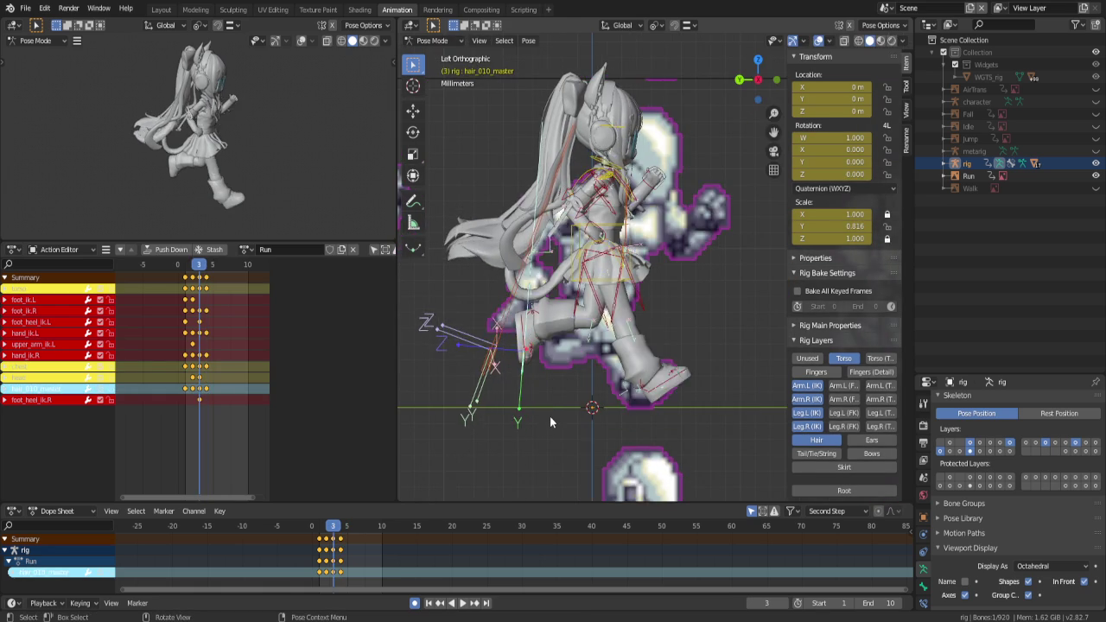
{"action": "key", "text": "Left"}
{"action": "key", "text": "Left"}
{"action": "key", "text": "Right"}
{"action": "key", "text": "Right"}
{"action": "key", "text": "Left"}
{"action": "key", "text": "Left"}
{"action": "key", "text": "Right"}
{"action": "key", "text": "Right"}
{"action": "key", "text": "Right"}
{"action": "scroll", "coordinate": [549, 415], "scroll_direction": "down", "scroll_amount": 4}
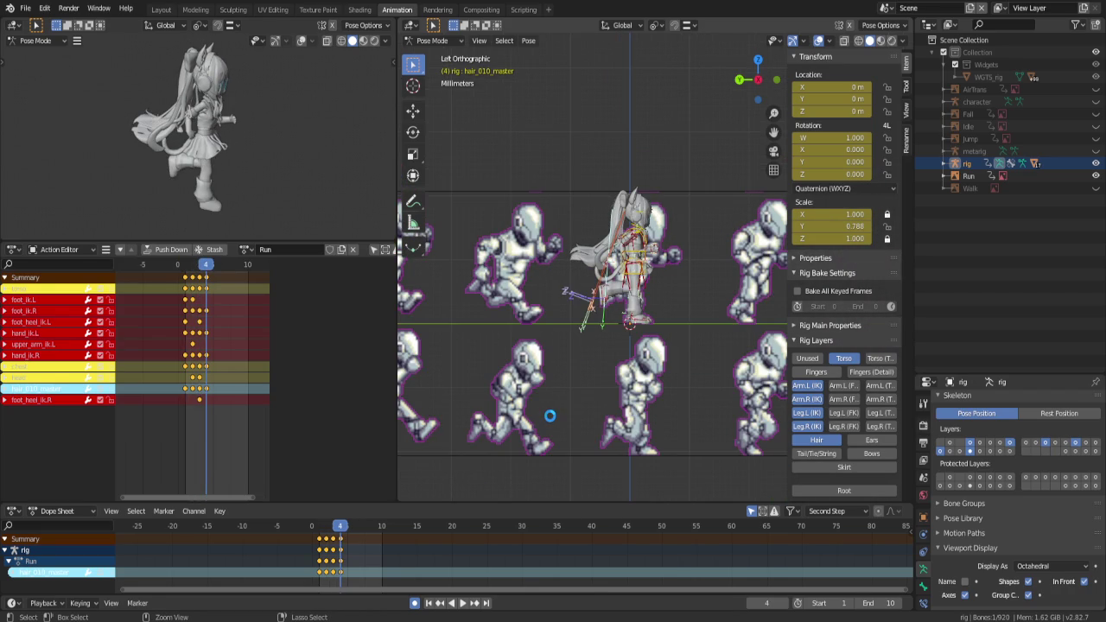
{"action": "key", "text": "ctrl+s"}
{"action": "scroll", "coordinate": [672, 270], "scroll_direction": "up", "scroll_amount": 2}
{"action": "scroll", "coordinate": [639, 254], "scroll_direction": "up", "scroll_amount": 1}
{"action": "scroll", "coordinate": [568, 229], "scroll_direction": "up", "scroll_amount": 2}
{"action": "scroll", "coordinate": [623, 251], "scroll_direction": "down", "scroll_amount": 2}
{"action": "scroll", "coordinate": [637, 255], "scroll_direction": "up", "scroll_amount": 1}
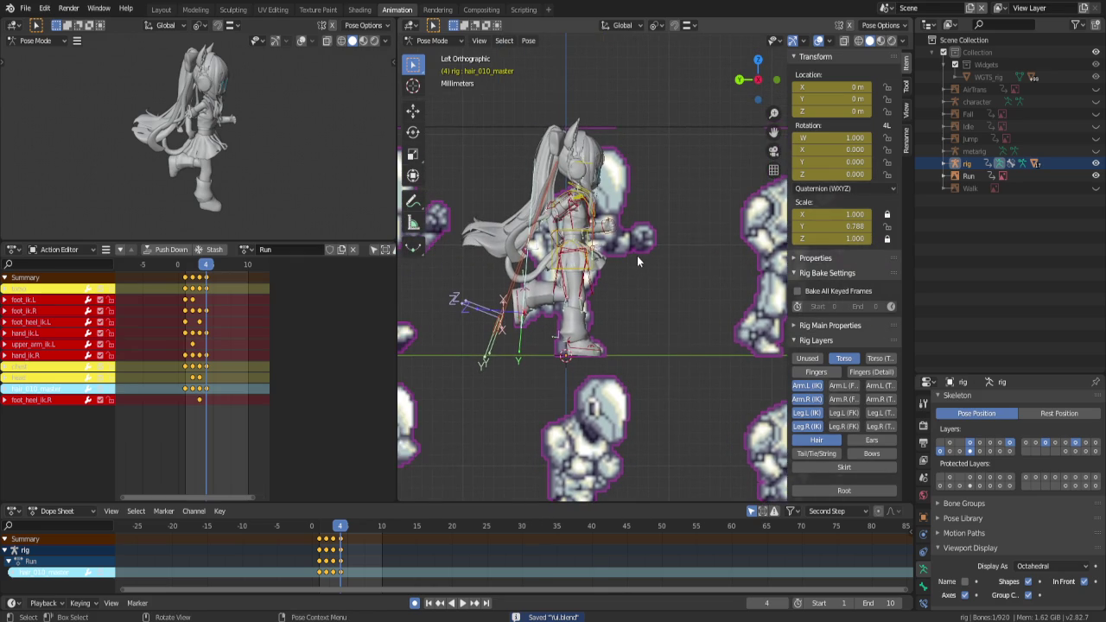
Tilt the right foot slightly, move to frame 5 and hide the selected bones
{"action": "left_click", "coordinate": [584, 350]}
{"action": "key", "text": "r"}
{"action": "left_click", "coordinate": [628, 337]}
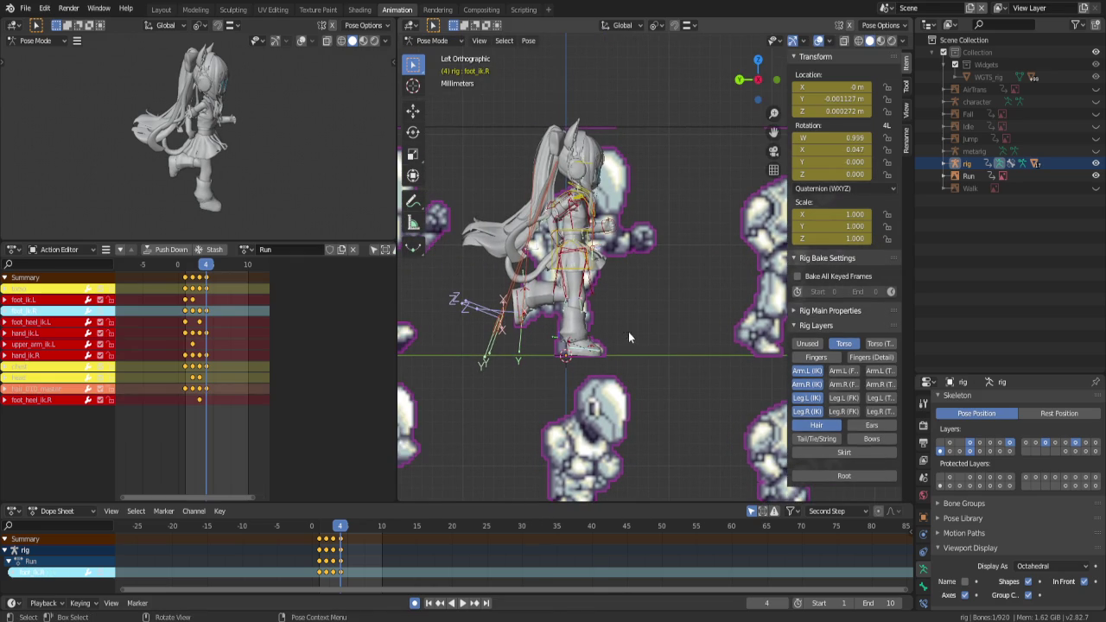
{"action": "key", "text": "Right"}
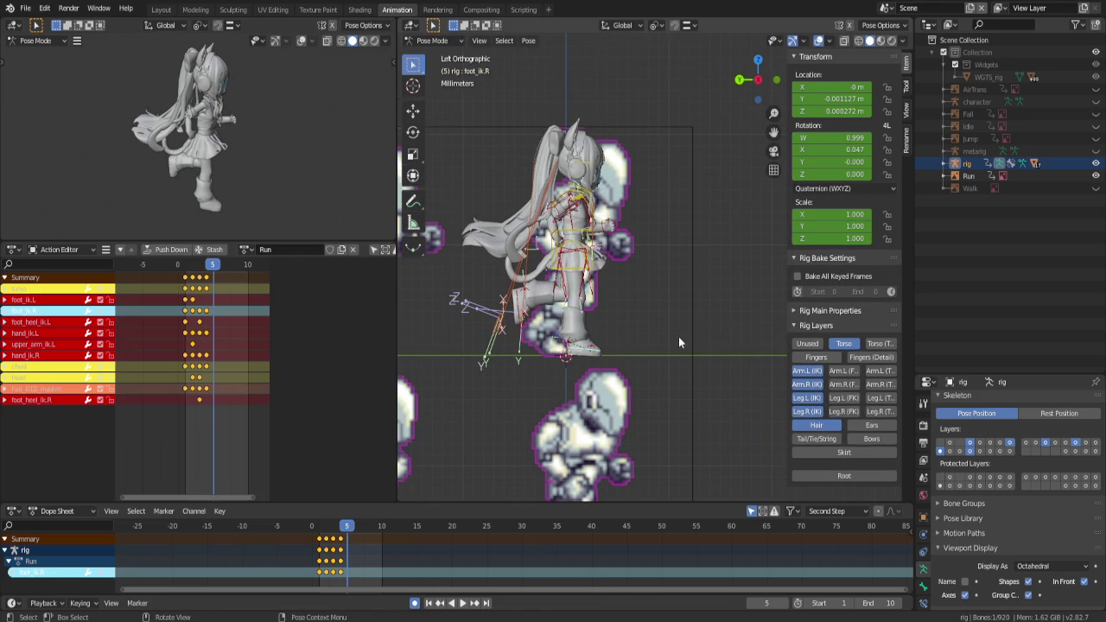
{"action": "scroll", "coordinate": [678, 336], "scroll_direction": "up", "scroll_amount": 3}
{"action": "middle_click_drag", "start_coordinate": [601, 360], "coordinate": [733, 314], "text": "shift"}
{"action": "key", "text": "h"}
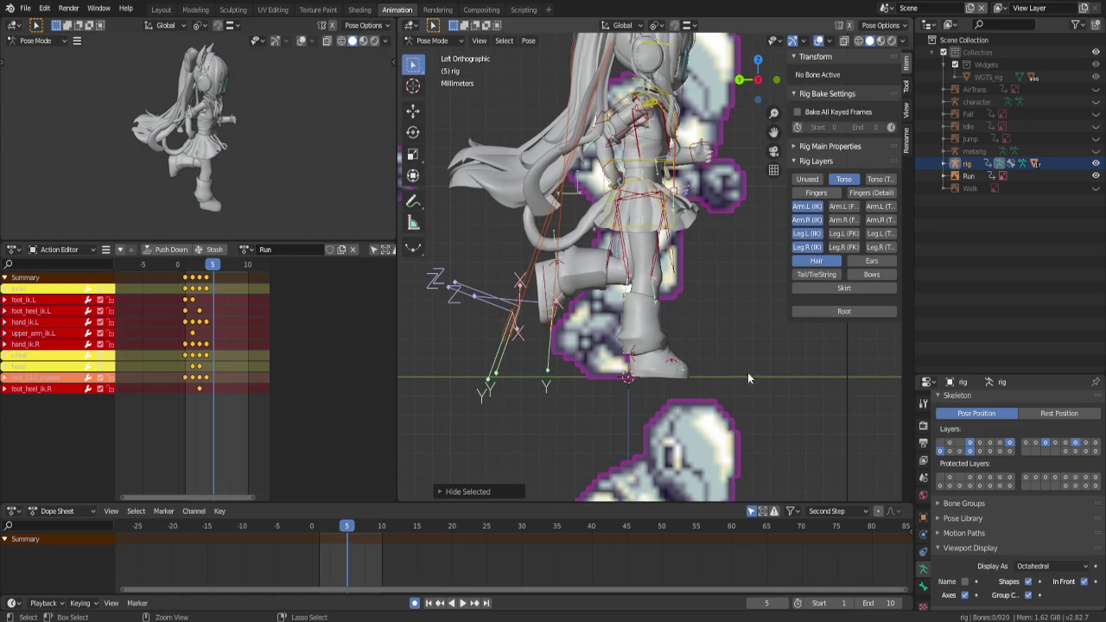
Select the right foot controls and compare frames 4 and 5
{"action": "left_click", "coordinate": [659, 368]}
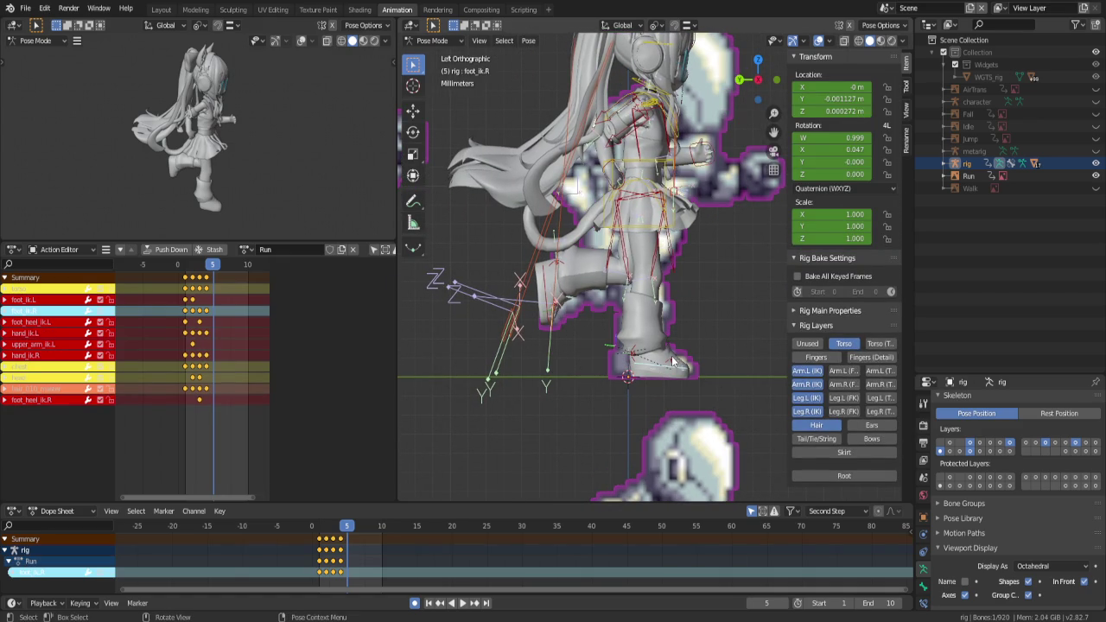
{"action": "left_click", "coordinate": [672, 360]}
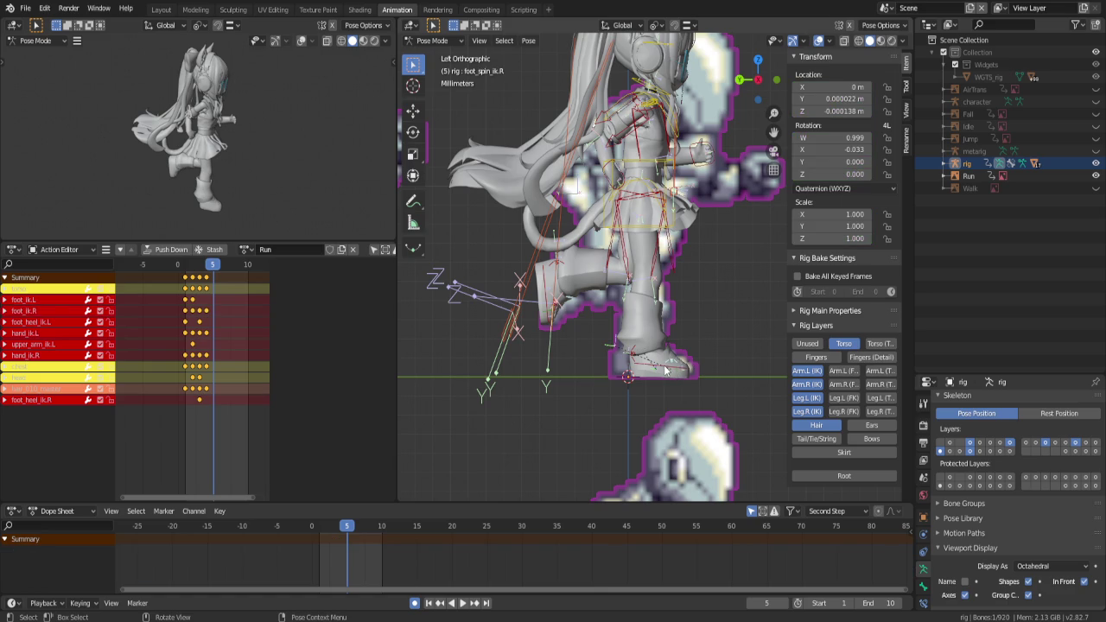
{"action": "left_click", "coordinate": [657, 372]}
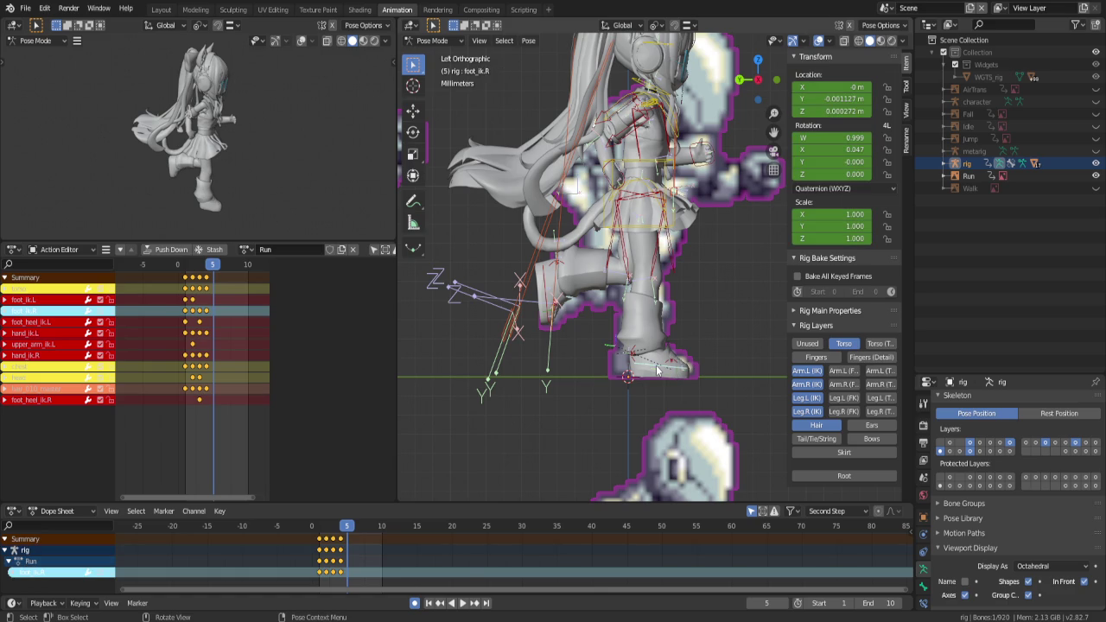
{"action": "key", "text": "a"}
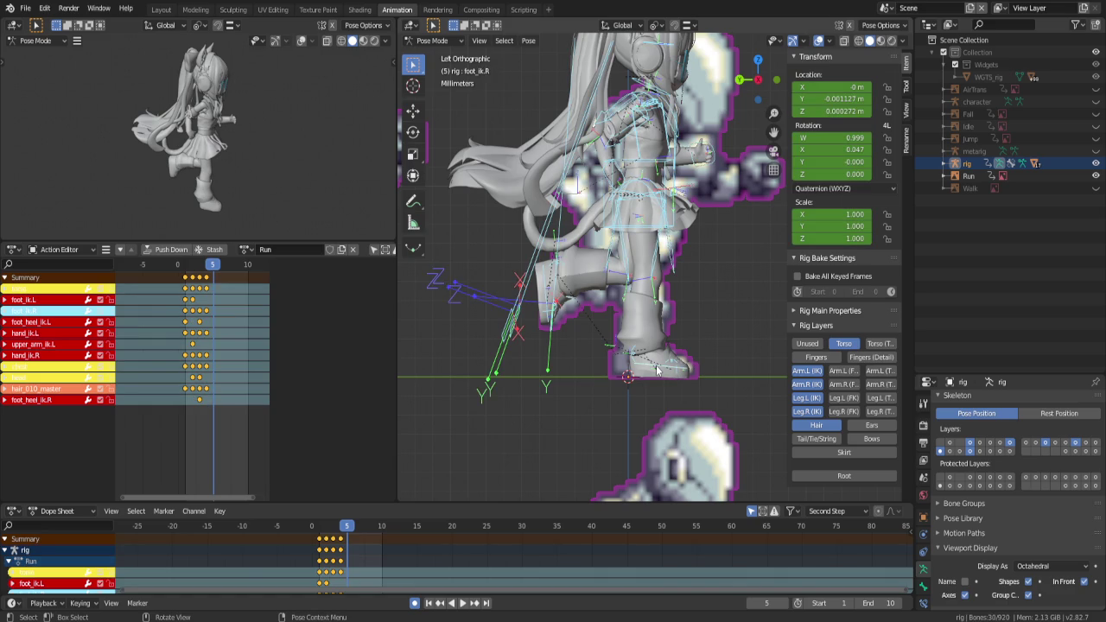
{"action": "key", "text": "Left"}
{"action": "key", "text": "Right"}
{"action": "key", "text": "Left"}
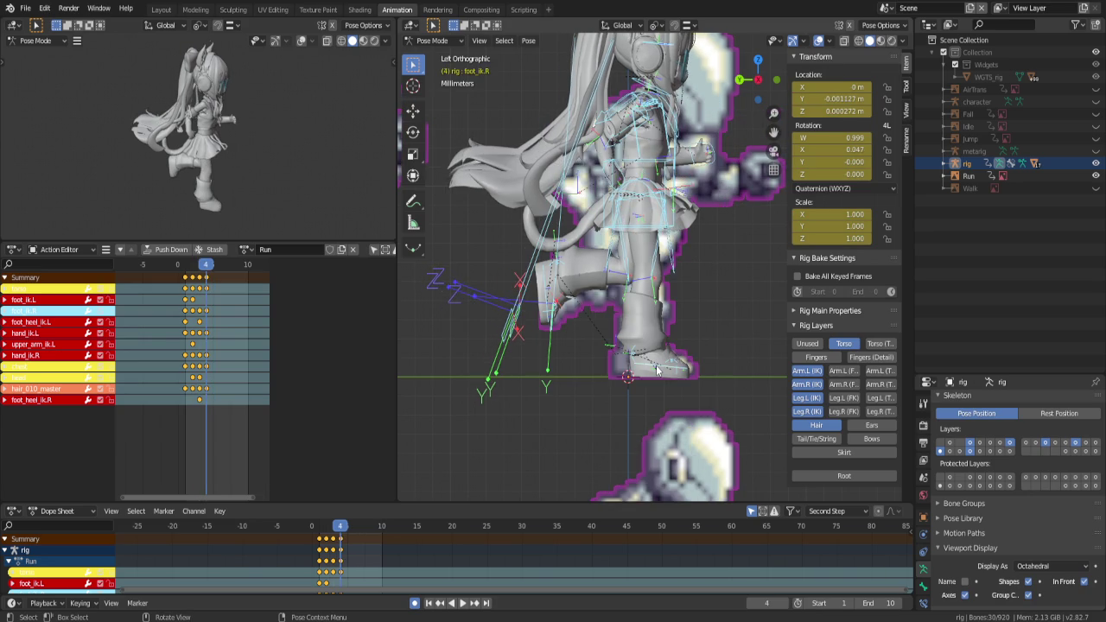
{"action": "key", "text": "Right"}
Shift foot_ik.R along Y and lift foot_heel_ik.R to X 20.6°
{"action": "left_click", "coordinate": [657, 370]}
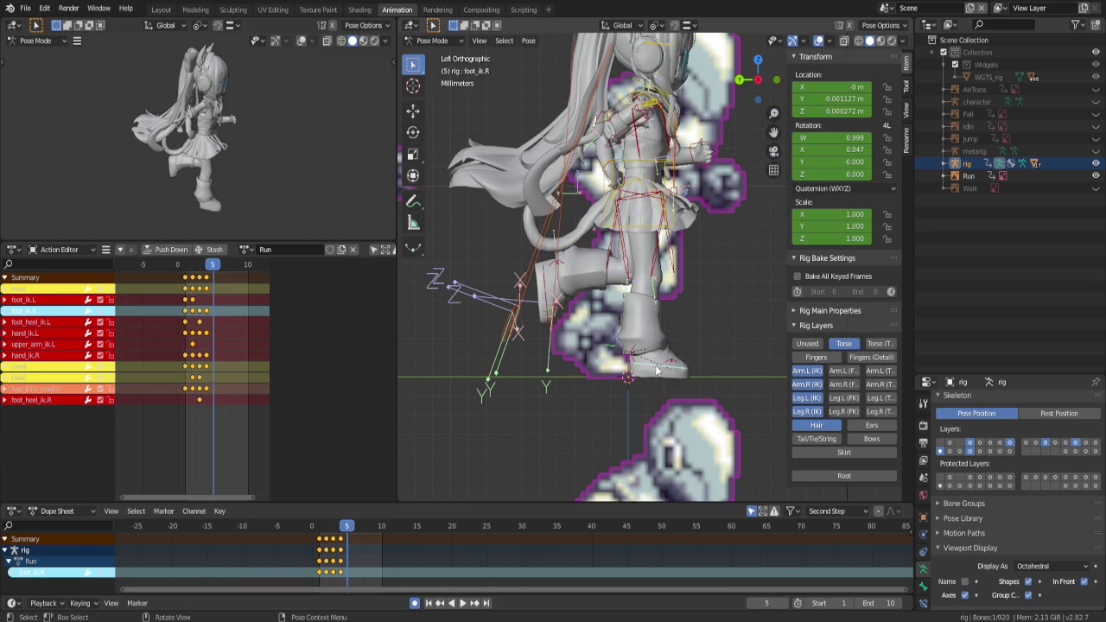
{"action": "key", "text": "g"}
{"action": "key", "text": "y"}
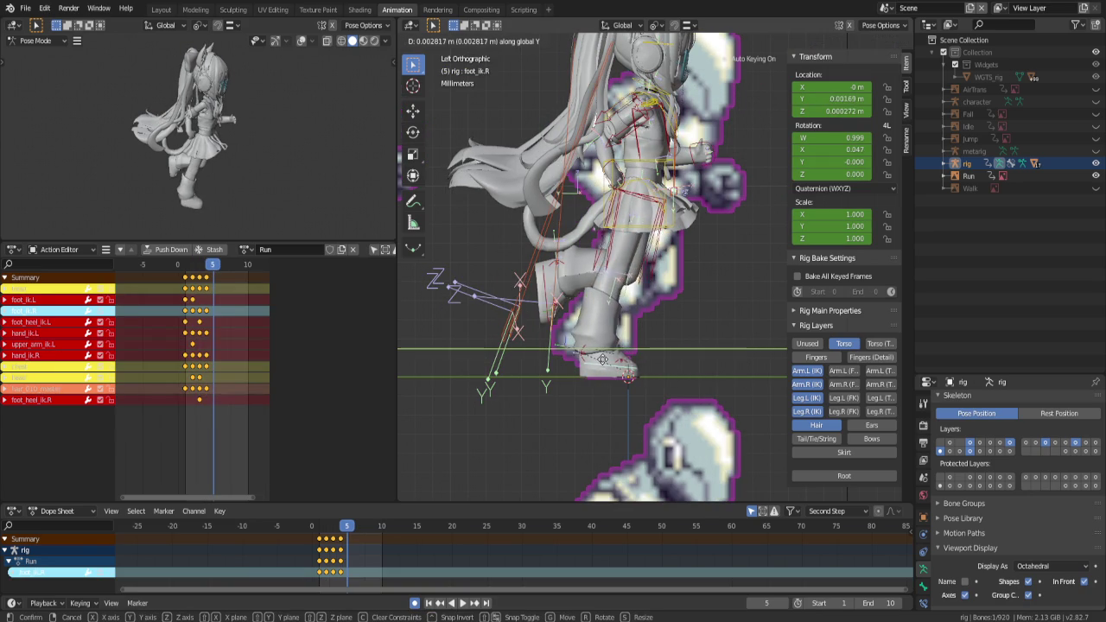
{"action": "left_click", "coordinate": [602, 364]}
{"action": "left_click", "coordinate": [584, 359]}
{"action": "key", "text": "r"}
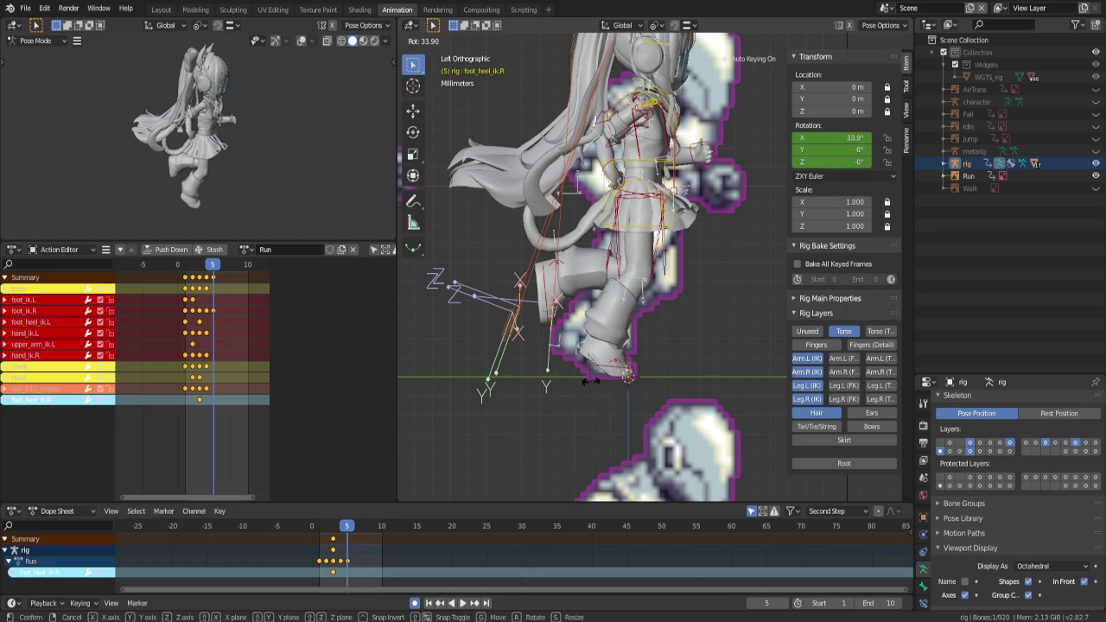
{"action": "left_click", "coordinate": [596, 386]}
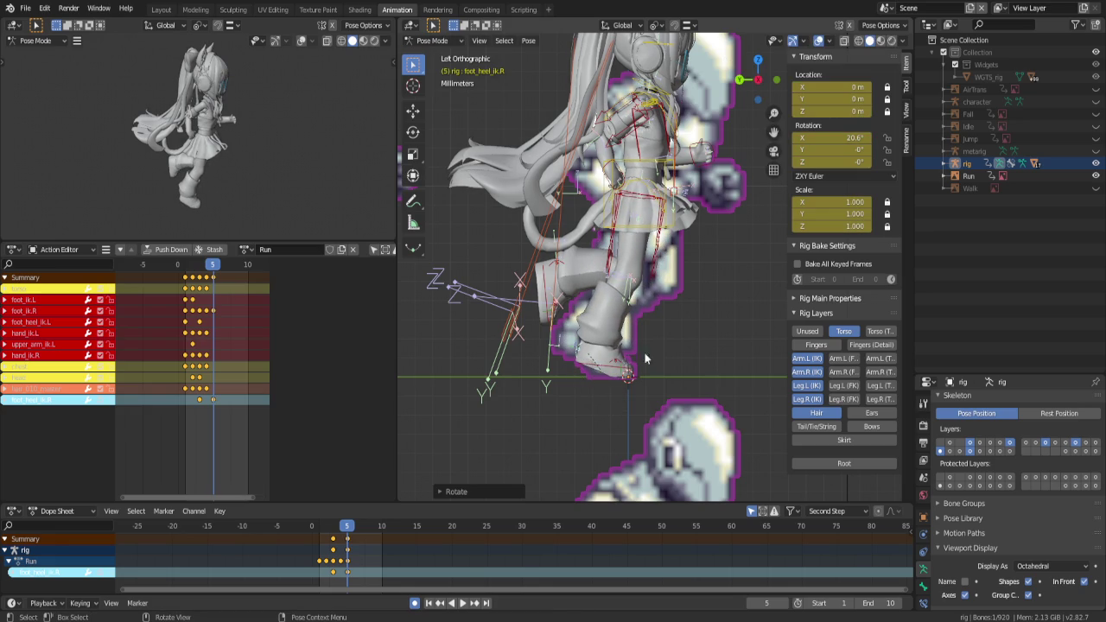
Move foot_ik.L along Y and re-rotate it for frame 5
{"action": "left_click", "coordinate": [549, 295]}
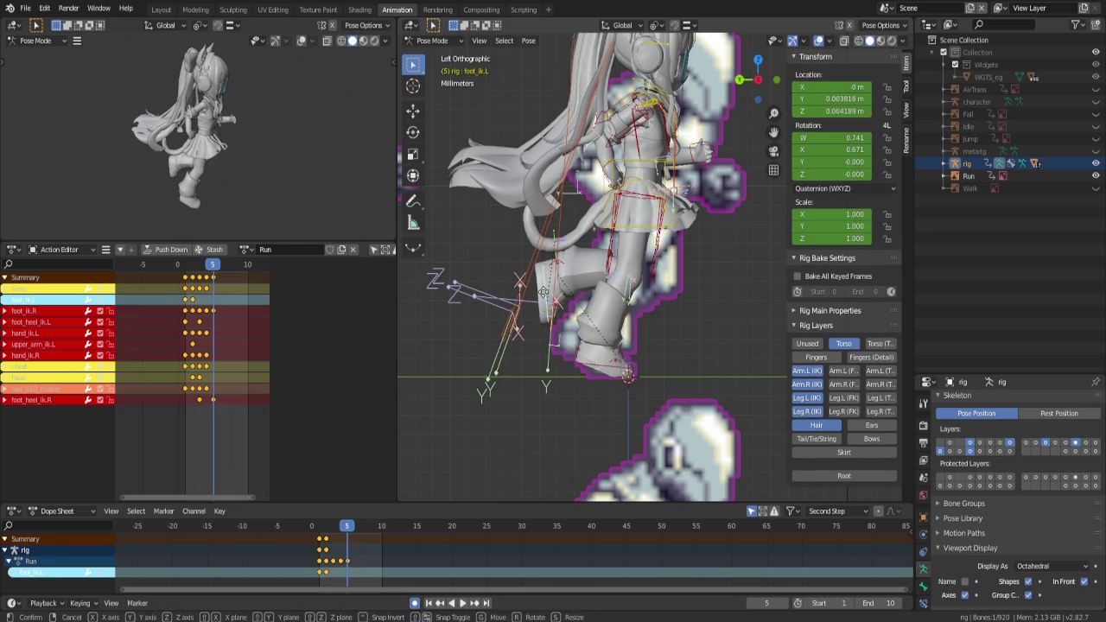
{"action": "key", "text": "g"}
{"action": "key", "text": "y"}
{"action": "left_click", "coordinate": [674, 373]}
{"action": "key", "text": "r"}
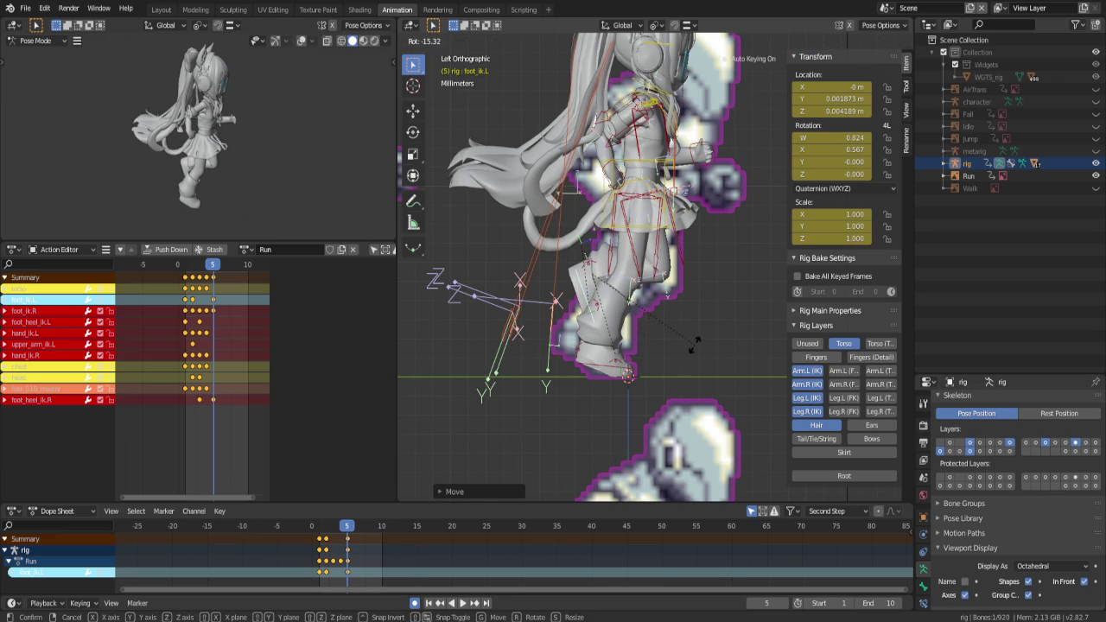
{"action": "left_click", "coordinate": [691, 351]}
{"action": "scroll", "coordinate": [679, 251], "scroll_direction": "up", "scroll_amount": 5, "text": "shift"}
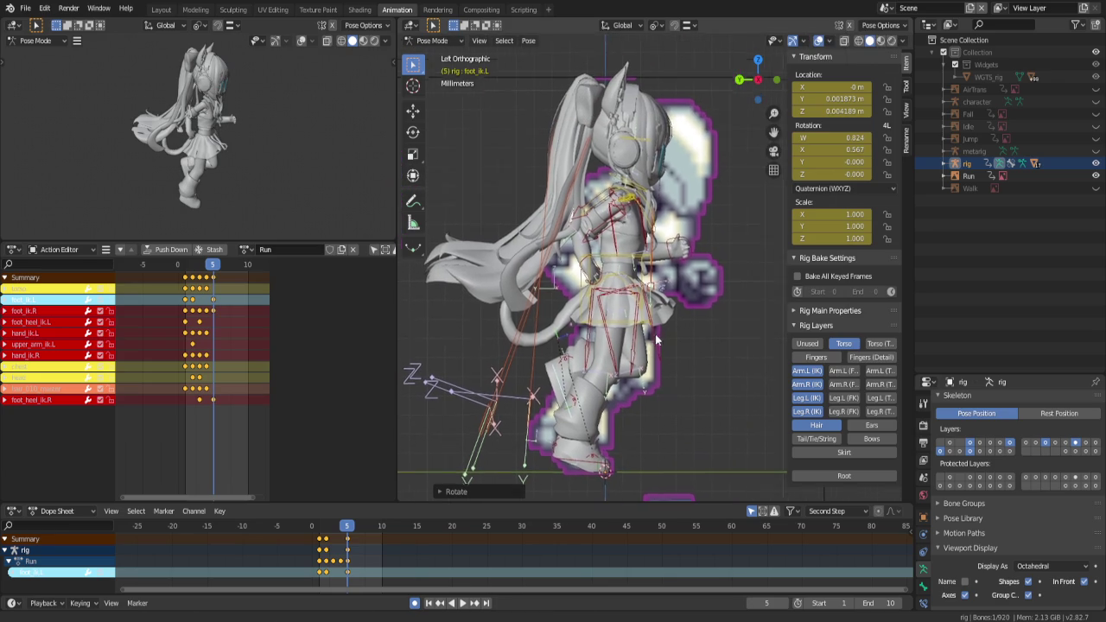
Reposition the left and right hand controls for the frame 5 pose
{"action": "left_click", "coordinate": [676, 258]}
{"action": "key", "text": "g"}
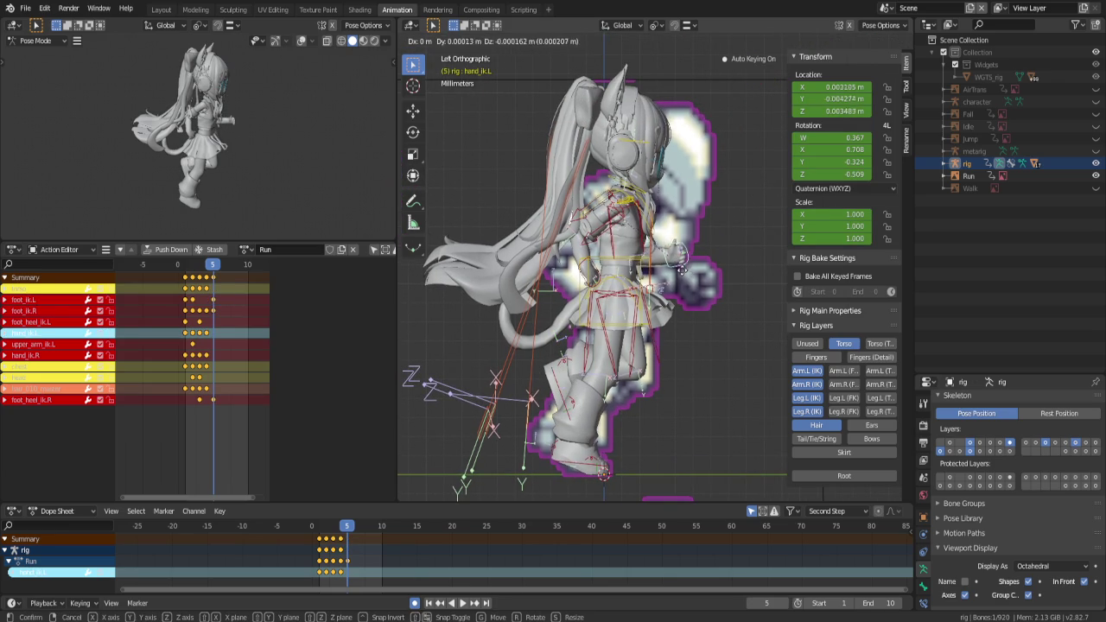
{"action": "left_click", "coordinate": [676, 285]}
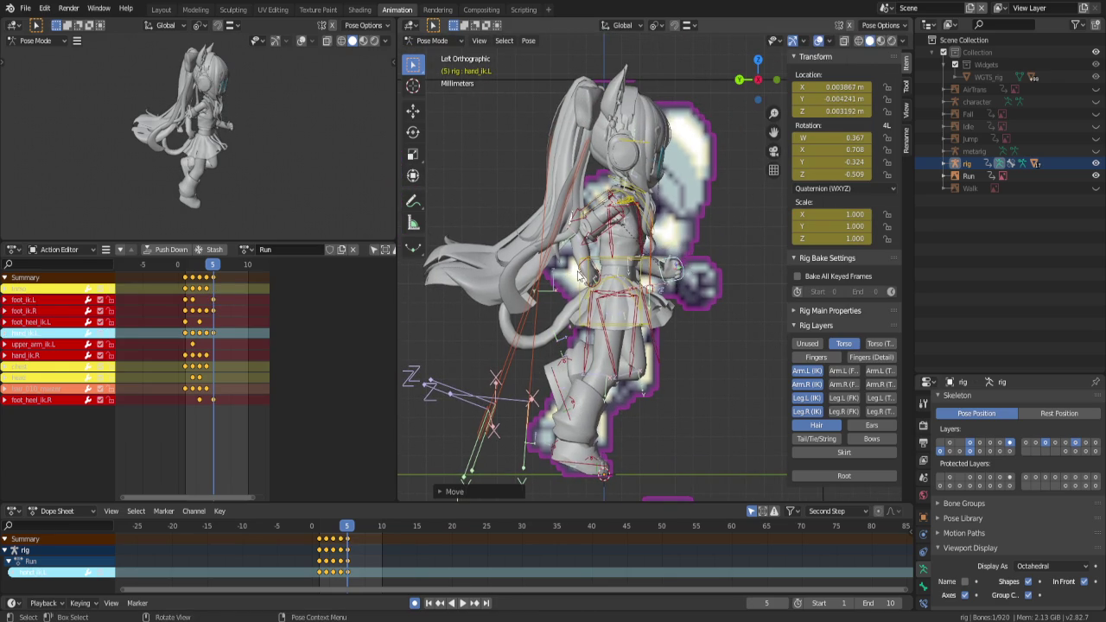
{"action": "left_click", "coordinate": [581, 272]}
{"action": "key", "text": "g"}
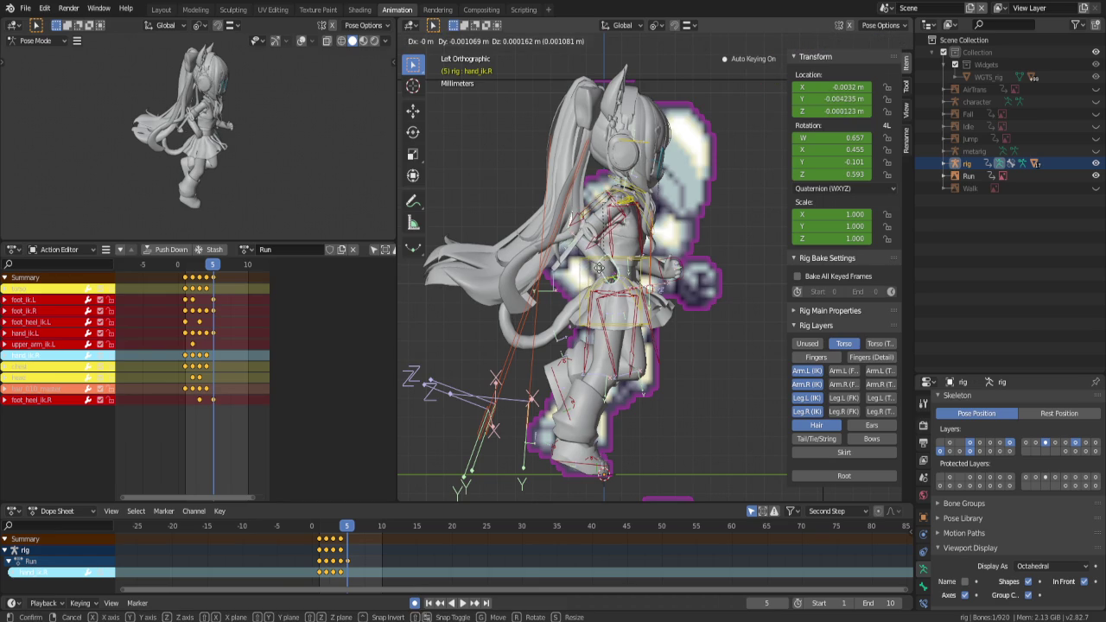
{"action": "left_click", "coordinate": [602, 253]}
Tilt the head and chest bones into the frame 5 run pose
{"action": "left_click", "coordinate": [652, 143]}
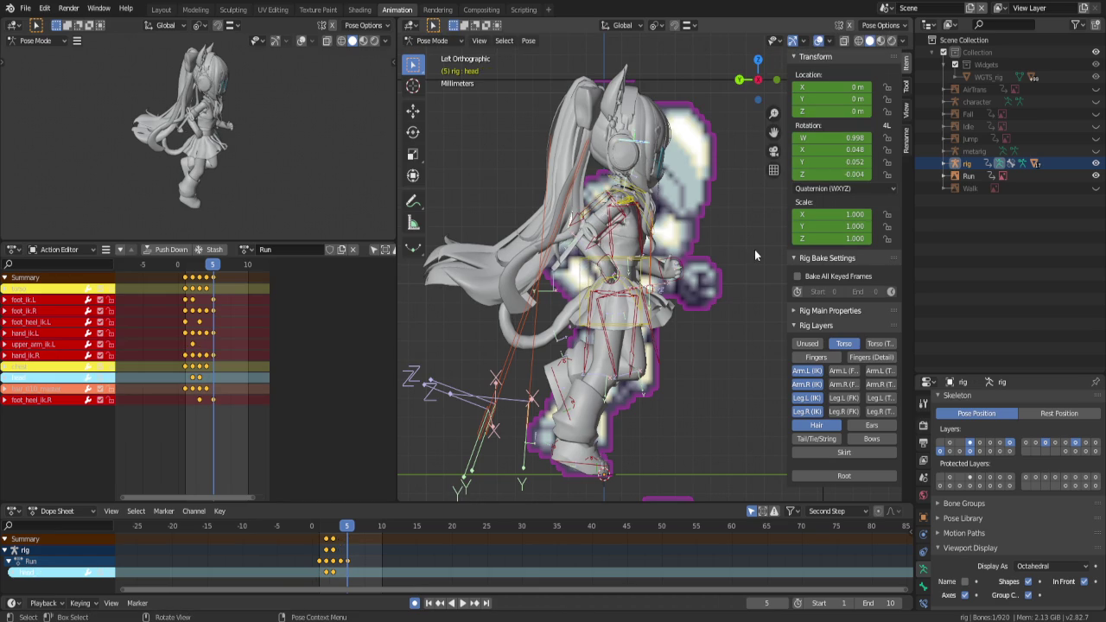
{"action": "key", "text": "r"}
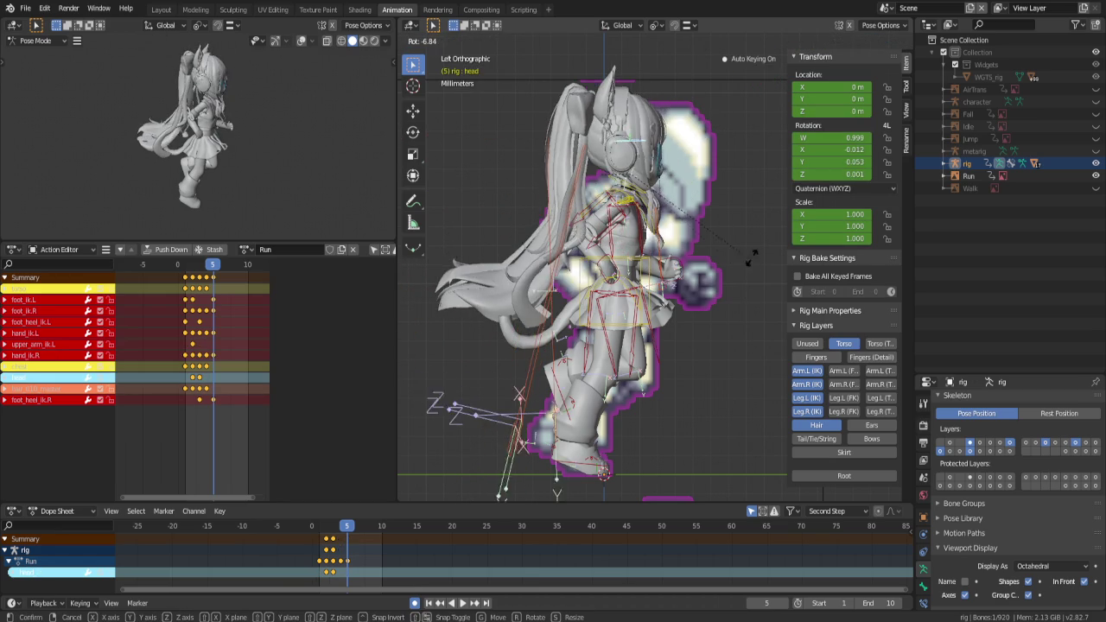
{"action": "left_click", "coordinate": [754, 248]}
{"action": "left_click", "coordinate": [646, 208]}
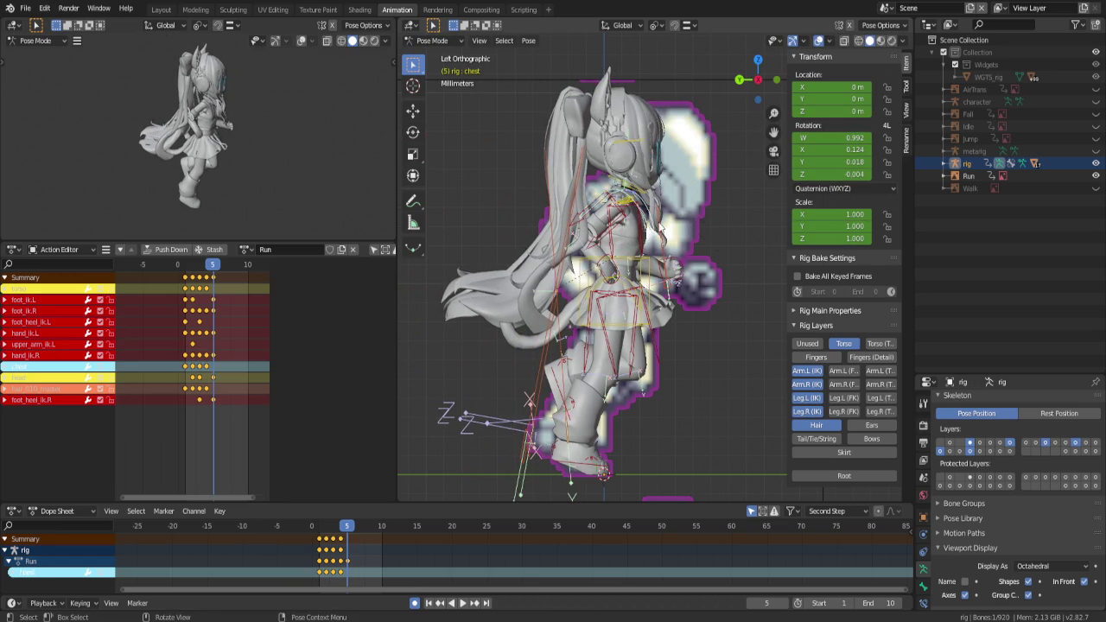
{"action": "key", "text": "r"}
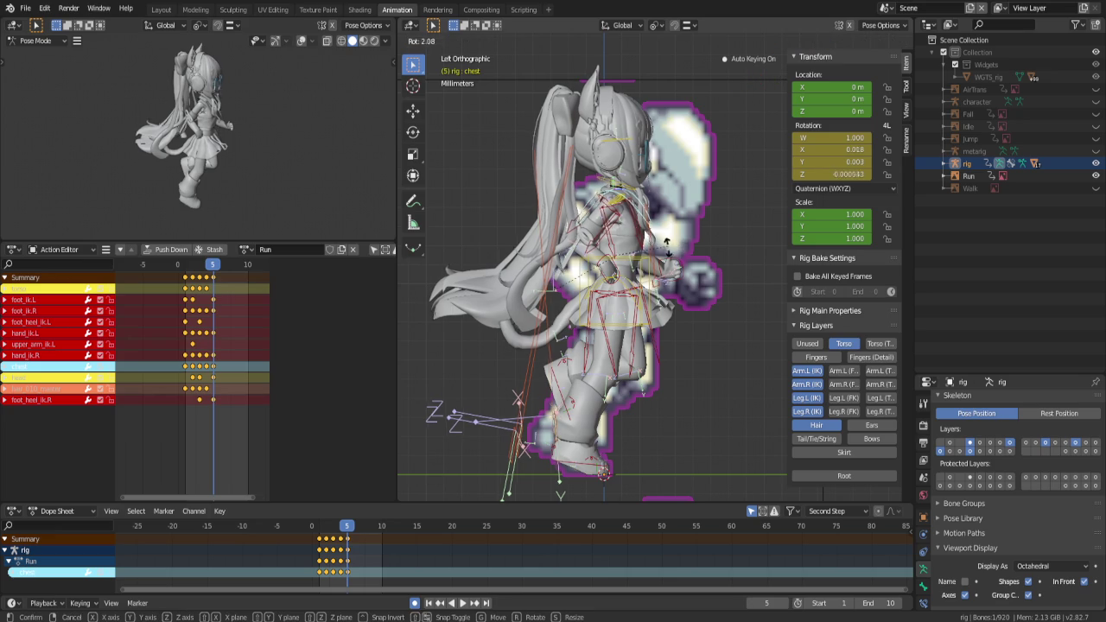
{"action": "left_click", "coordinate": [668, 248]}
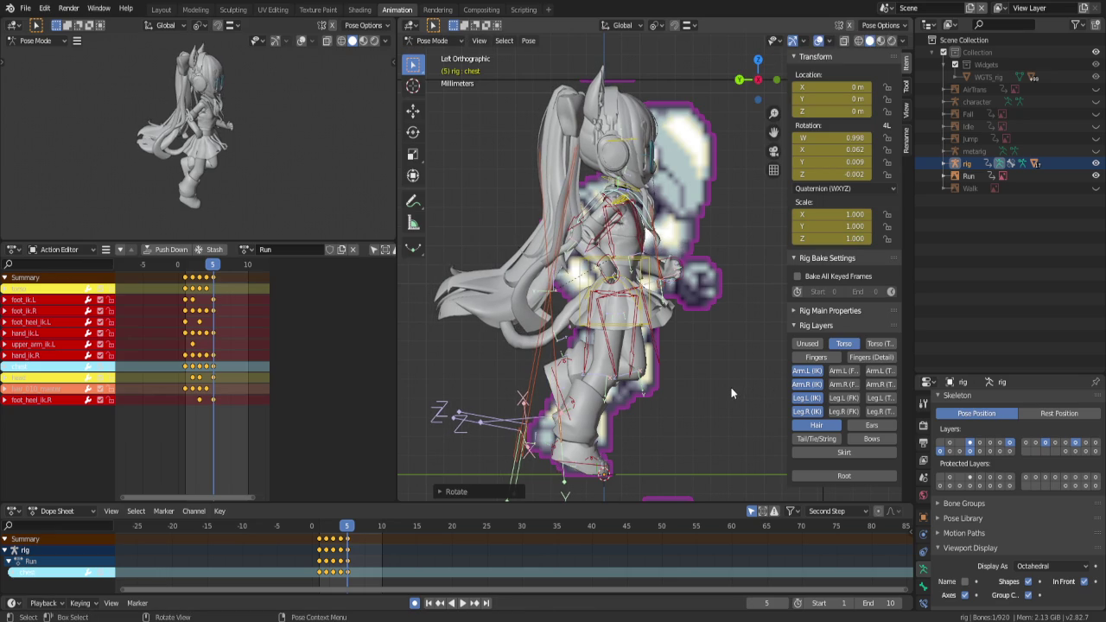
Deselect all bones and play the run cycle, stopping on frame 6
{"action": "left_click", "coordinate": [731, 392]}
{"action": "key", "text": "space"}
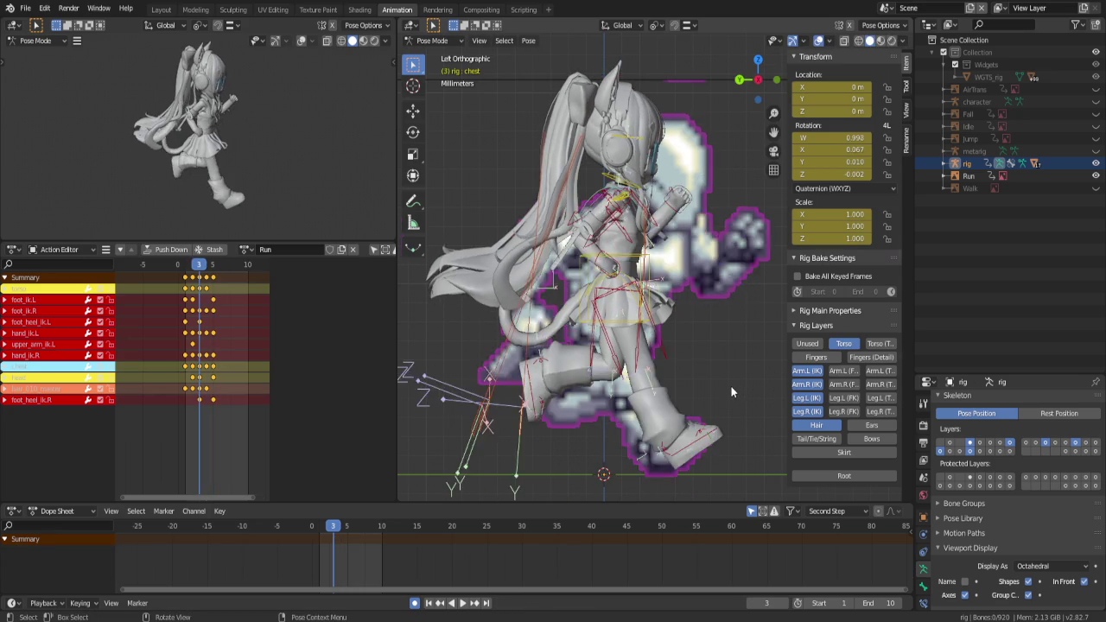
{"action": "key", "text": "space"}
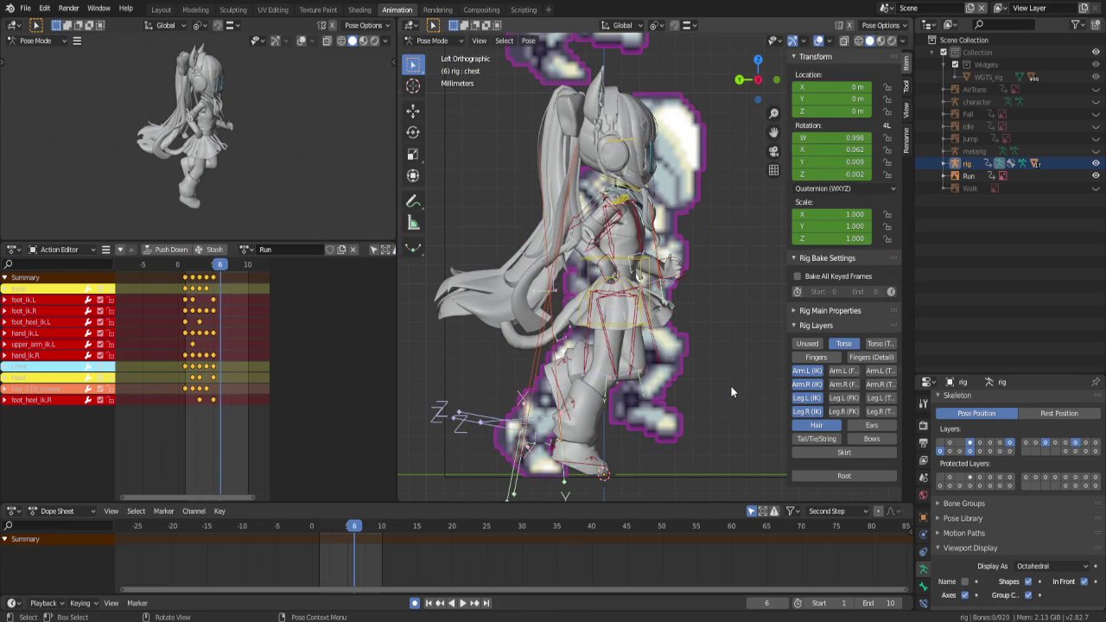
Shift the right foot IK along global Y and nudge the torso for frame 6
{"action": "left_click", "coordinate": [577, 465]}
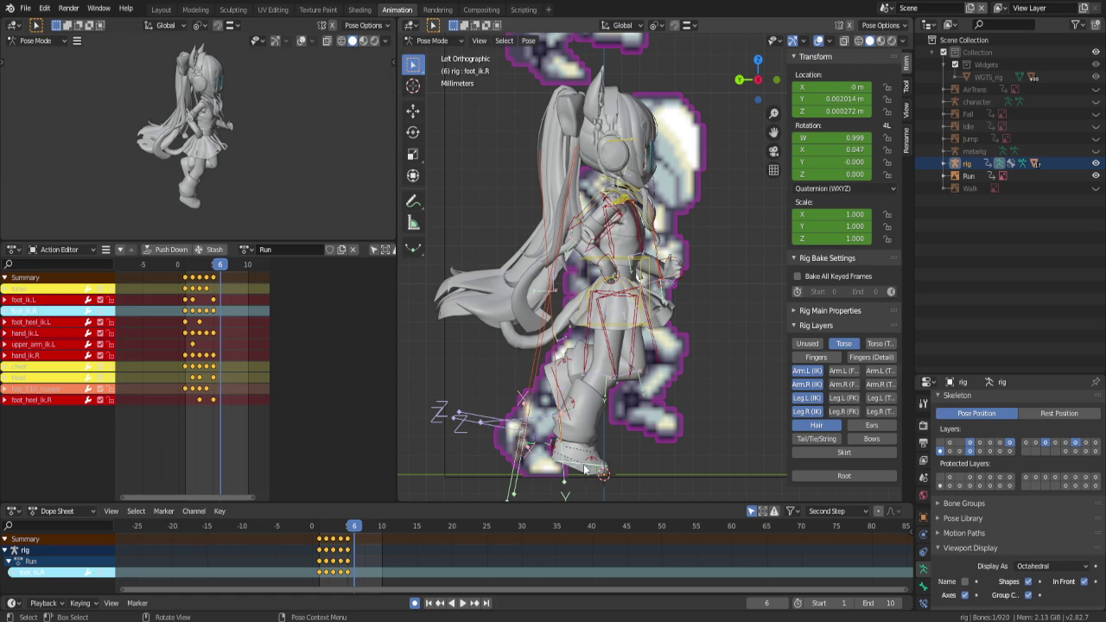
{"action": "key", "text": "g"}
{"action": "key", "text": "y"}
{"action": "left_click", "coordinate": [567, 465]}
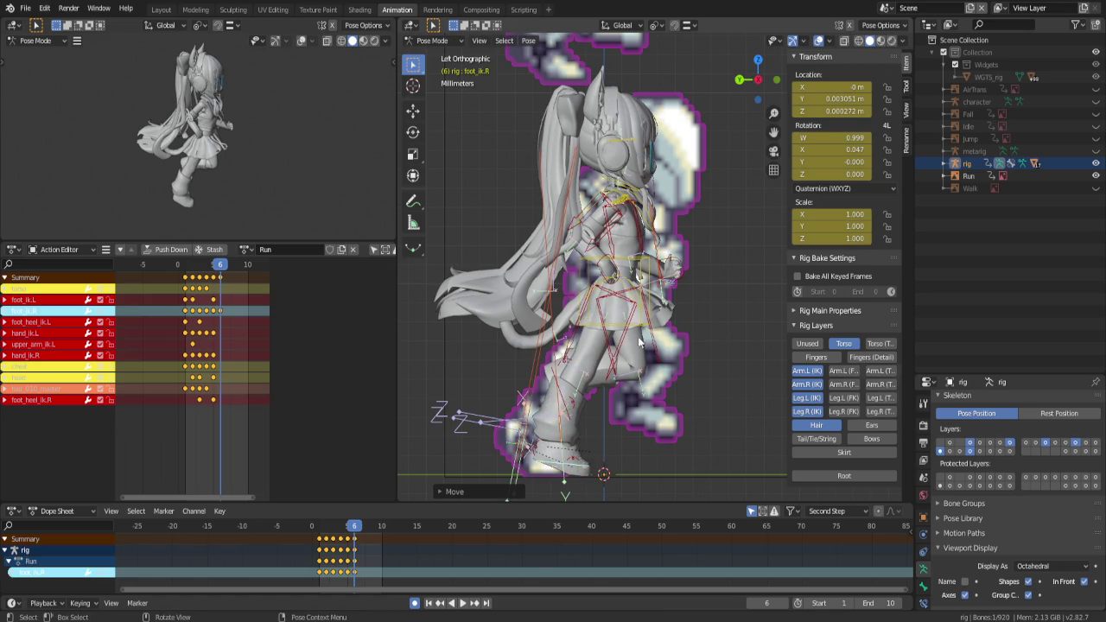
{"action": "left_click", "coordinate": [644, 325]}
{"action": "key", "text": "g"}
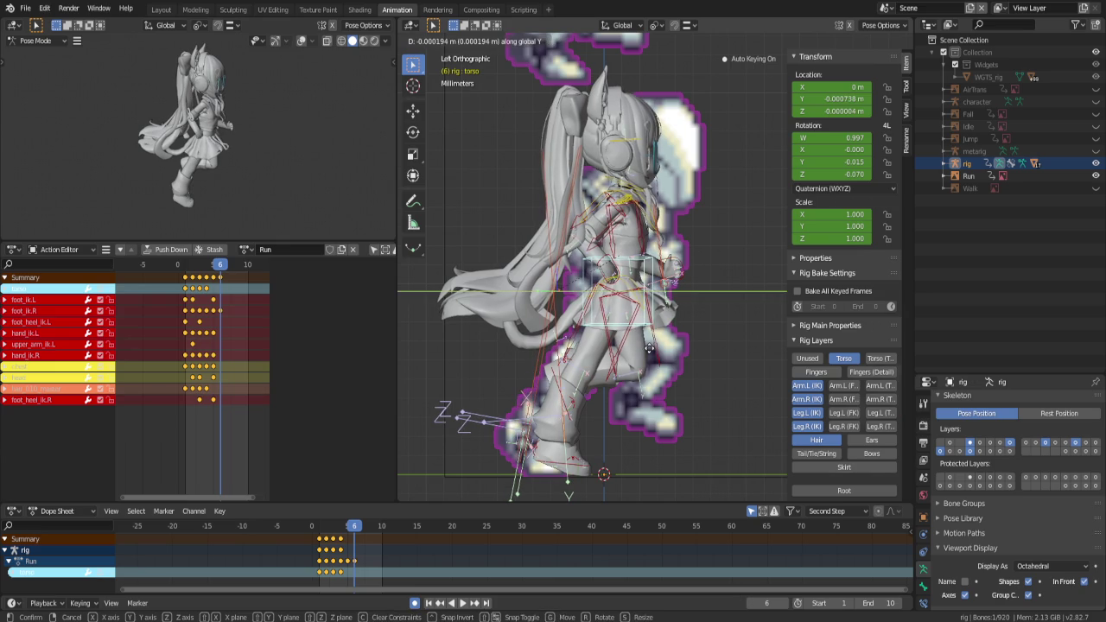
{"action": "left_click", "coordinate": [571, 398]}
Turn and reposition the left foot IK bone for frame 6
{"action": "left_click", "coordinate": [562, 393]}
{"action": "key", "text": "g"}
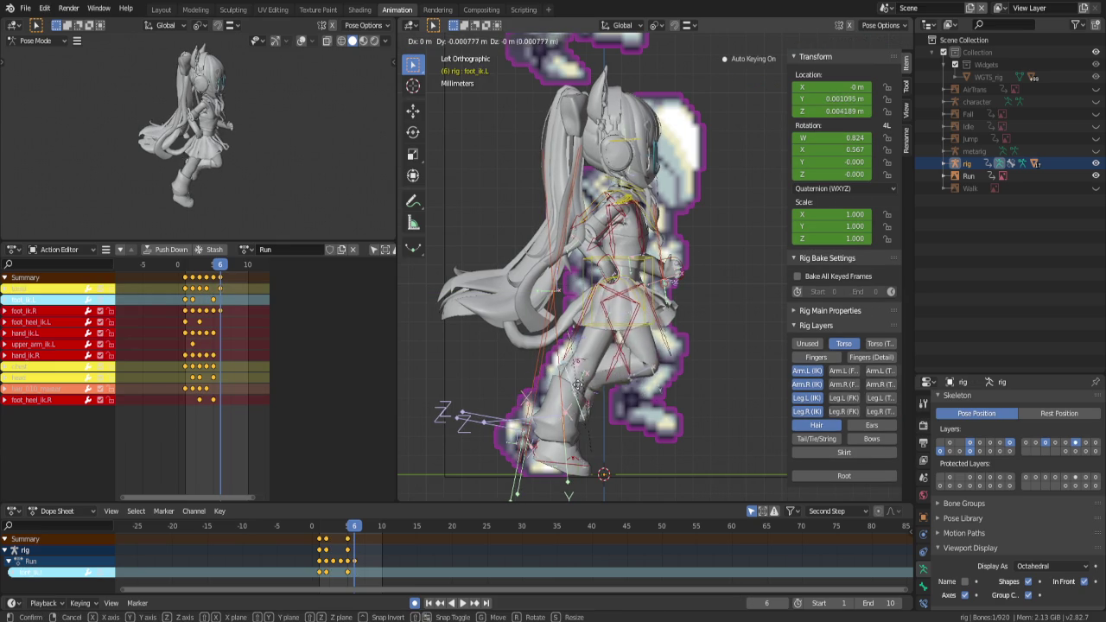
{"action": "key", "text": "r"}
{"action": "left_click", "coordinate": [605, 393]}
{"action": "key", "text": "g"}
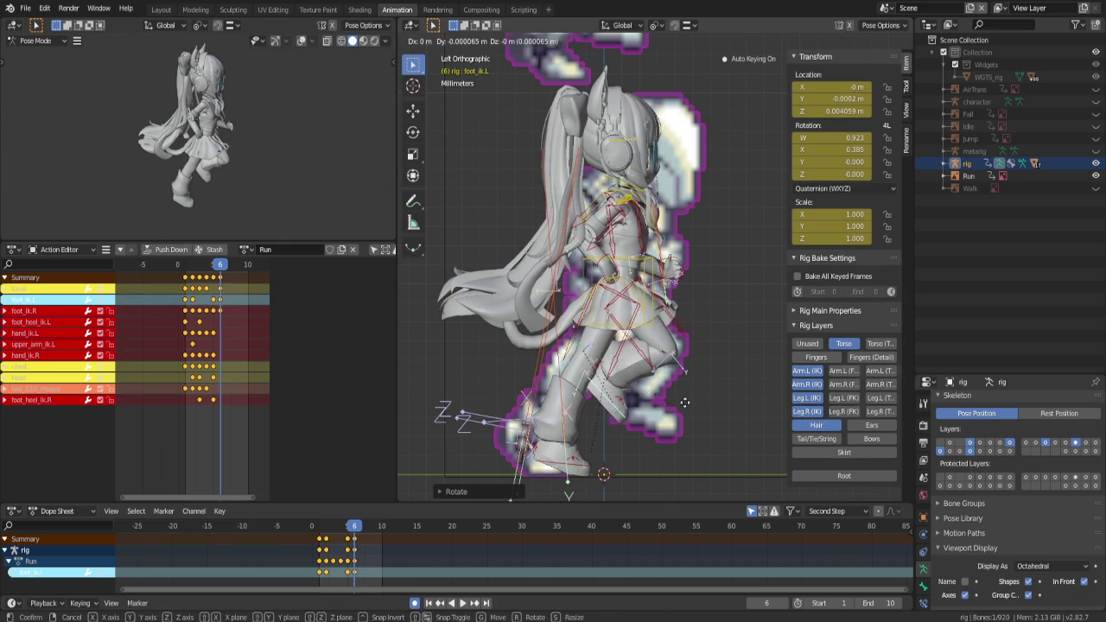
{"action": "left_click", "coordinate": [699, 412]}
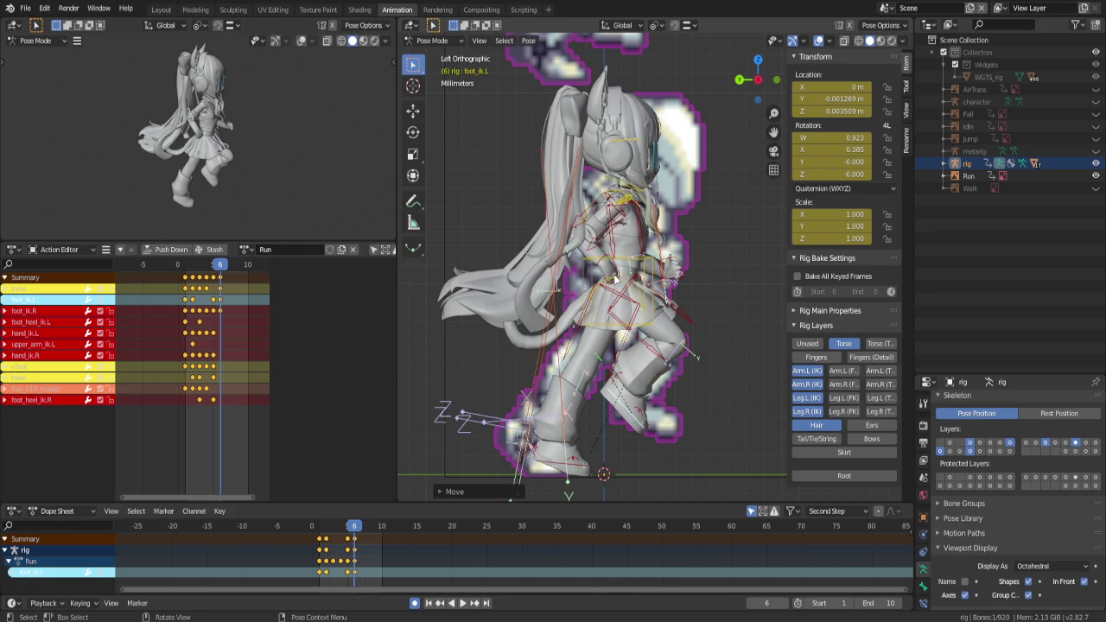
Drag the torso bone slightly to refine its frame 6 position
{"action": "scroll", "coordinate": [613, 275], "scroll_direction": "down", "scroll_amount": 2, "text": "ctrl"}
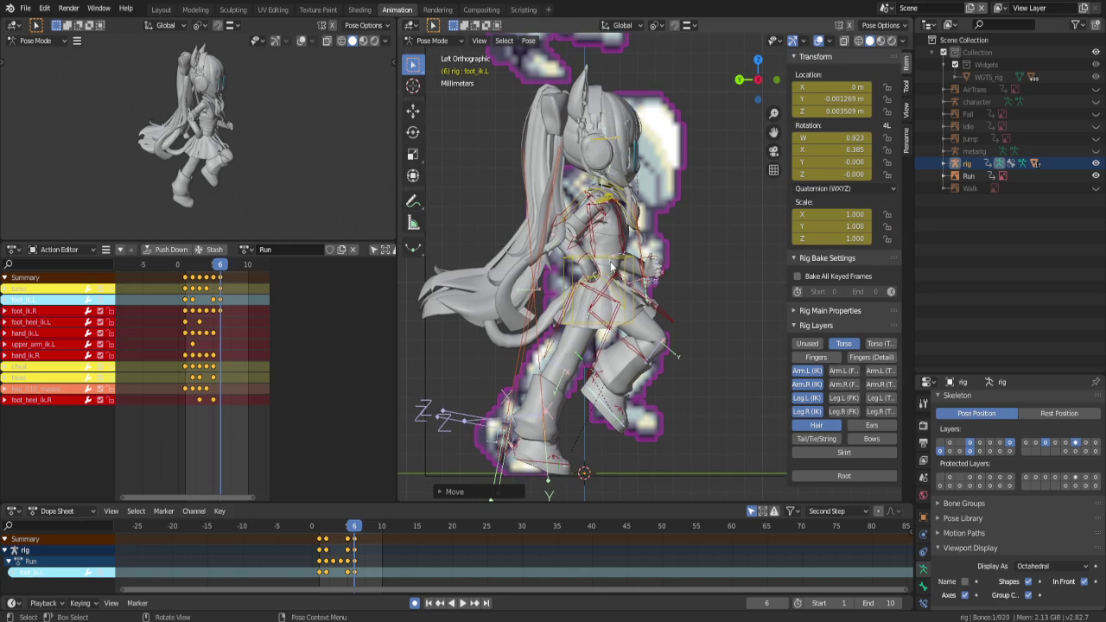
{"action": "left_click", "coordinate": [629, 272]}
{"action": "middle_click_drag", "start_coordinate": [629, 272], "coordinate": [586, 276]}
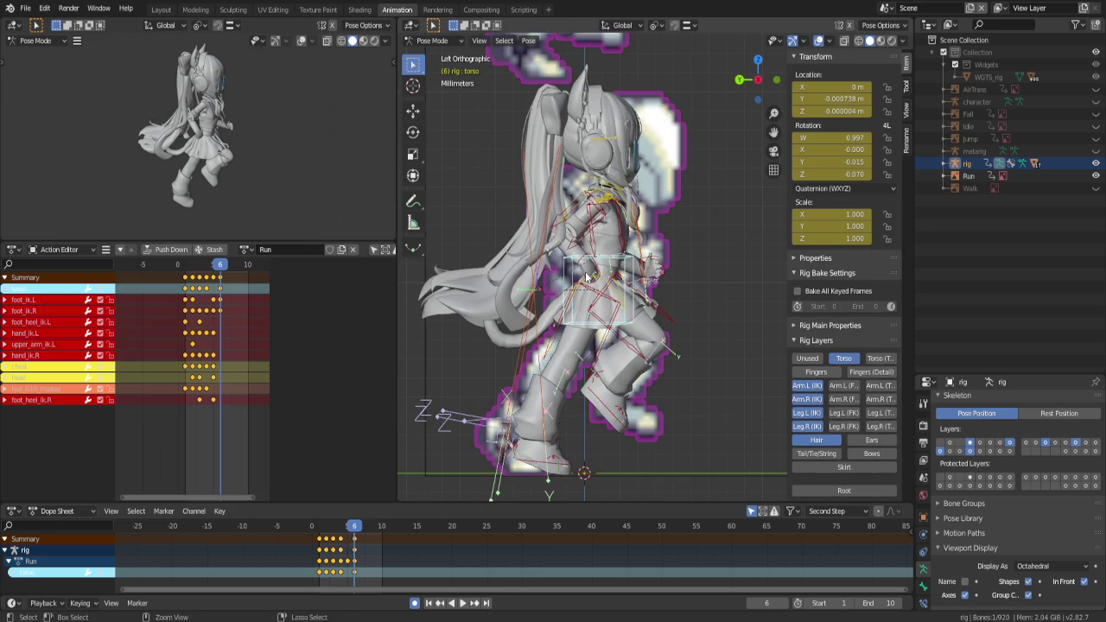
Show only the skirt bone layer, hiding the limb, torso and hair bones
{"action": "left_click", "coordinate": [844, 467]}
{"action": "middle_click_drag", "start_coordinate": [676, 349], "coordinate": [619, 357]}
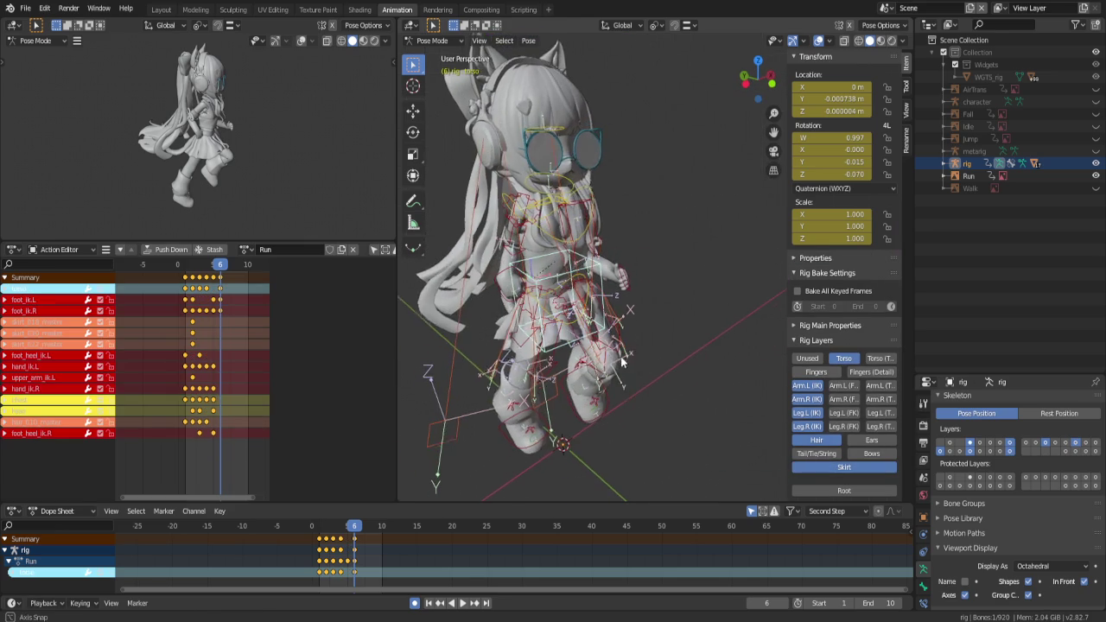
{"action": "left_click", "coordinate": [619, 358]}
{"action": "left_click_drag", "start_coordinate": [807, 399], "coordinate": [807, 358]}
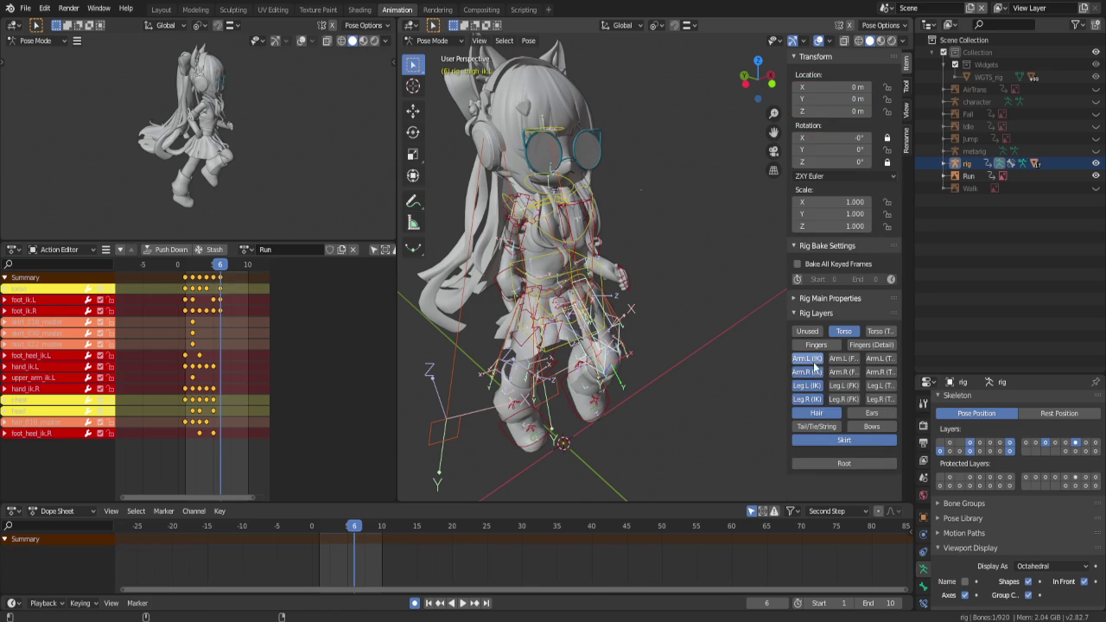
{"action": "left_click", "coordinate": [844, 440]}
{"action": "left_click", "coordinate": [844, 179]}
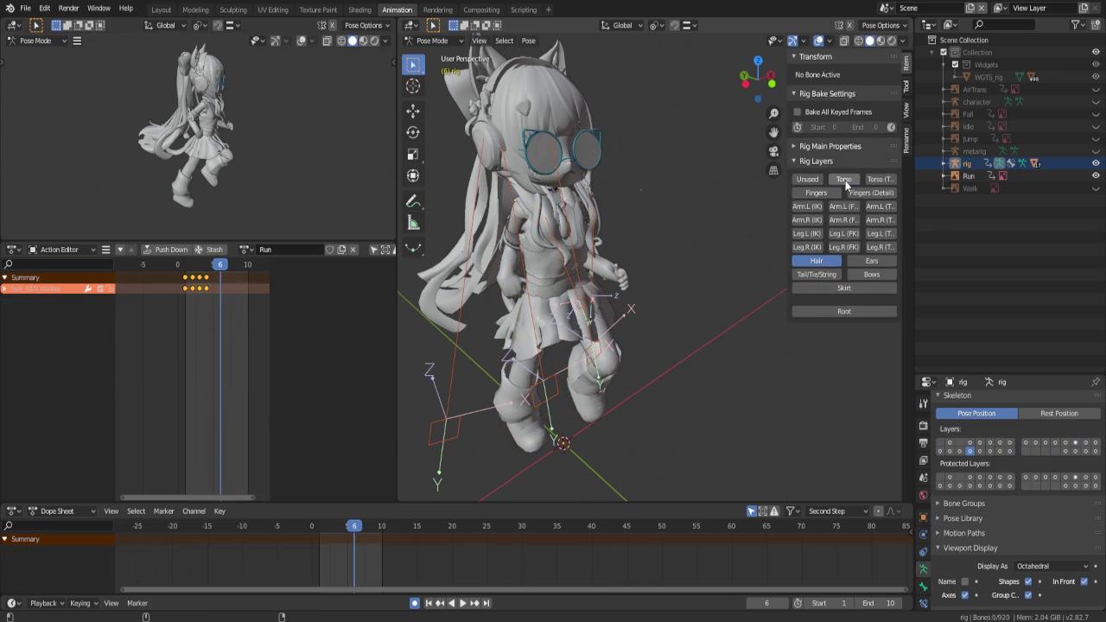
{"action": "left_click", "coordinate": [825, 288]}
{"action": "left_click", "coordinate": [816, 260]}
{"action": "mouse_move", "coordinate": [619, 348]}
{"action": "middle_mouse_down"}
{"action": "mouse_move", "coordinate": [611, 323]}
{"action": "mouse_move", "coordinate": [624, 343]}
{"action": "middle_mouse_up"}
Key all skirt bones on frame 6
{"action": "left_click", "coordinate": [622, 344]}
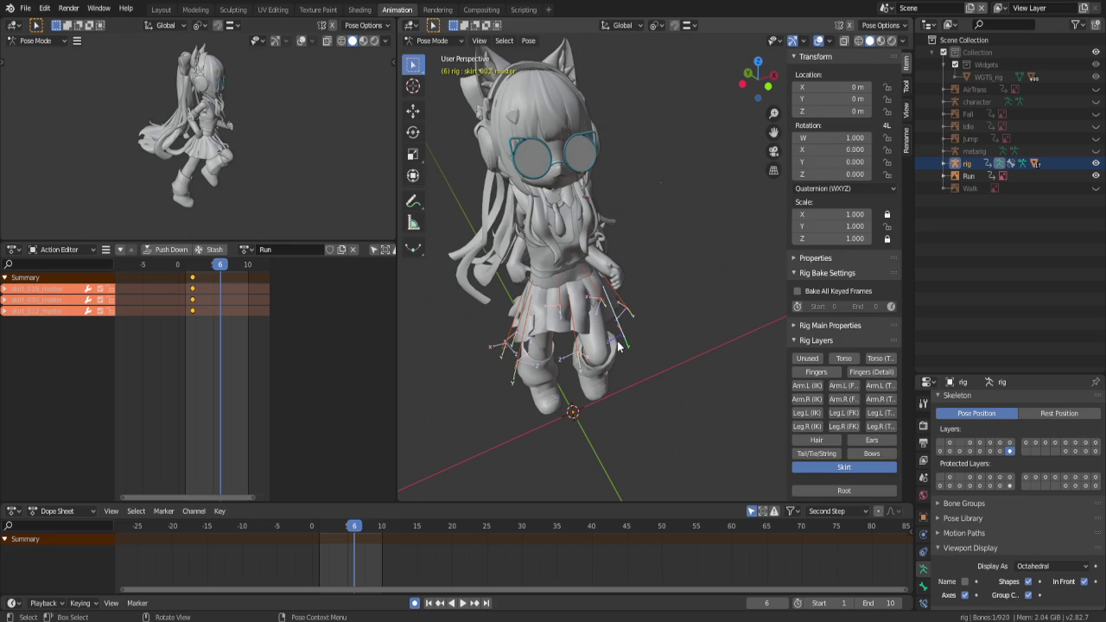
{"action": "key", "text": "a"}
{"action": "key", "text": "i"}
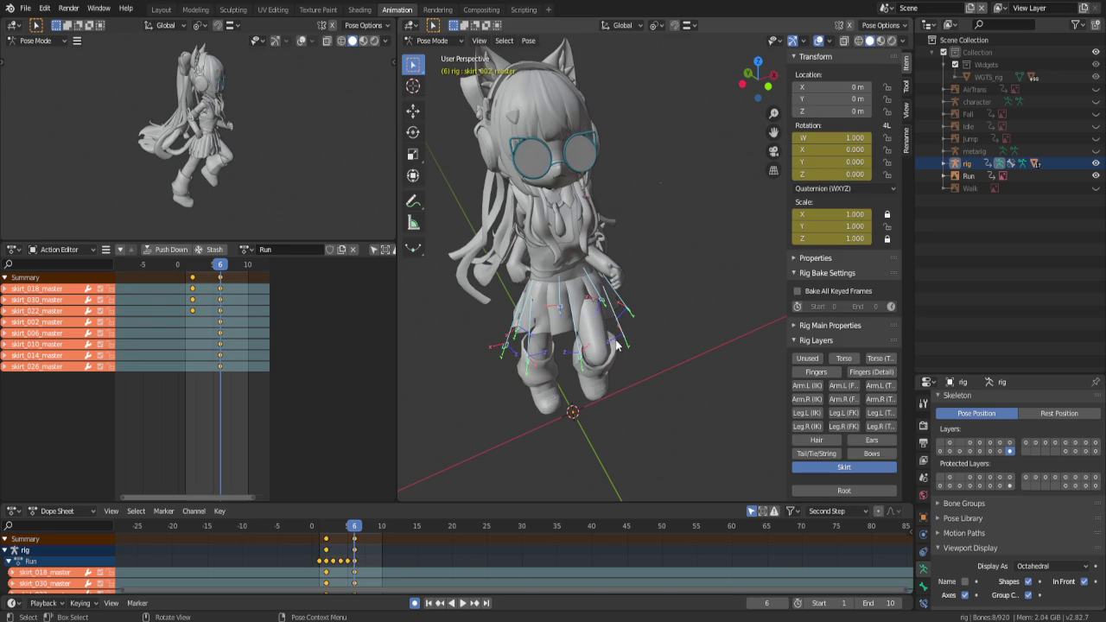
Swing the skirt_018_master and skirt_002_master panels outward
{"action": "left_click", "coordinate": [637, 337]}
{"action": "mouse_move", "coordinate": [638, 337]}
{"action": "middle_mouse_down"}
{"action": "mouse_move", "coordinate": [537, 334]}
{"action": "mouse_move", "coordinate": [584, 352]}
{"action": "middle_mouse_up"}
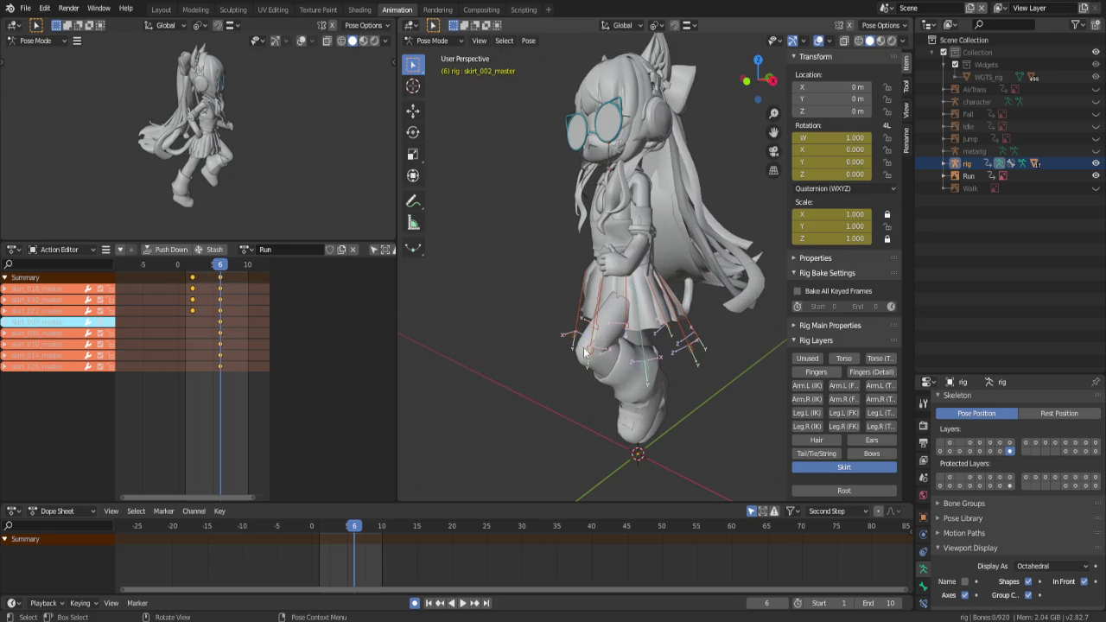
{"action": "left_click", "coordinate": [589, 349]}
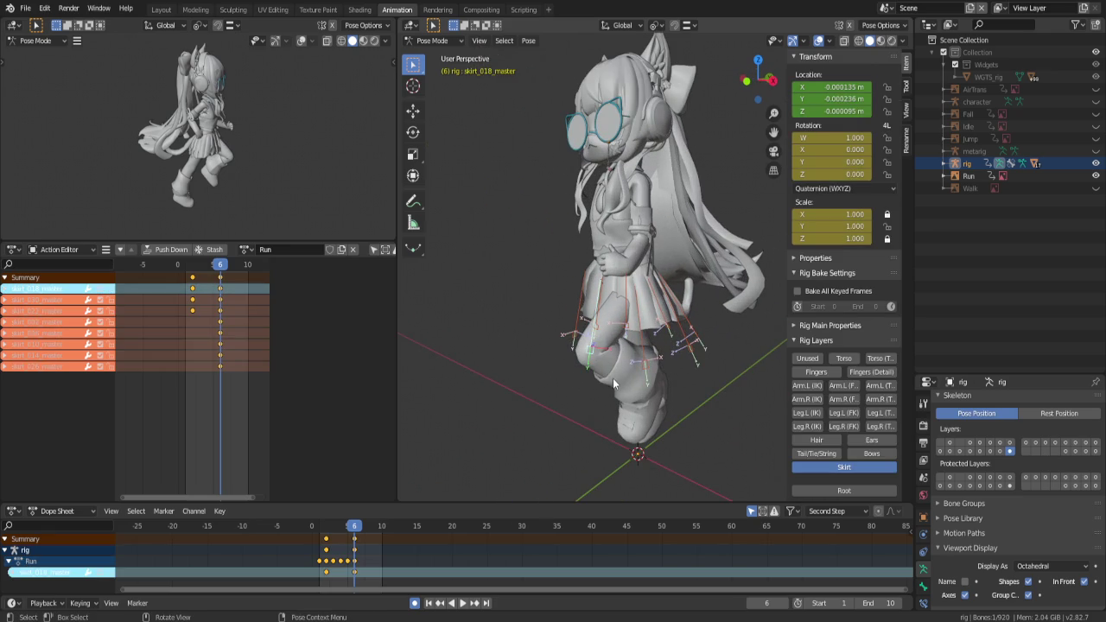
{"action": "mouse_move", "coordinate": [613, 377]}
{"action": "middle_mouse_down"}
{"action": "mouse_move", "coordinate": [639, 364]}
{"action": "mouse_move", "coordinate": [748, 428]}
{"action": "middle_mouse_up"}
{"action": "left_click", "coordinate": [639, 364], "text": "shift"}
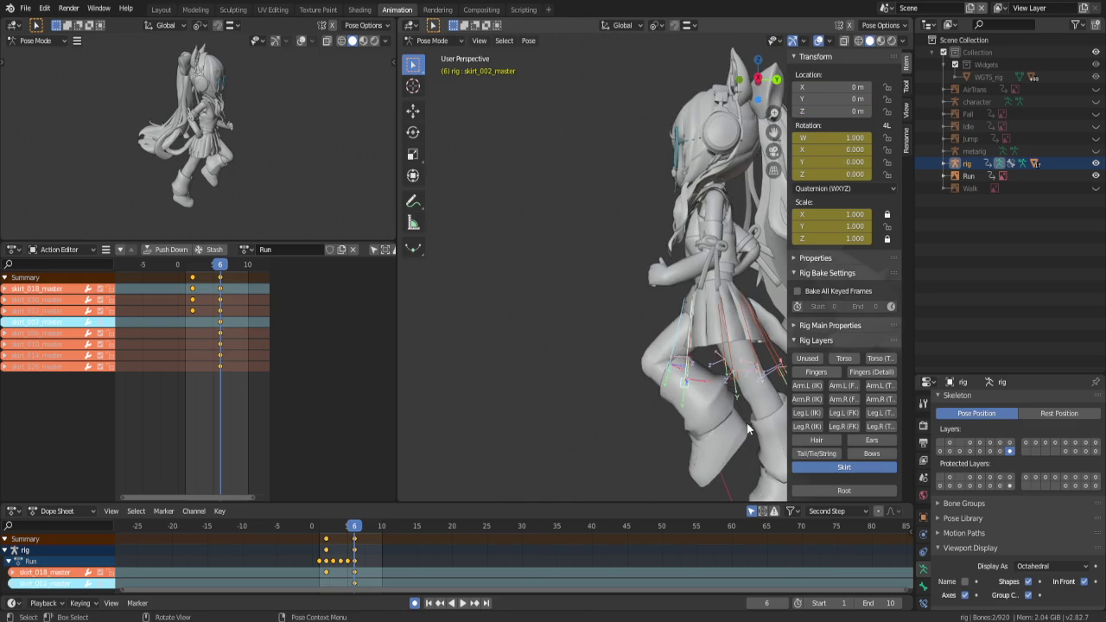
{"action": "key", "text": "r"}
{"action": "left_click", "coordinate": [615, 400]}
Rotate skirt_022_master outward to follow the legs and save the file
{"action": "mouse_move", "coordinate": [615, 401]}
{"action": "middle_mouse_down"}
{"action": "mouse_move", "coordinate": [760, 422]}
{"action": "mouse_move", "coordinate": [639, 412]}
{"action": "middle_mouse_up"}
{"action": "left_click", "coordinate": [577, 442]}
{"action": "key", "text": "r"}
{"action": "left_click", "coordinate": [581, 406]}
{"action": "scroll", "coordinate": [627, 415], "scroll_direction": "down", "scroll_amount": 5}
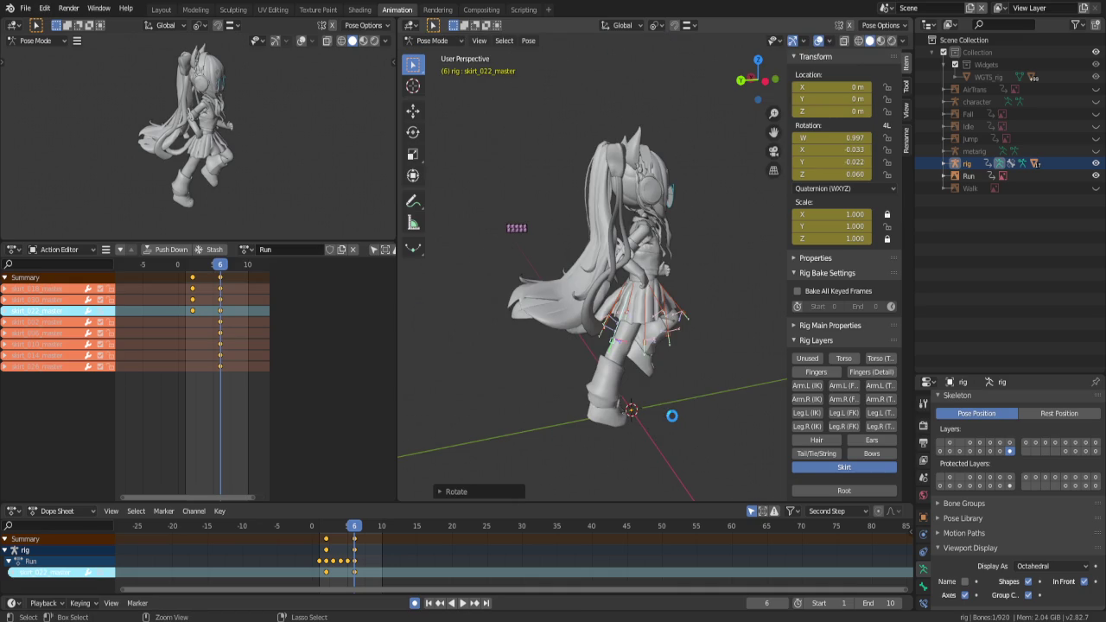
{"action": "key", "text": "ctrl+s"}
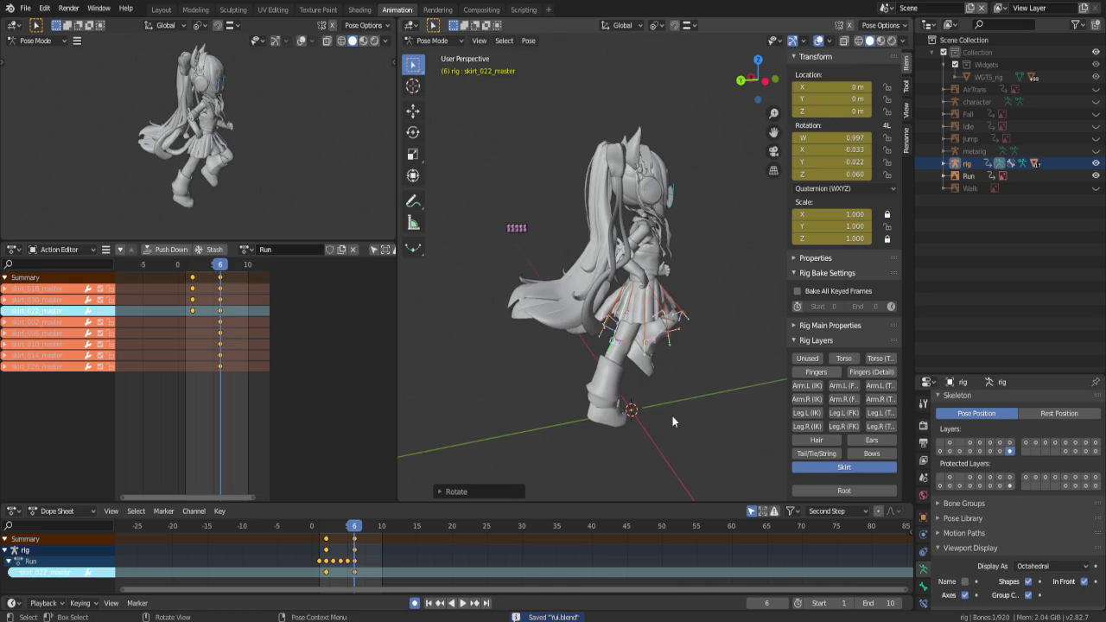
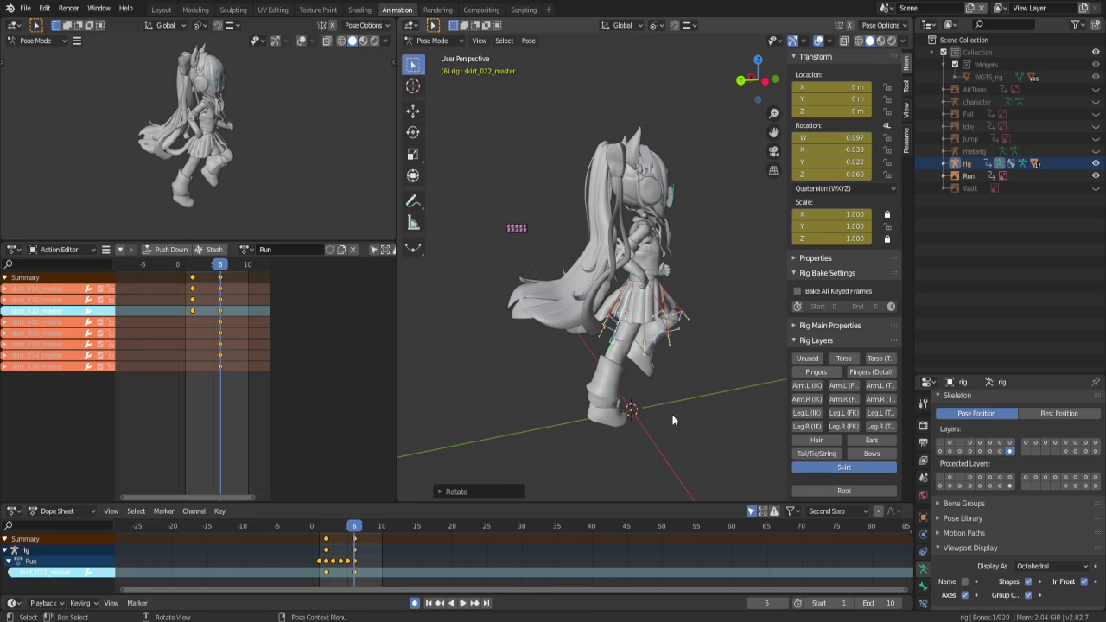
Clear the bone selection and frame the character side-on in Left Orthographic against the robot sprites
{"action": "key", "text": "alt+a"}
{"action": "key", "text": "ctrl+KP_3"}
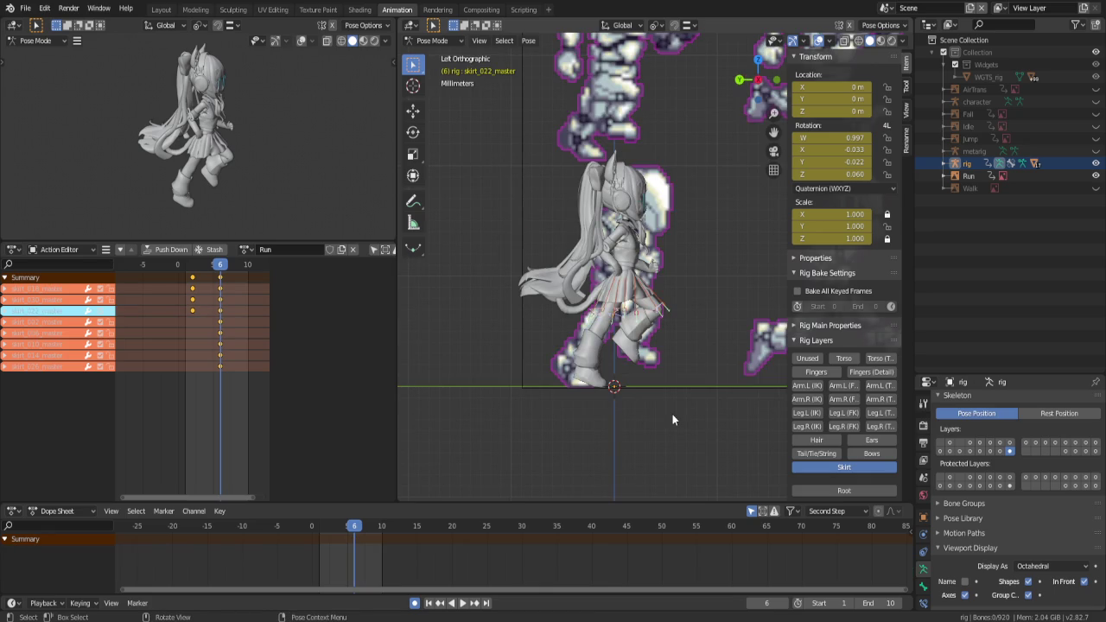
{"action": "scroll", "coordinate": [672, 415], "scroll_direction": "up", "scroll_amount": 1}
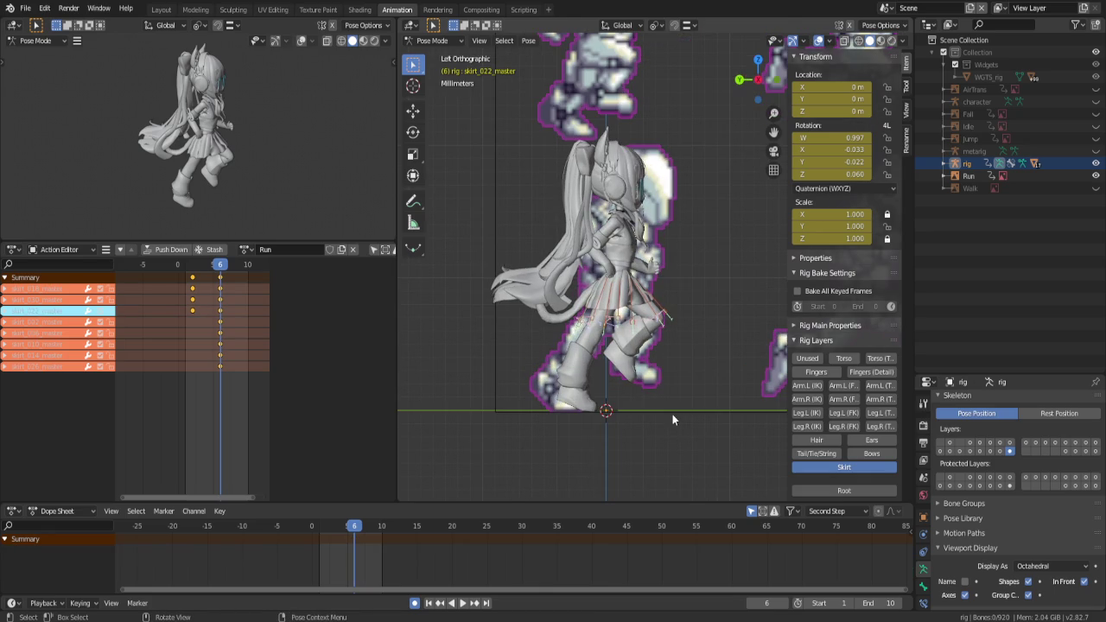
{"action": "mouse_move", "coordinate": [688, 366]}
{"action": "middle_mouse_down", "text": "shift"}
{"action": "mouse_move", "coordinate": [625, 362]}
{"action": "mouse_move", "coordinate": [681, 379]}
{"action": "middle_mouse_up", "text": "shift"}
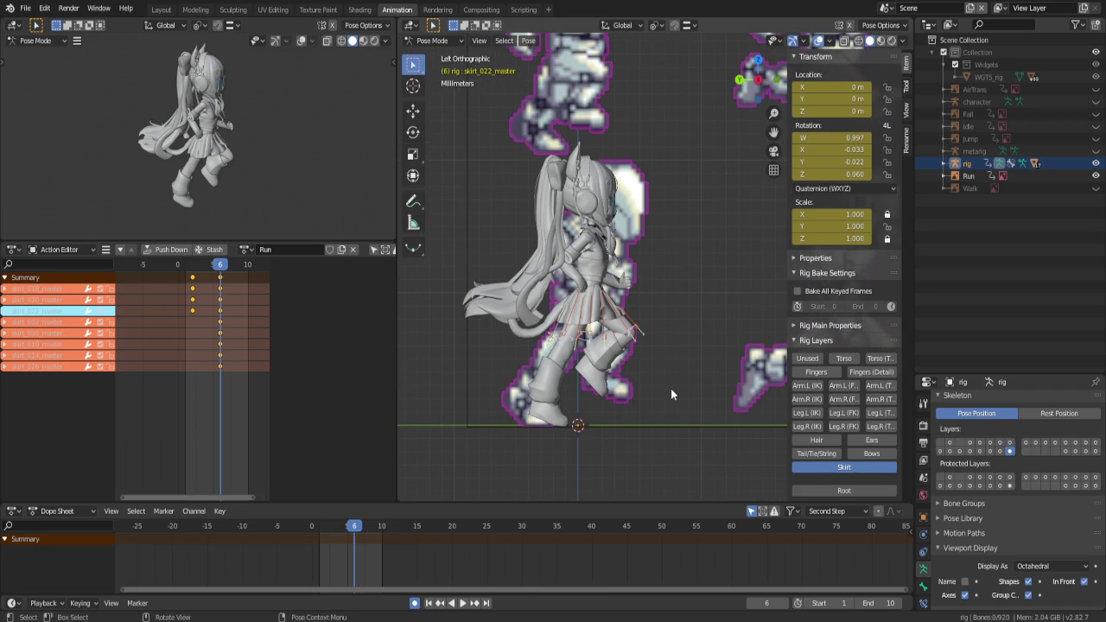
{"action": "scroll", "coordinate": [651, 366], "scroll_direction": "up", "scroll_amount": 1}
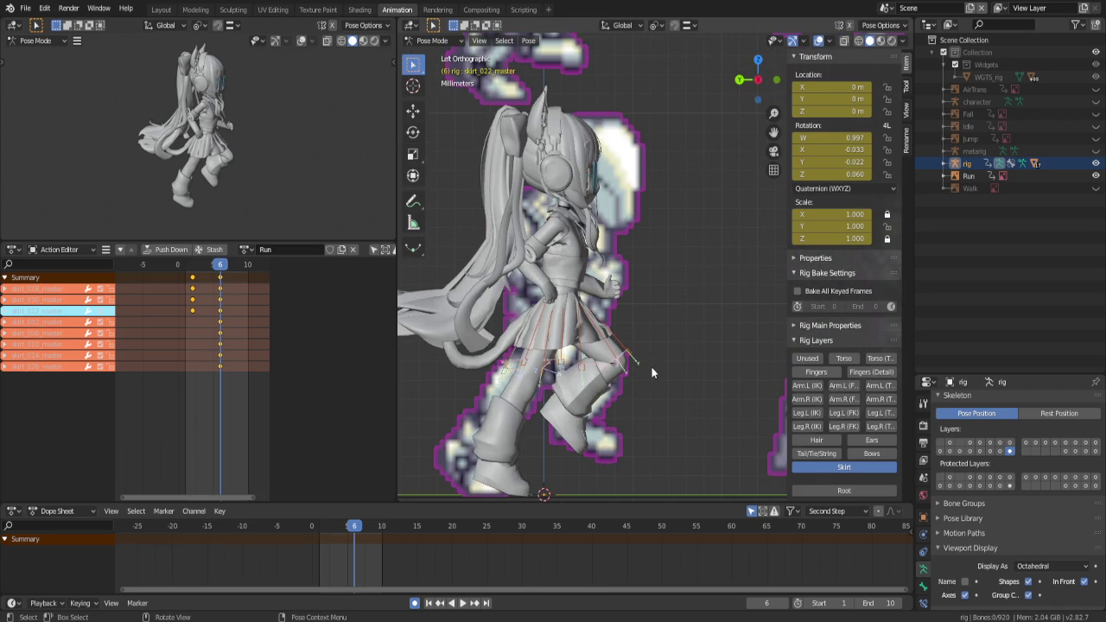
{"action": "scroll", "coordinate": [672, 357], "scroll_direction": "up", "scroll_amount": 1}
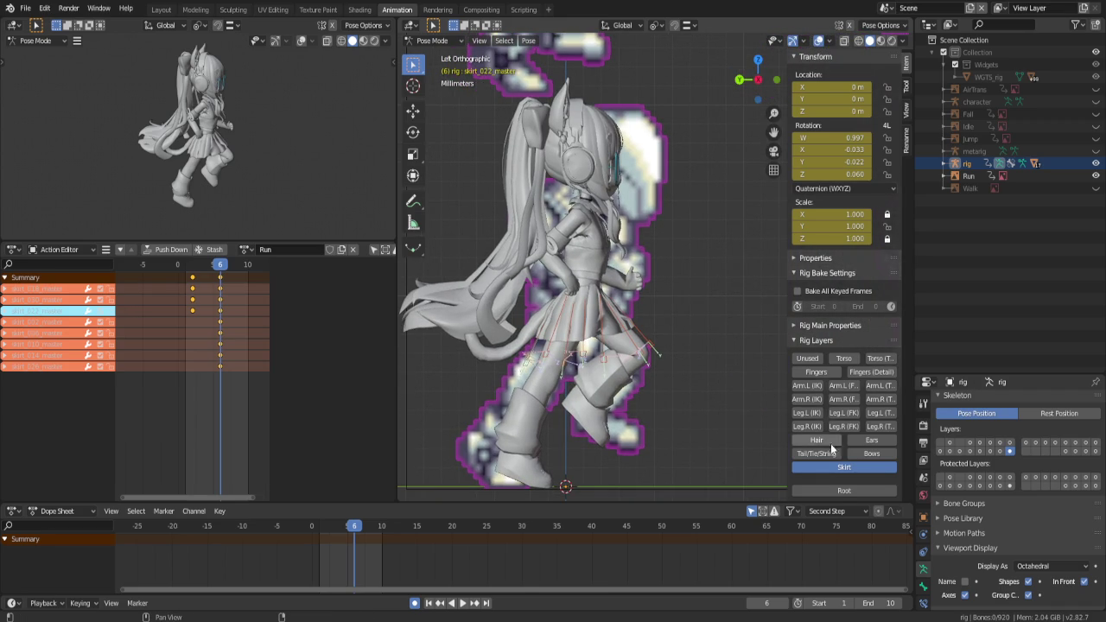
{"action": "scroll", "coordinate": [697, 347], "scroll_direction": "down", "scroll_amount": 3}
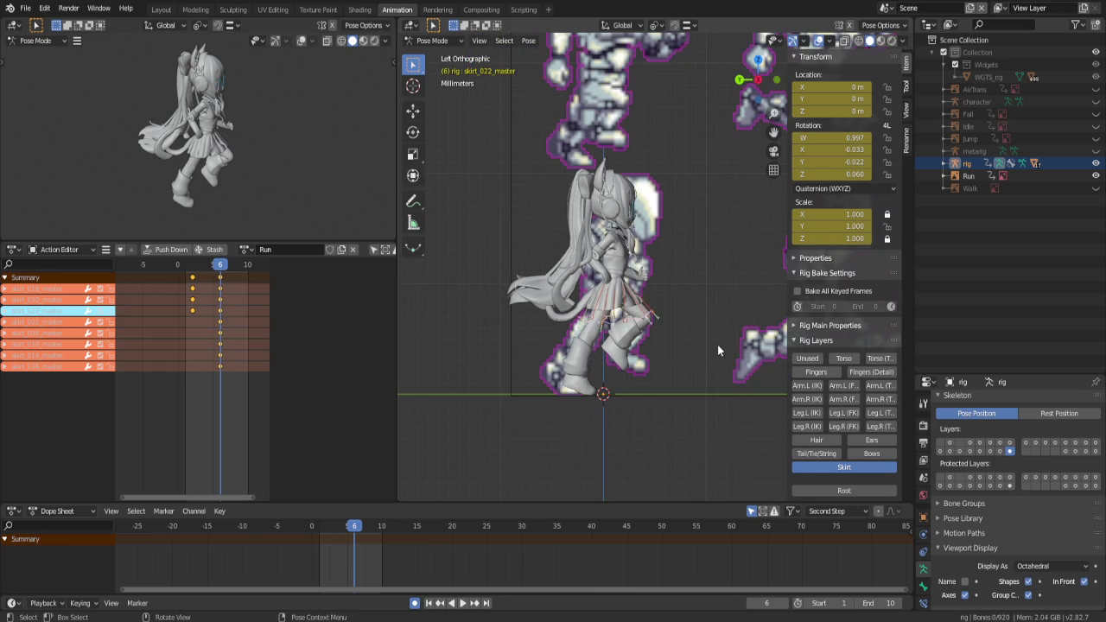
{"action": "scroll", "coordinate": [717, 344], "scroll_direction": "up", "scroll_amount": 2}
Compare neighbouring frames with the sprite sheet, then copy the full rig pose at frame 1
{"action": "key", "text": "Left"}
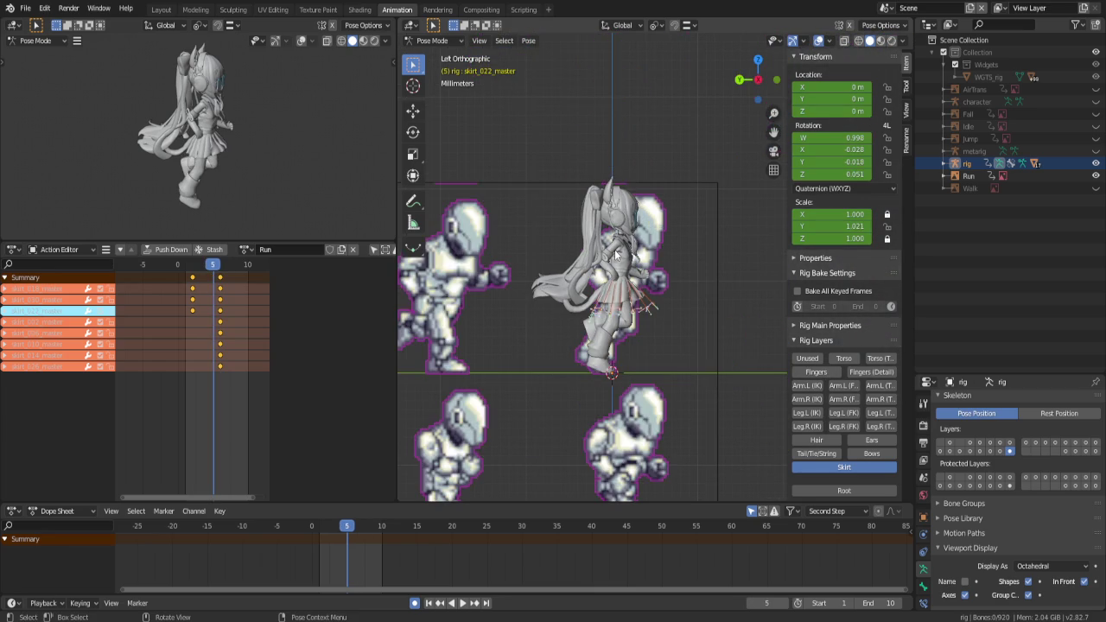
{"action": "key", "text": "Right"}
{"action": "key", "text": "Right"}
{"action": "key", "text": "Left"}
{"action": "key", "text": "Left"}
{"action": "key", "text": "Right"}
{"action": "key", "text": "Right"}
{"action": "key", "text": "Right"}
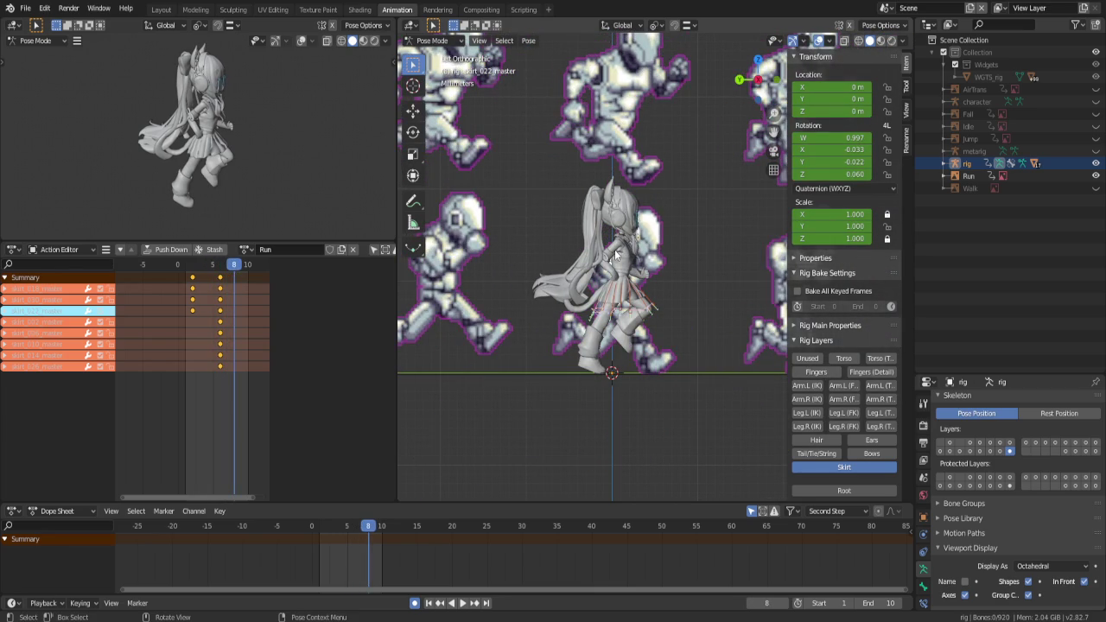
{"action": "key", "text": "Left"}
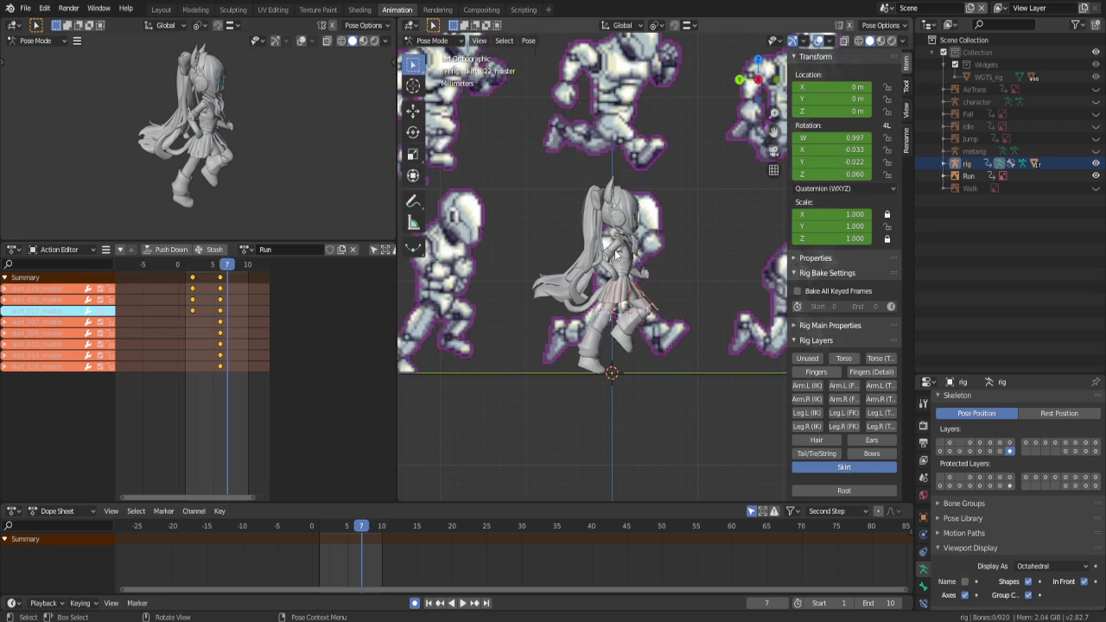
{"action": "key", "text": "Left"}
{"action": "key", "text": "Left"}
{"action": "key", "text": "Left"}
{"action": "key", "text": "Left"}
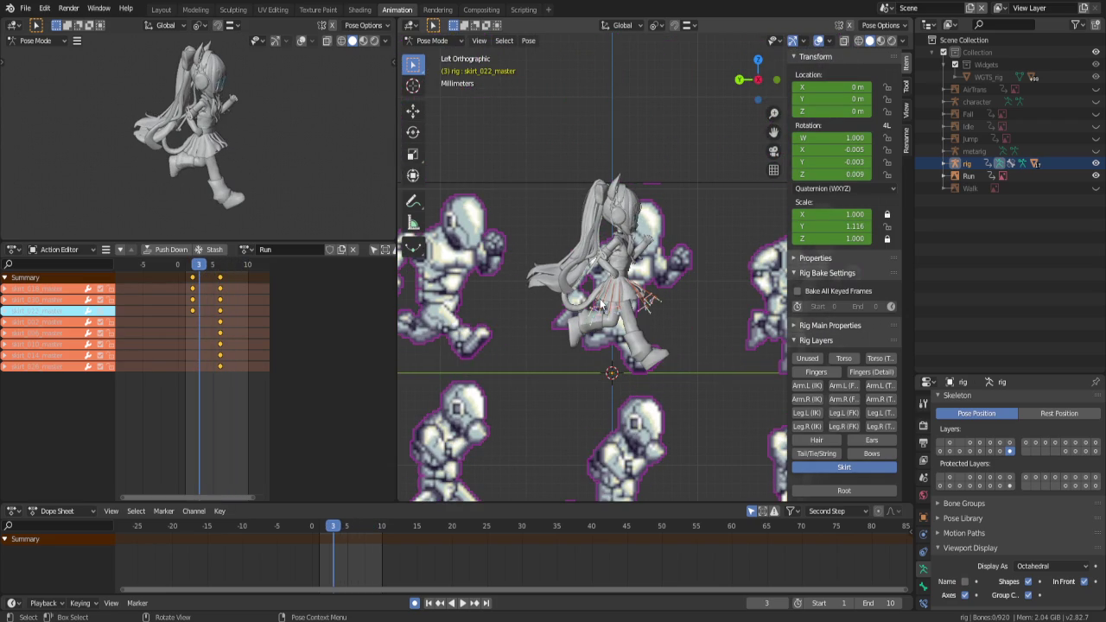
{"action": "key", "text": "Left"}
{"action": "key", "text": "Left"}
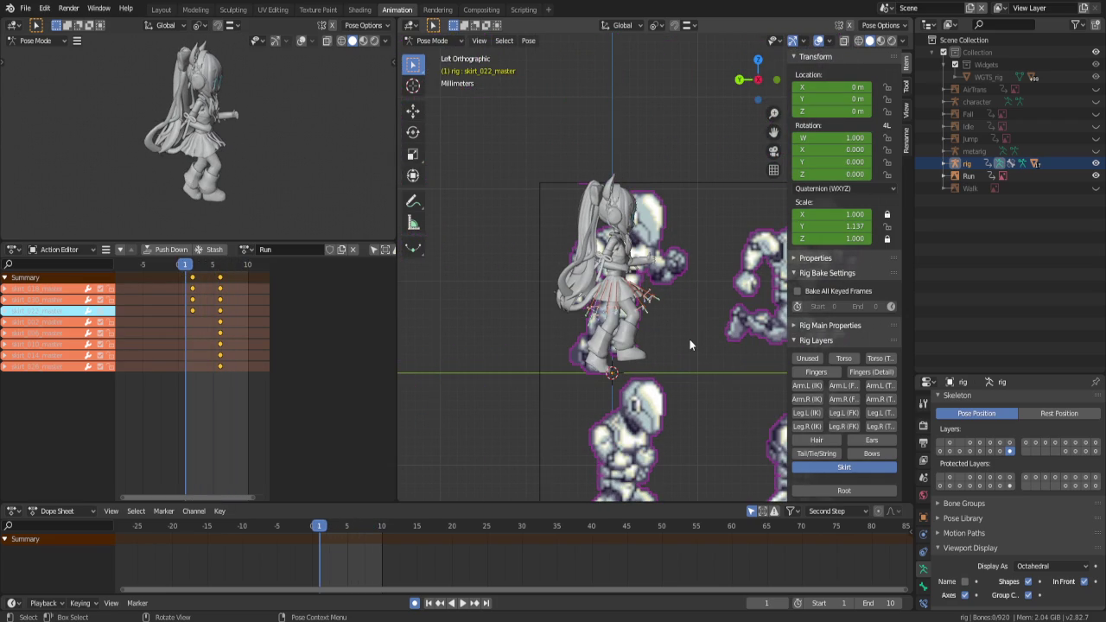
{"action": "key", "text": "a"}
{"action": "middle_click_drag", "start_coordinate": [688, 339], "coordinate": [582, 286], "text": "shift"}
{"action": "key", "text": "ctrl+c"}
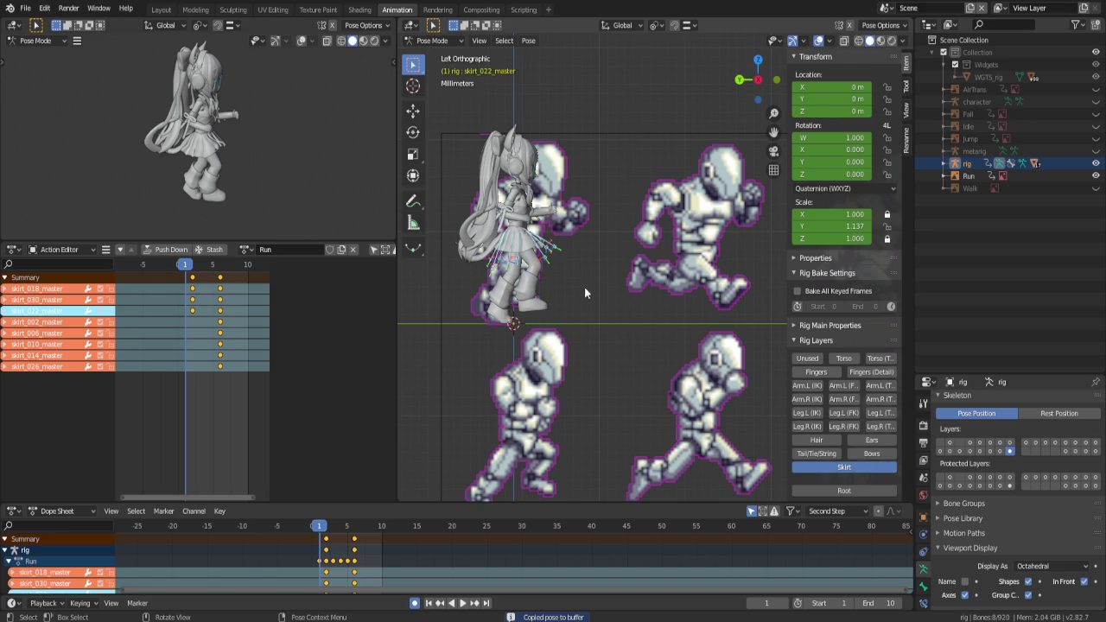
Show the Torso, Fingers, IK arm/leg, Hair, Tail/Tie/String and Bows rig layers
{"action": "left_click", "coordinate": [843, 359]}
{"action": "left_click_drag", "start_coordinate": [816, 372], "coordinate": [806, 426]}
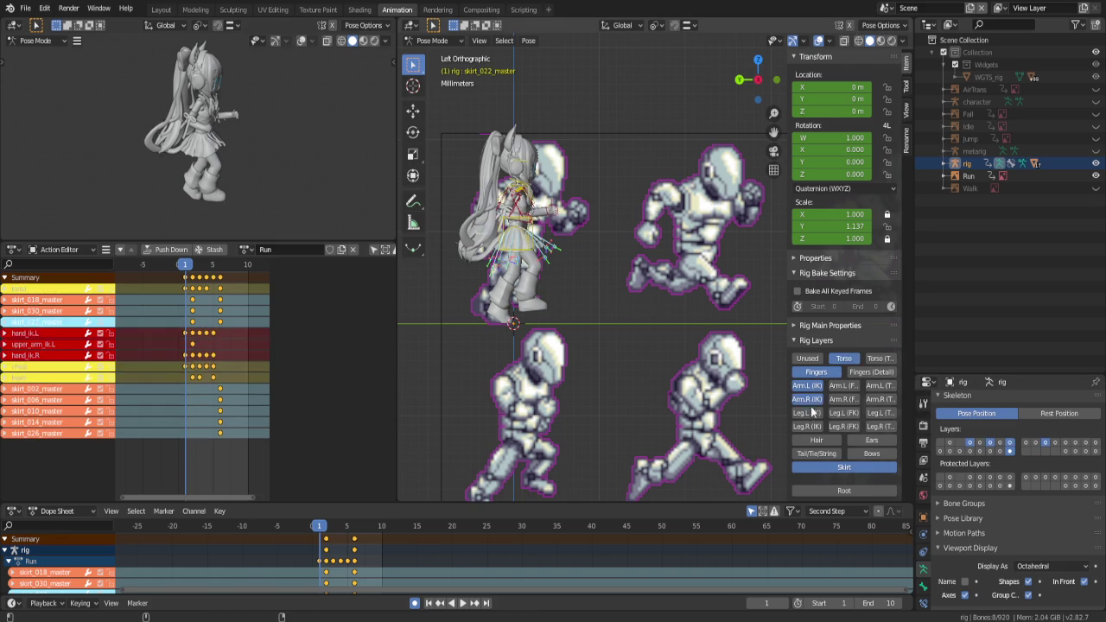
{"action": "left_click", "coordinate": [818, 441]}
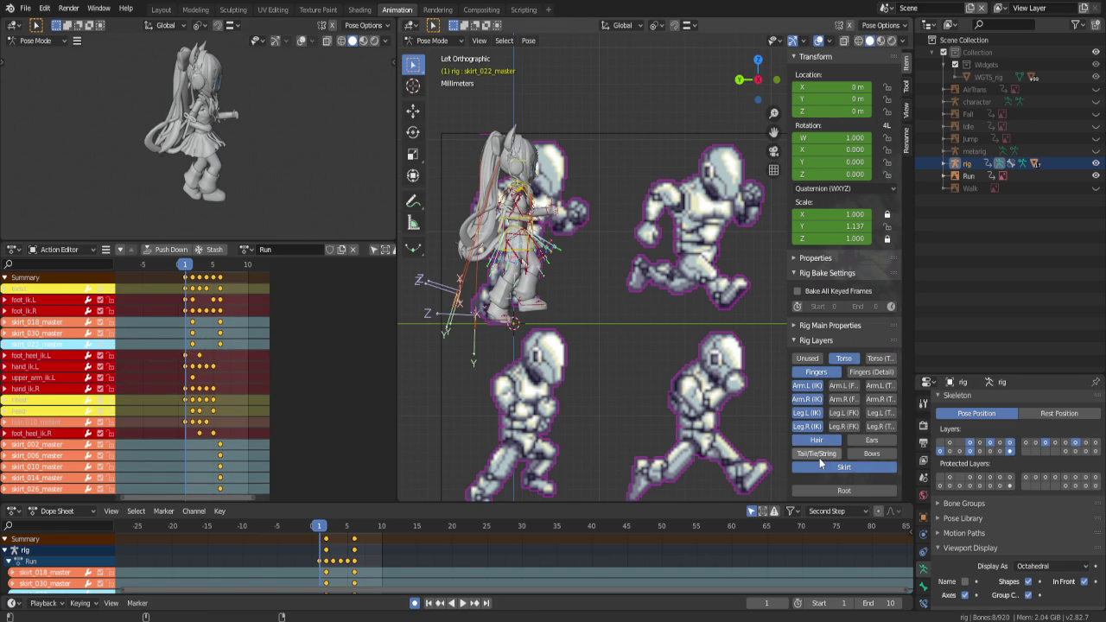
{"action": "left_click", "coordinate": [816, 453]}
{"action": "left_click", "coordinate": [871, 454]}
Copy the whole rig's frame 1 pose and paste it onto frame 6
{"action": "key", "text": "a"}
{"action": "key", "text": "ctrl+c"}
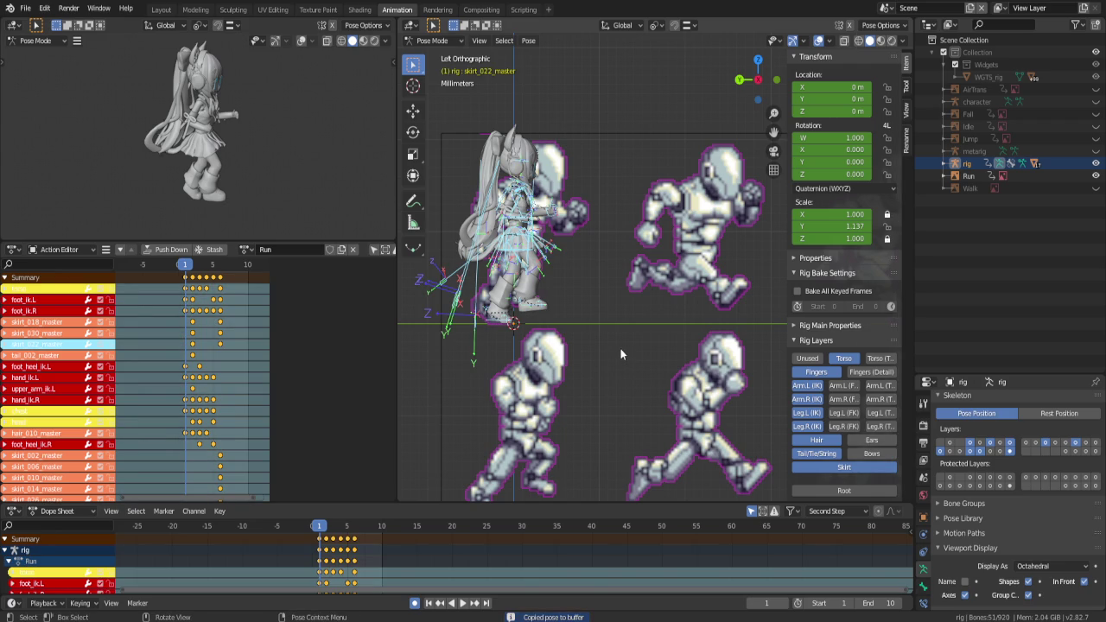
{"action": "key", "text": "Right"}
{"action": "key", "text": "Right"}
{"action": "key", "text": "Right"}
{"action": "key", "text": "Right"}
{"action": "key", "text": "Right"}
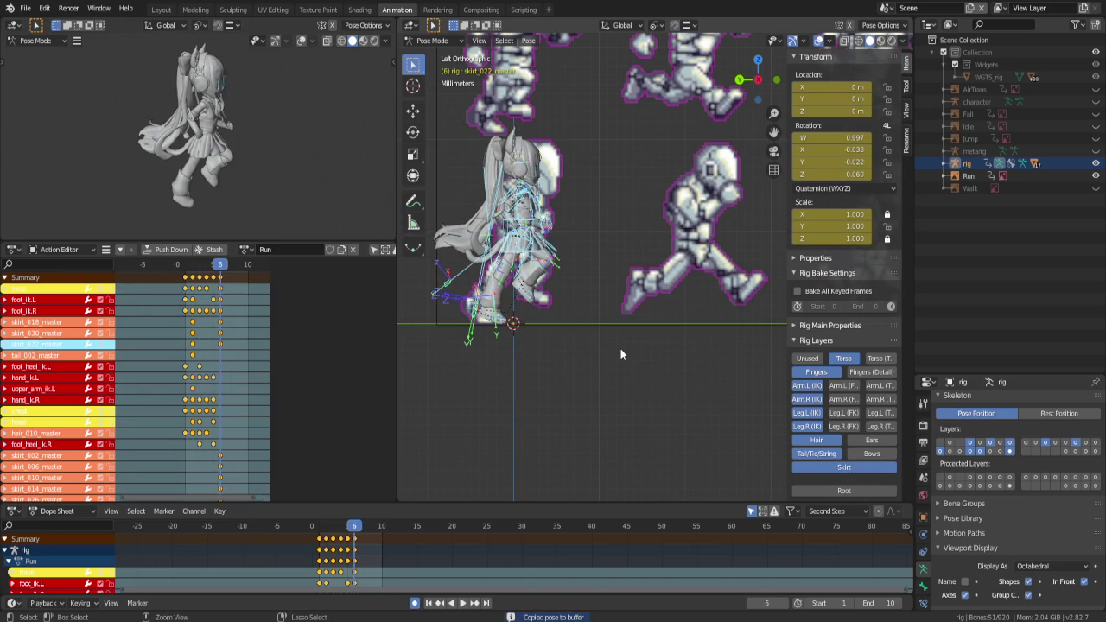
{"action": "key", "text": "ctrl+v"}
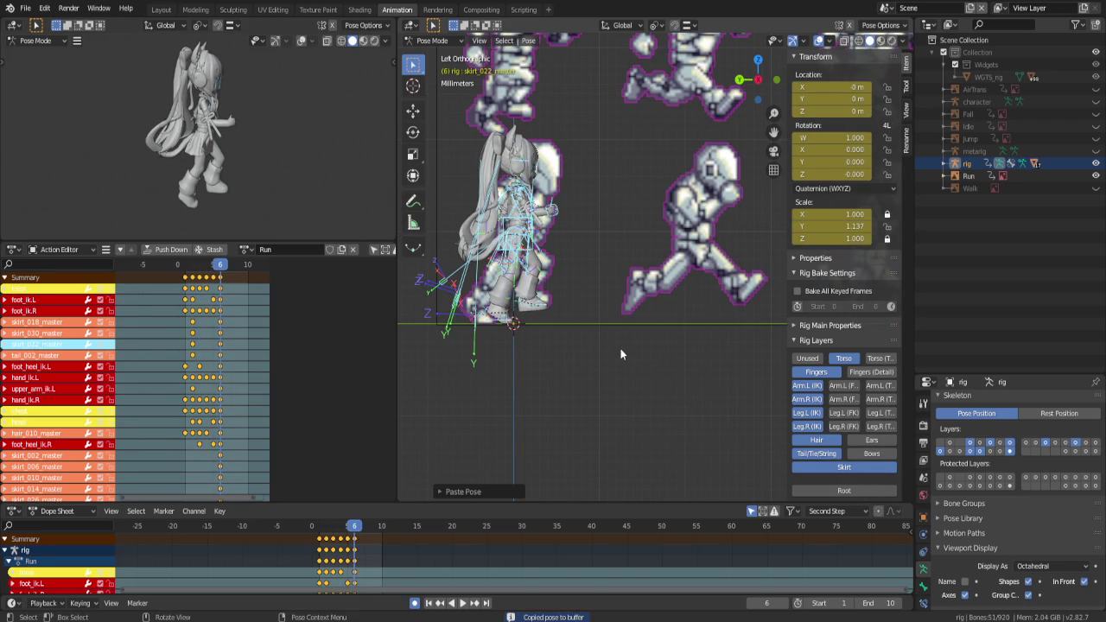
Copy the frame 2 pose and paste it onto frame 7
{"action": "key", "text": "Left"}
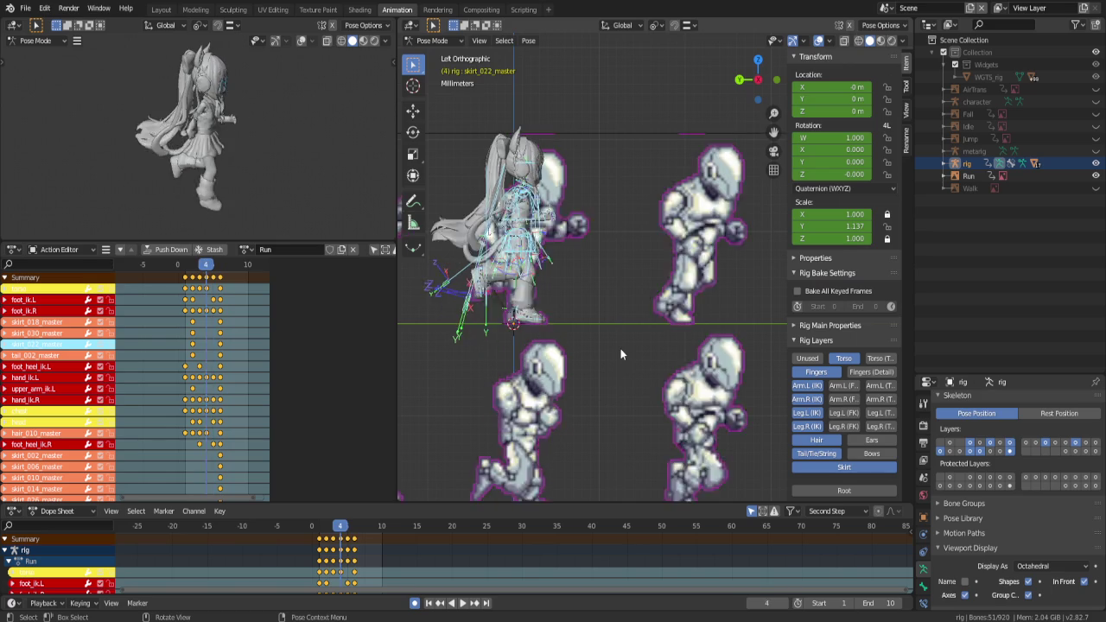
{"action": "key", "text": "Left"}
{"action": "key", "text": "Left"}
{"action": "key", "text": "Left"}
{"action": "key", "text": "ctrl+c"}
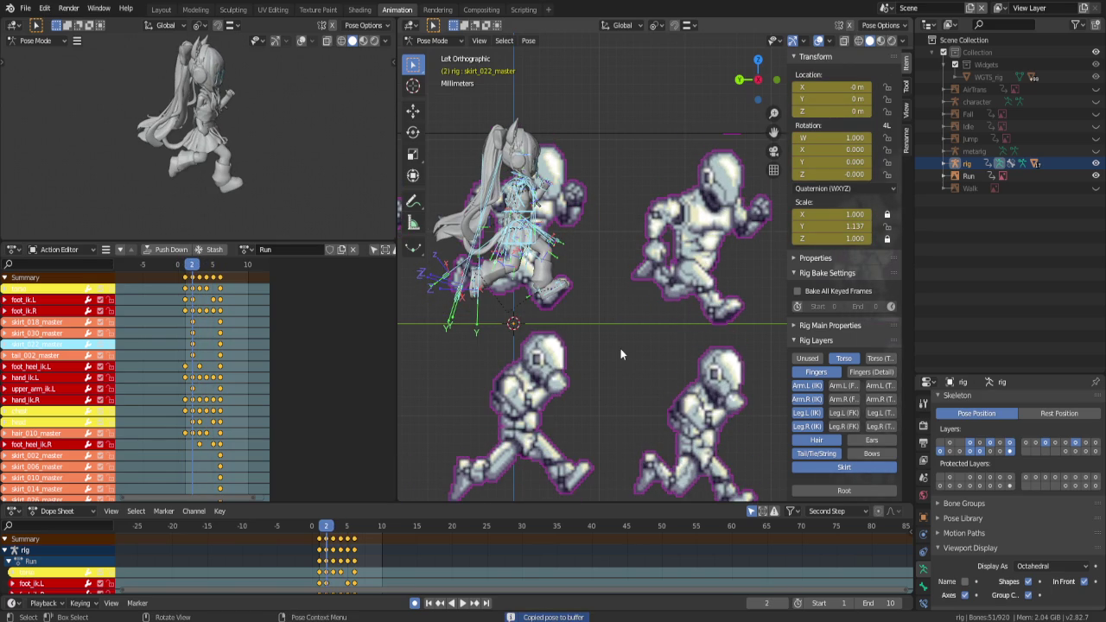
{"action": "key", "text": "Right"}
{"action": "key", "text": "Right"}
{"action": "key", "text": "Right"}
{"action": "key", "text": "Right"}
{"action": "key", "text": "Right"}
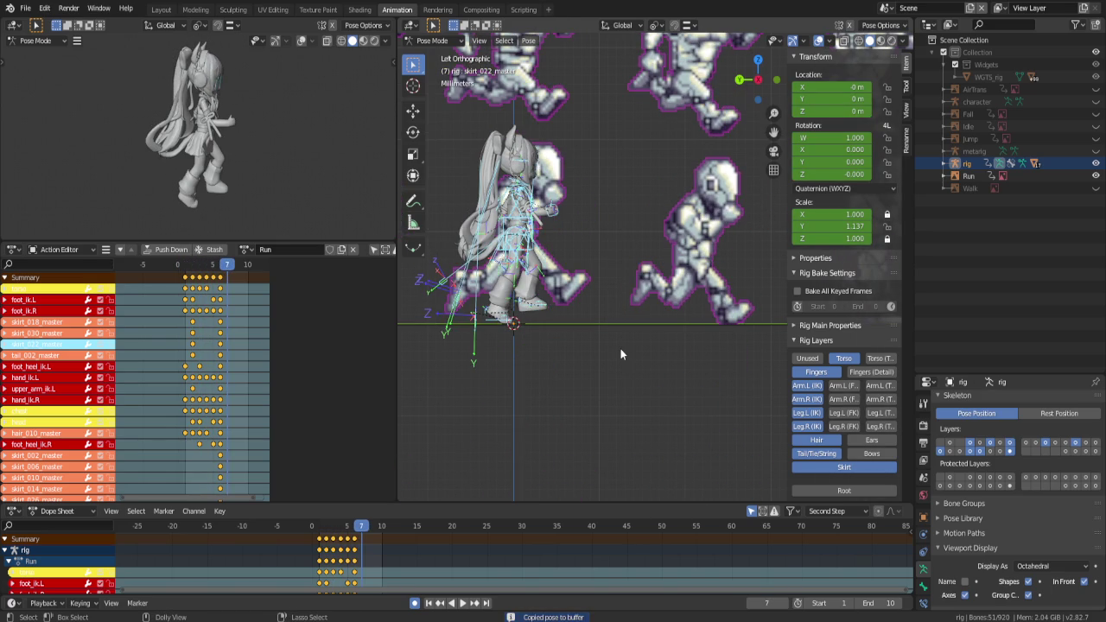
{"action": "key", "text": "ctrl+shift+v"}
Copy the frame 3 pose and paste it onto frame 8
{"action": "key", "text": "Left"}
{"action": "key", "text": "Left"}
{"action": "key", "text": "Left"}
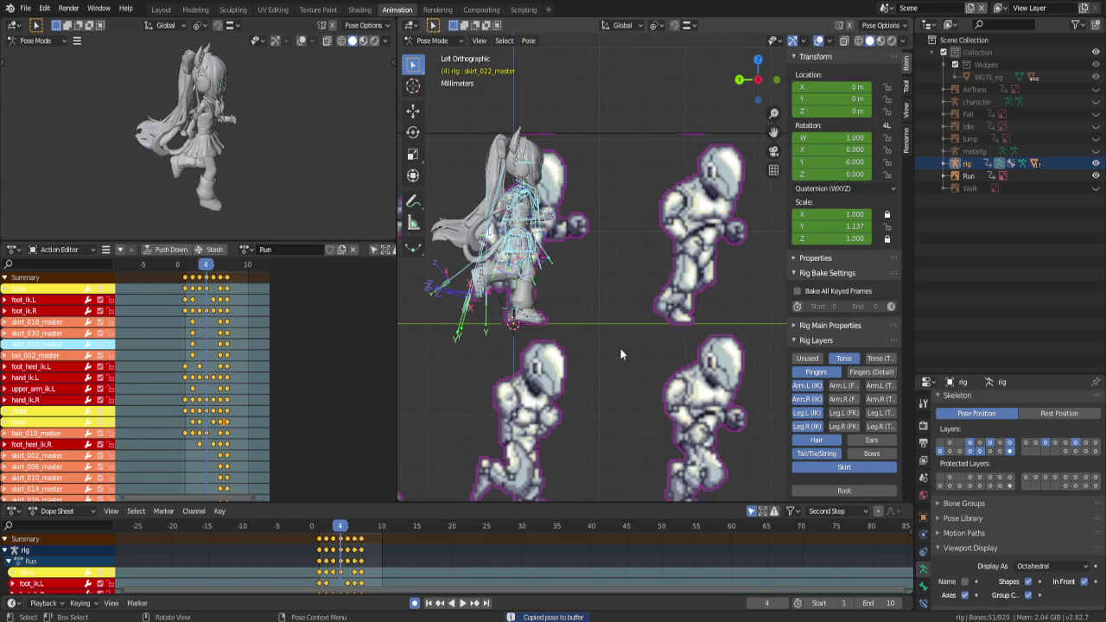
{"action": "key", "text": "Left"}
{"action": "key", "text": "Left"}
{"action": "key", "text": "Right"}
{"action": "key", "text": "ctrl+c"}
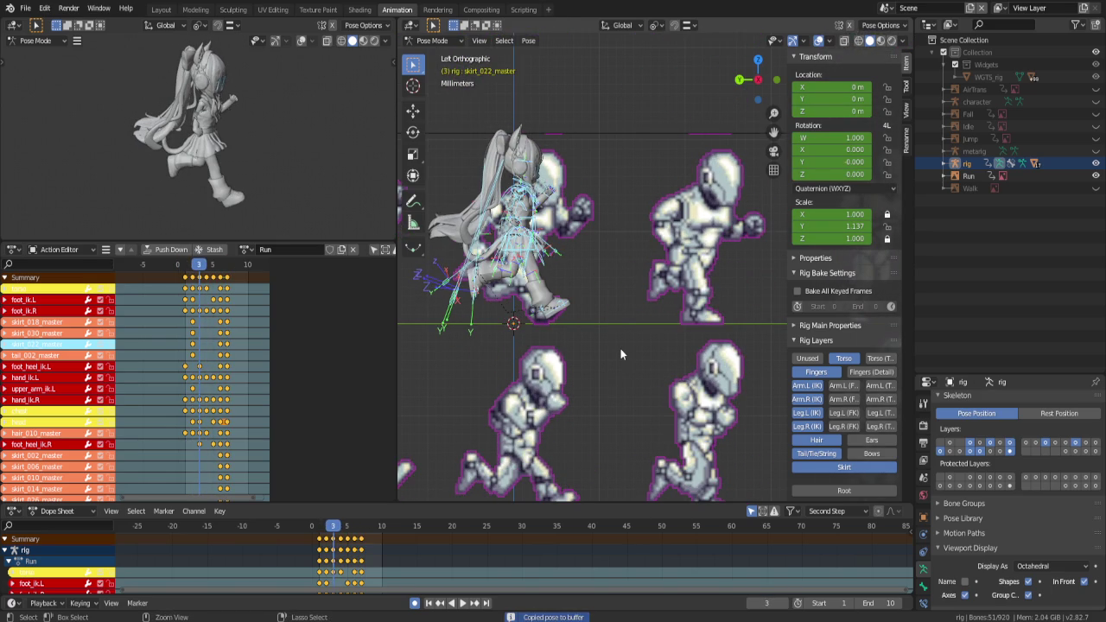
{"action": "key", "text": "Right"}
{"action": "key", "text": "Right"}
{"action": "key", "text": "Right"}
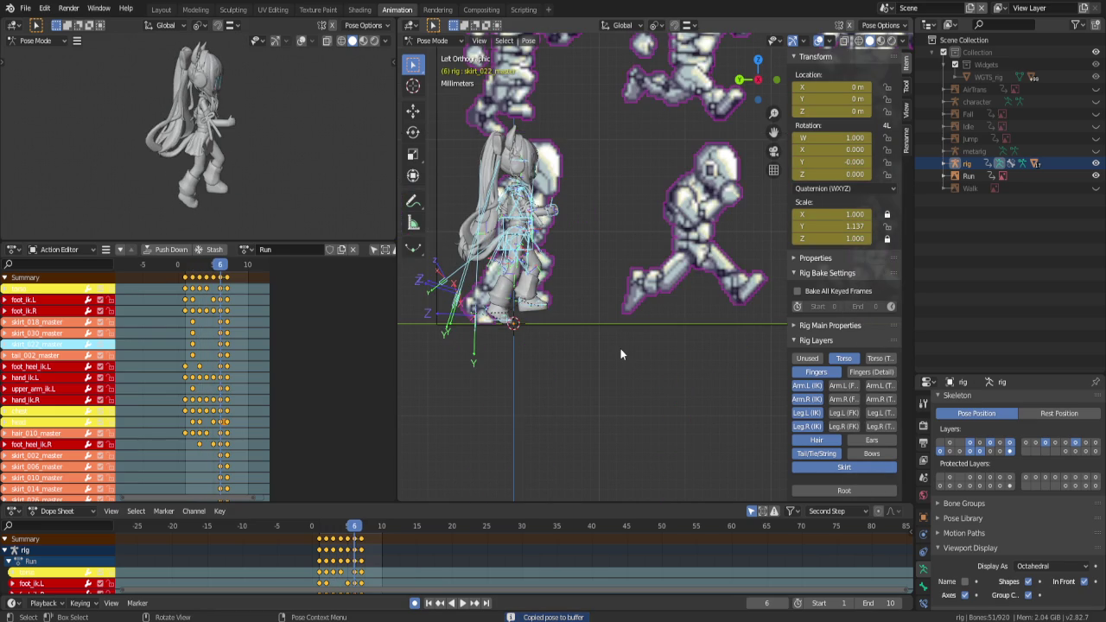
{"action": "key", "text": "Right"}
{"action": "key", "text": "Right"}
{"action": "key", "text": "ctrl+v"}
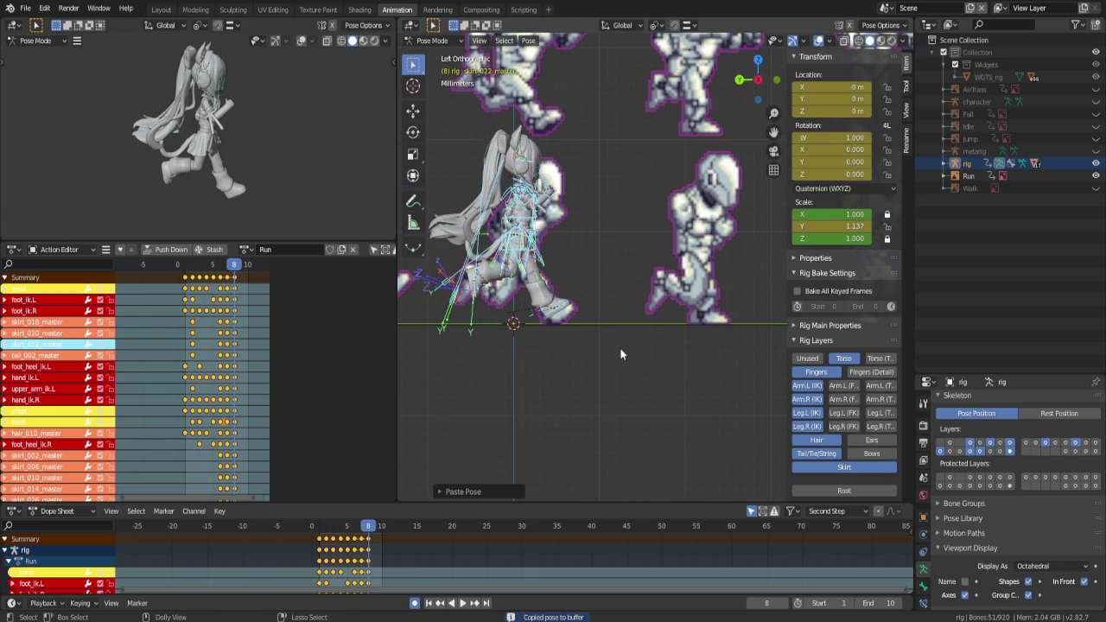
Play the animation to check the loop, then re-paste a copied pose onto frame 8
{"action": "key", "text": "space"}
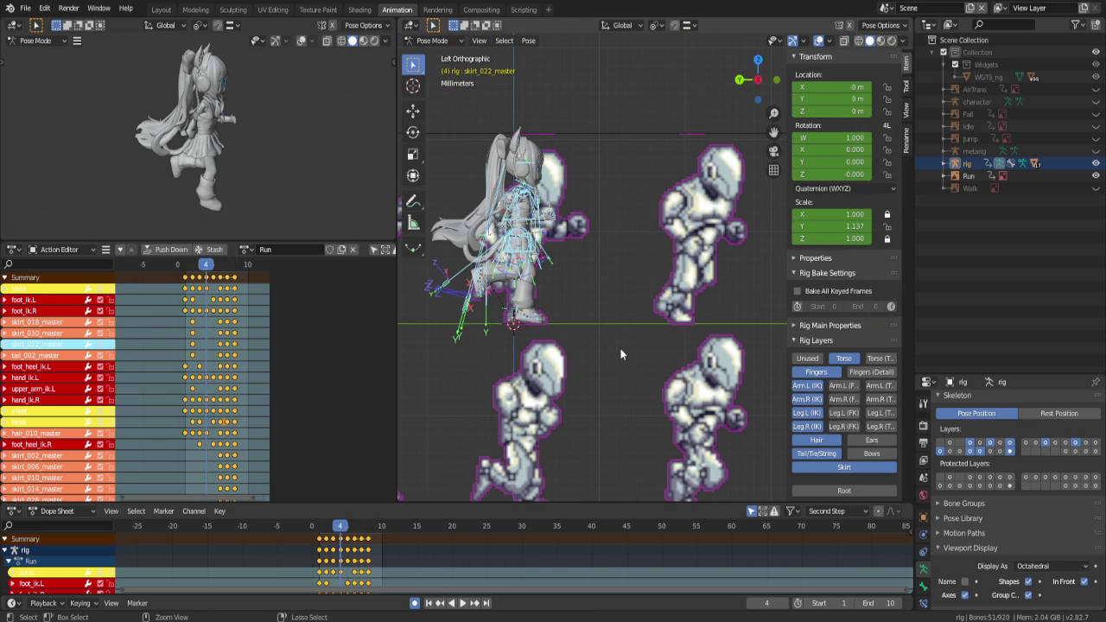
{"action": "key", "text": "ctrl+c"}
{"action": "key", "text": "Right"}
{"action": "key", "text": "Right"}
{"action": "key", "text": "Right"}
{"action": "key", "text": "Right"}
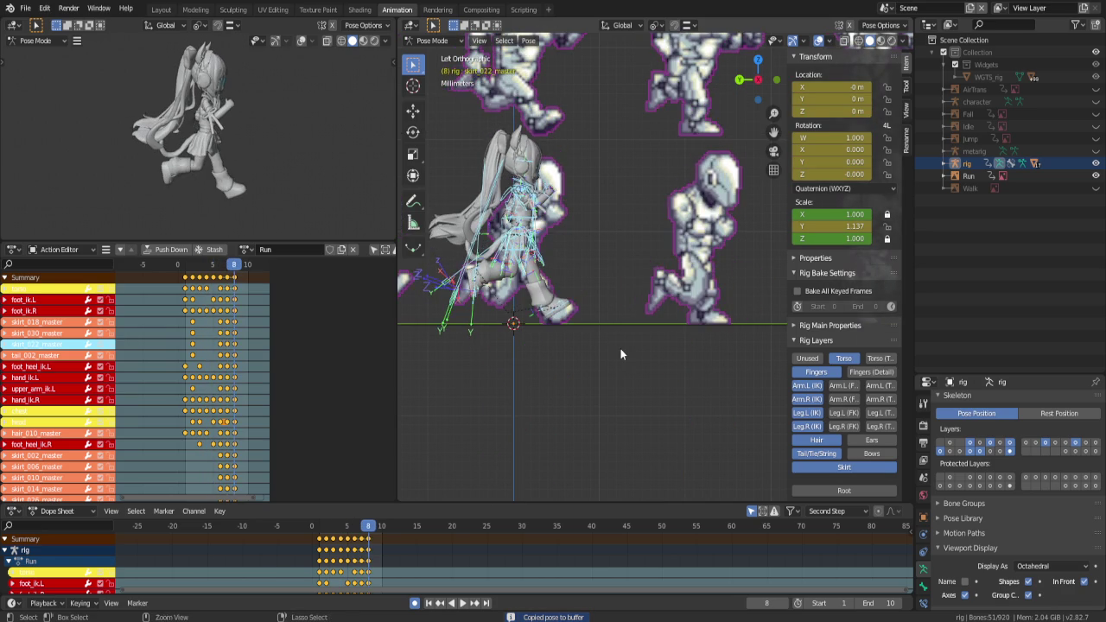
{"action": "key", "text": "ctrl+v"}
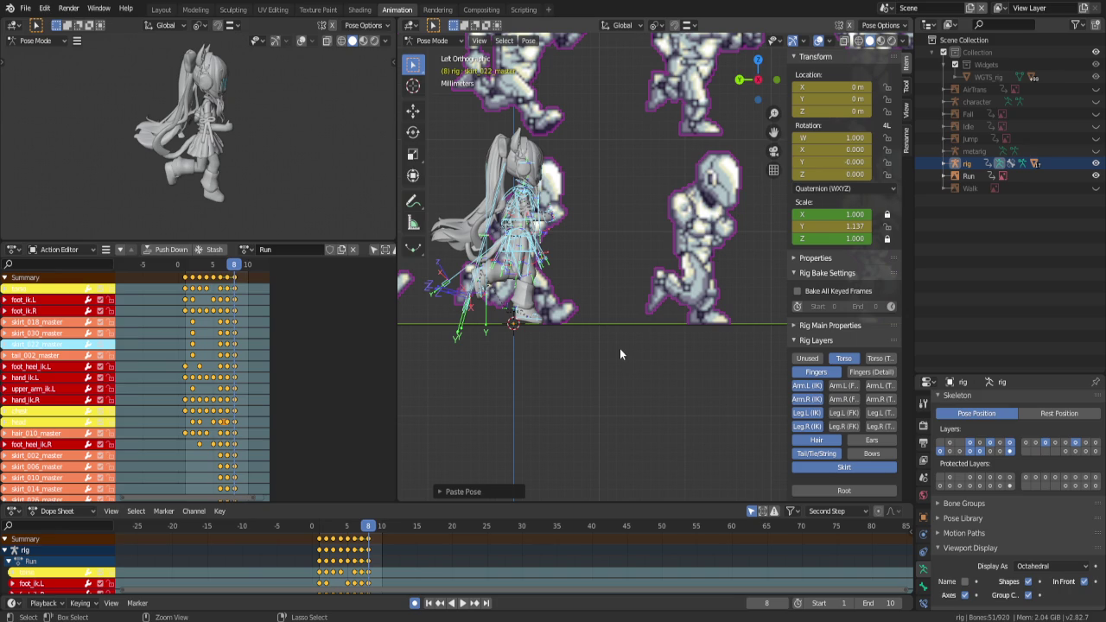
Undo the last paste, copy the frame 3 pose and paste it onto a later run frame
{"action": "key", "text": "ctrl+z"}
{"action": "key", "text": "Left"}
{"action": "key", "text": "Left"}
{"action": "key", "text": "Left"}
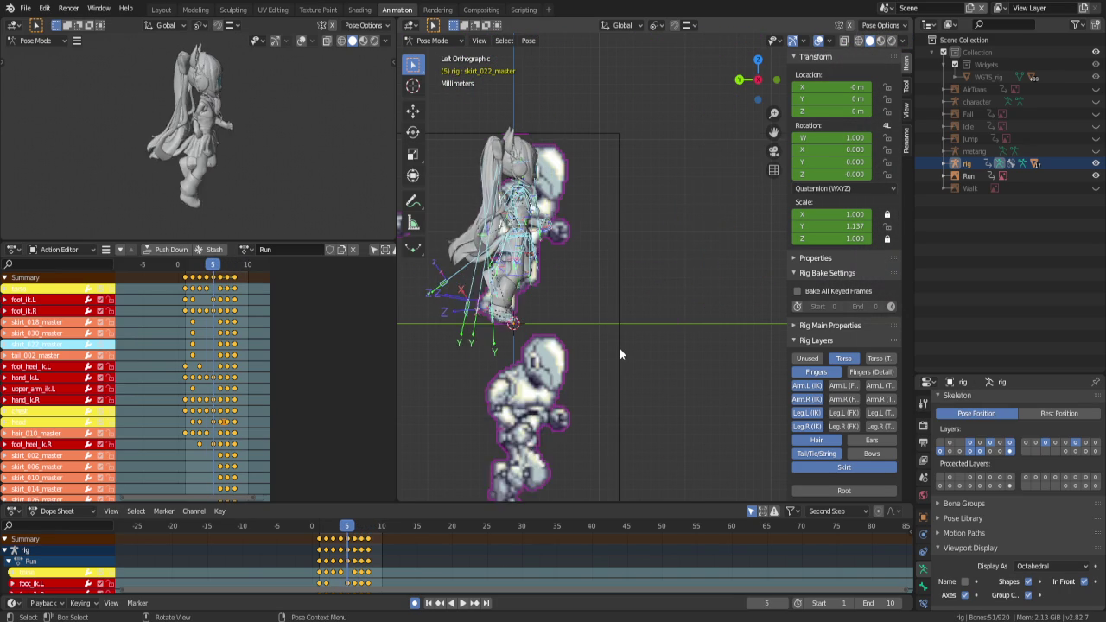
{"action": "key", "text": "Left"}
{"action": "key", "text": "Right"}
{"action": "key", "text": "Right"}
{"action": "key", "text": "Right"}
{"action": "key", "text": "Left"}
{"action": "key", "text": "Left"}
{"action": "key", "text": "Left"}
{"action": "key", "text": "Left"}
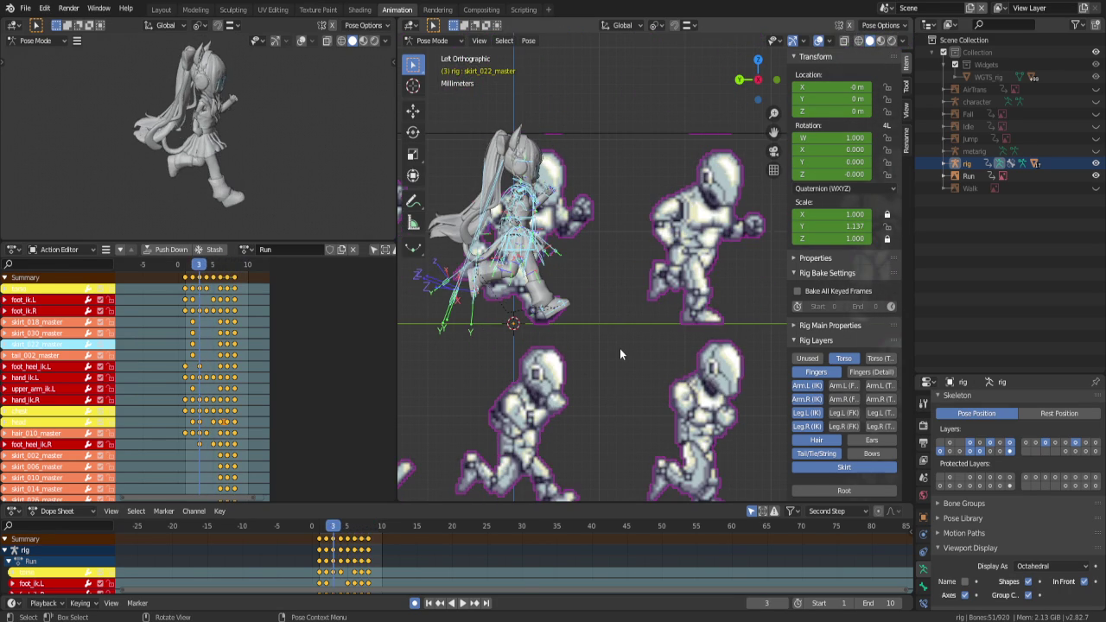
{"action": "key", "text": "ctrl+c"}
{"action": "key", "text": "Right"}
{"action": "key", "text": "Right"}
{"action": "key", "text": "Right"}
{"action": "key", "text": "Right"}
{"action": "key", "text": "Right"}
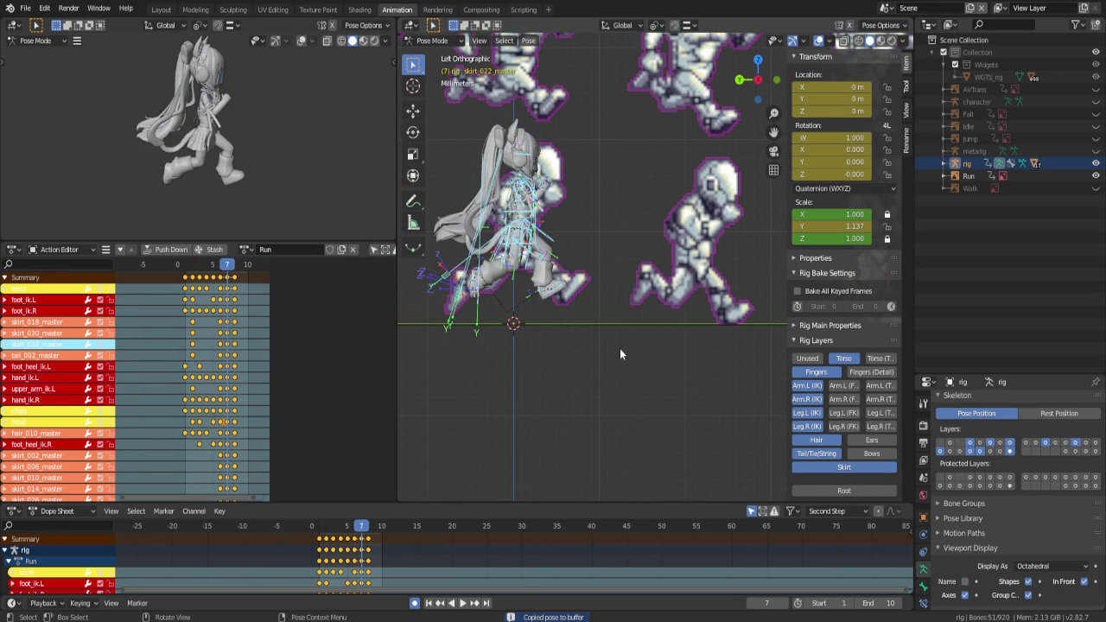
{"action": "key", "text": "ctrl+v"}
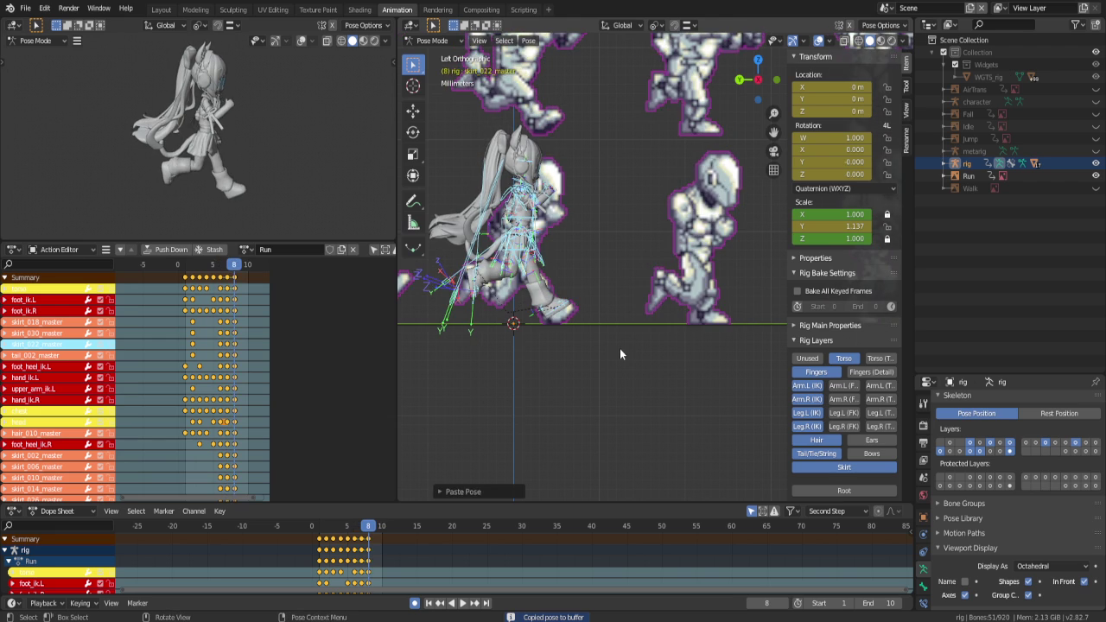
Paste the copied pose onto frames 9 and 10 to close the run loop
{"action": "key", "text": "Left"}
{"action": "key", "text": "Left"}
{"action": "key", "text": "Left"}
{"action": "key", "text": "Left"}
{"action": "key", "text": "Right"}
{"action": "key", "text": "Right"}
{"action": "key", "text": "Right"}
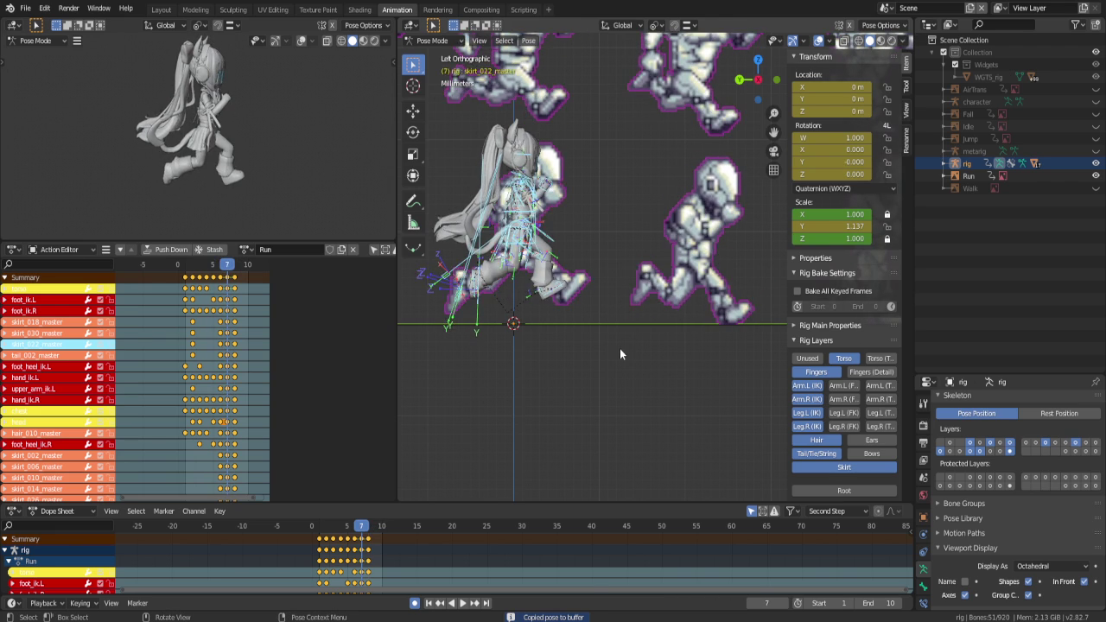
{"action": "key", "text": "Right"}
{"action": "key", "text": "Right"}
{"action": "key", "text": "ctrl+v"}
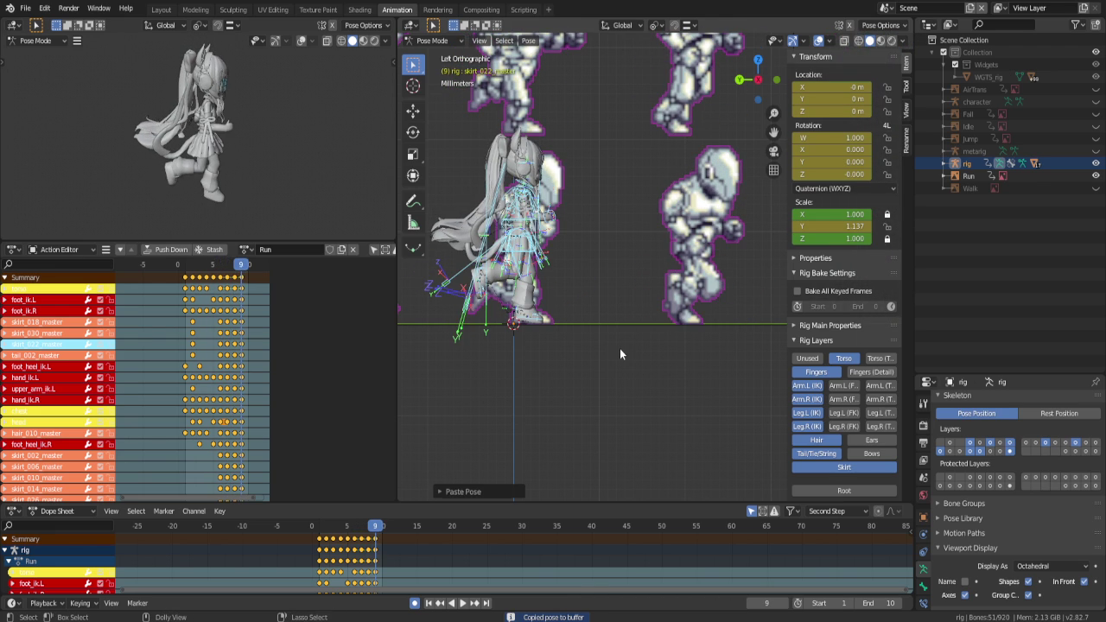
{"action": "key", "text": "Left"}
{"action": "key", "text": "Left"}
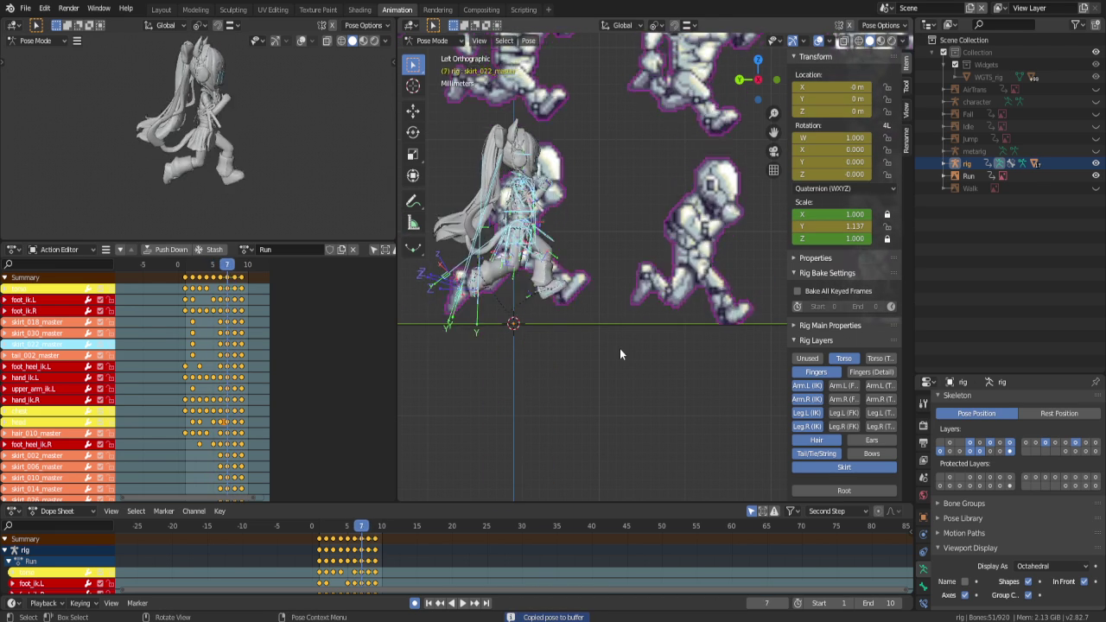
{"action": "key", "text": "Right"}
{"action": "key", "text": "Right"}
{"action": "key", "text": "Right"}
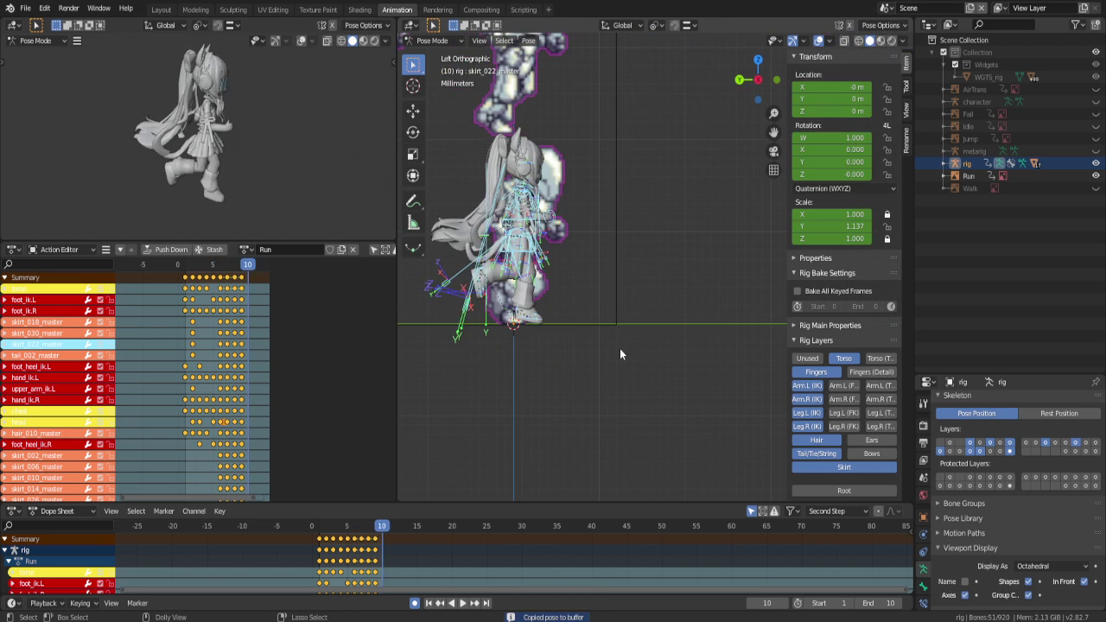
{"action": "key", "text": "ctrl+v"}
Play back the run cycle, stop it, and save the file as Yui.blend
{"action": "key", "text": "space"}
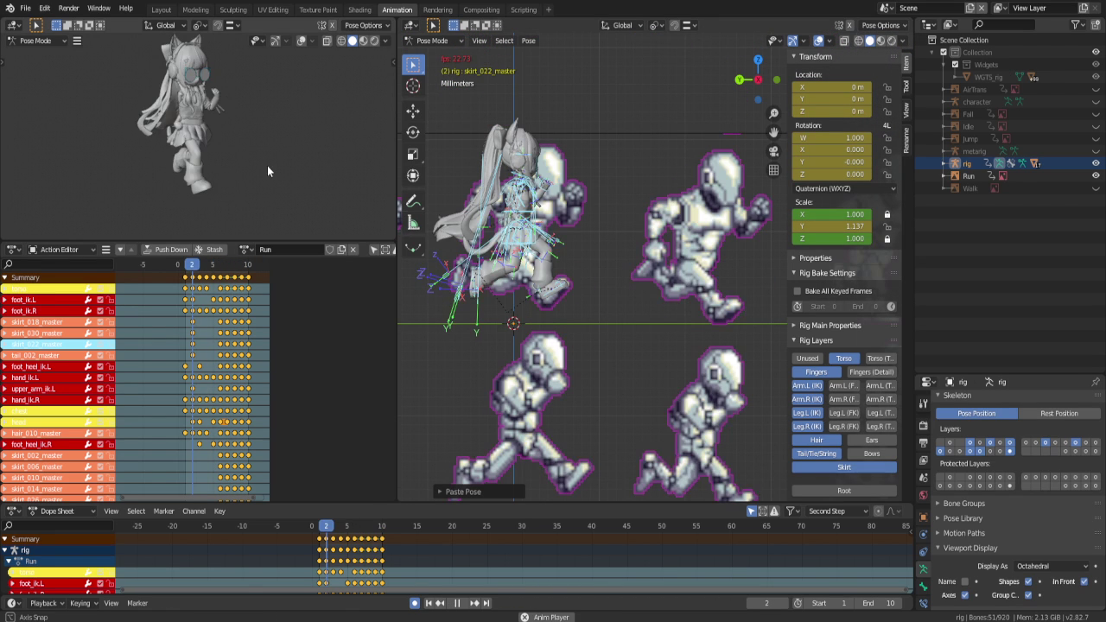
{"action": "key", "text": "space"}
{"action": "key", "text": "ctrl+s"}
Inspect the character in the preview from front, side and three-quarter views
{"action": "mouse_move", "coordinate": [267, 151]}
{"action": "middle_mouse_down"}
{"action": "mouse_move", "coordinate": [271, 178]}
{"action": "mouse_move", "coordinate": [338, 190]}
{"action": "mouse_move", "coordinate": [235, 160]}
{"action": "mouse_move", "coordinate": [338, 181]}
{"action": "middle_mouse_up"}
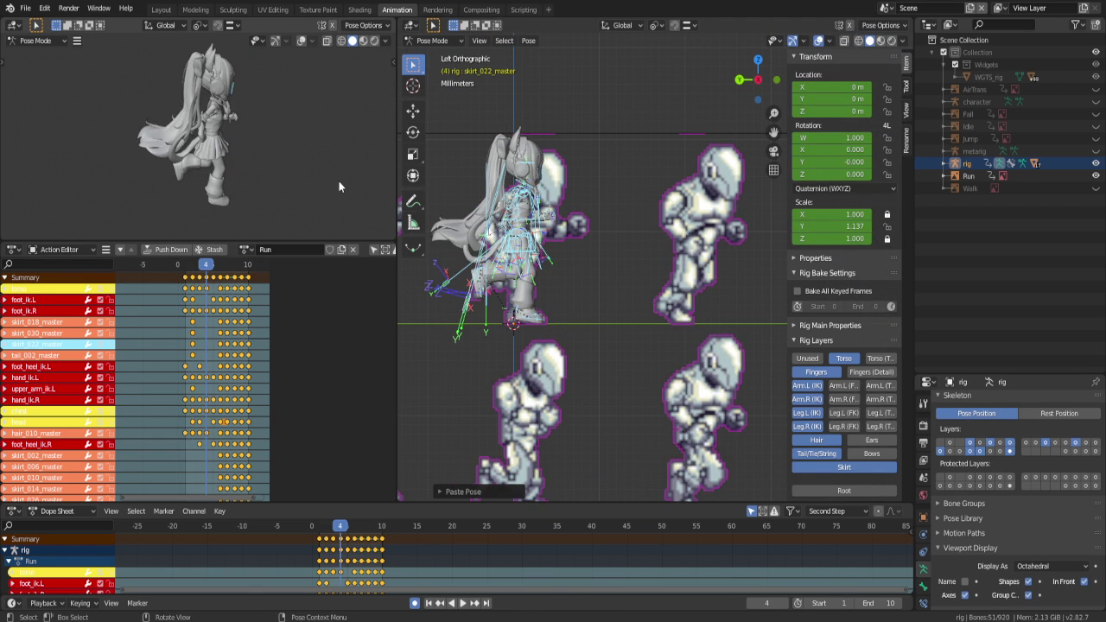
{"action": "key", "text": "KP_1"}
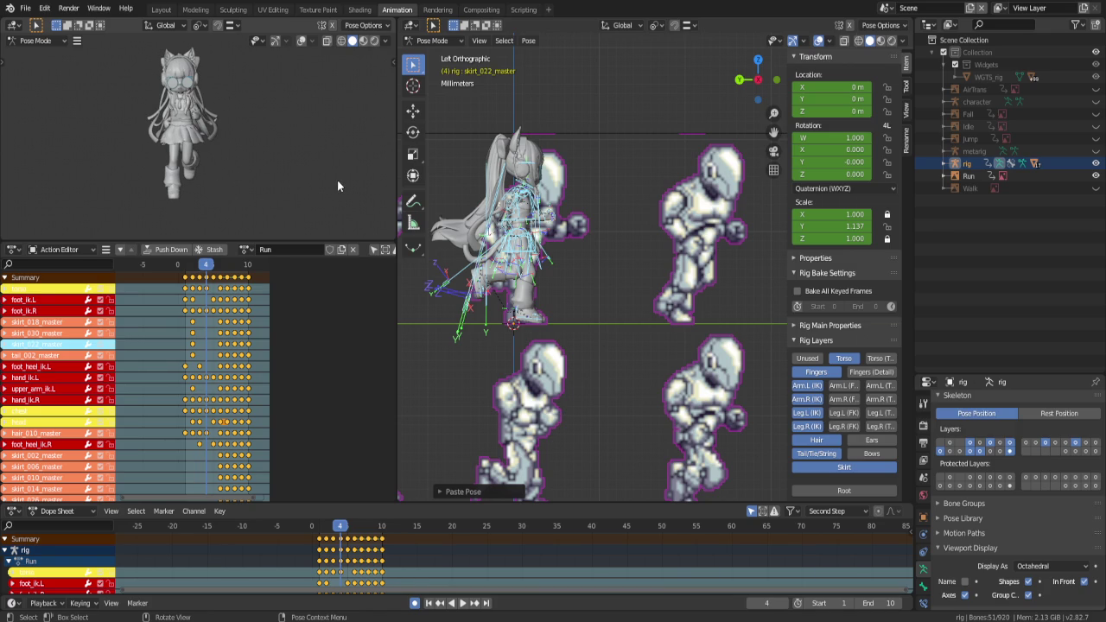
{"action": "key", "text": "ctrl+KP_1"}
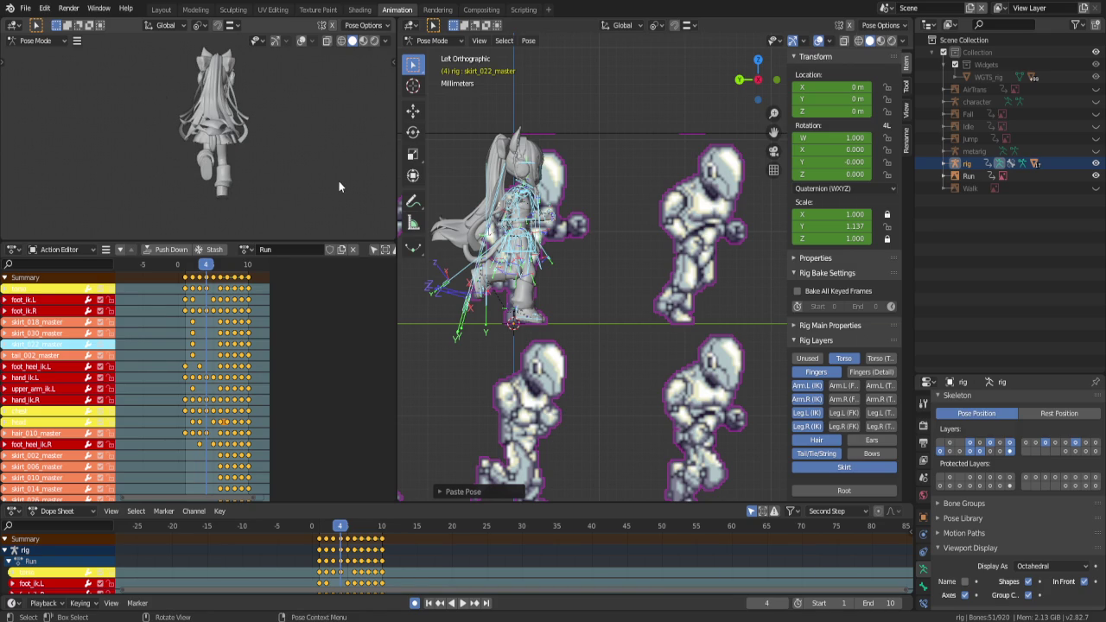
{"action": "key", "text": "ctrl+KP_3"}
{"action": "middle_click_drag", "start_coordinate": [298, 166], "coordinate": [313, 180]}
Push the Run action down into the stack, save, and return the rig to object mode
{"action": "left_click", "coordinate": [185, 252]}
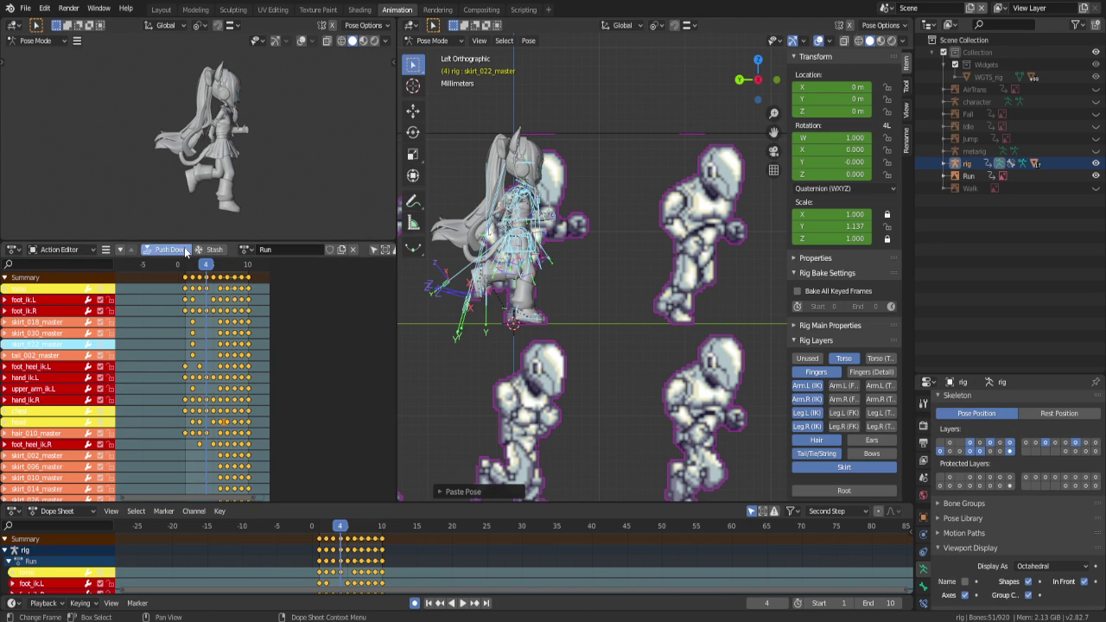
{"action": "key", "text": "ctrl+s"}
{"action": "left_click", "coordinate": [1095, 163]}
{"action": "left_click", "coordinate": [1096, 163]}
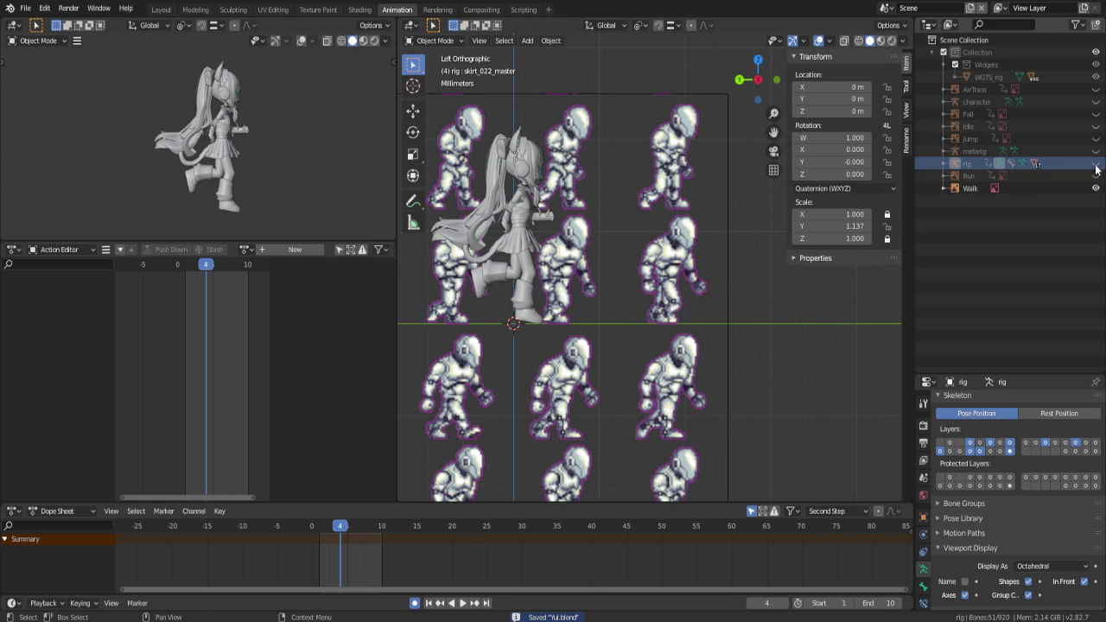
{"action": "key", "text": "ctrl+Tab"}
{"action": "scroll", "coordinate": [724, 169], "scroll_direction": "down", "scroll_amount": 3}
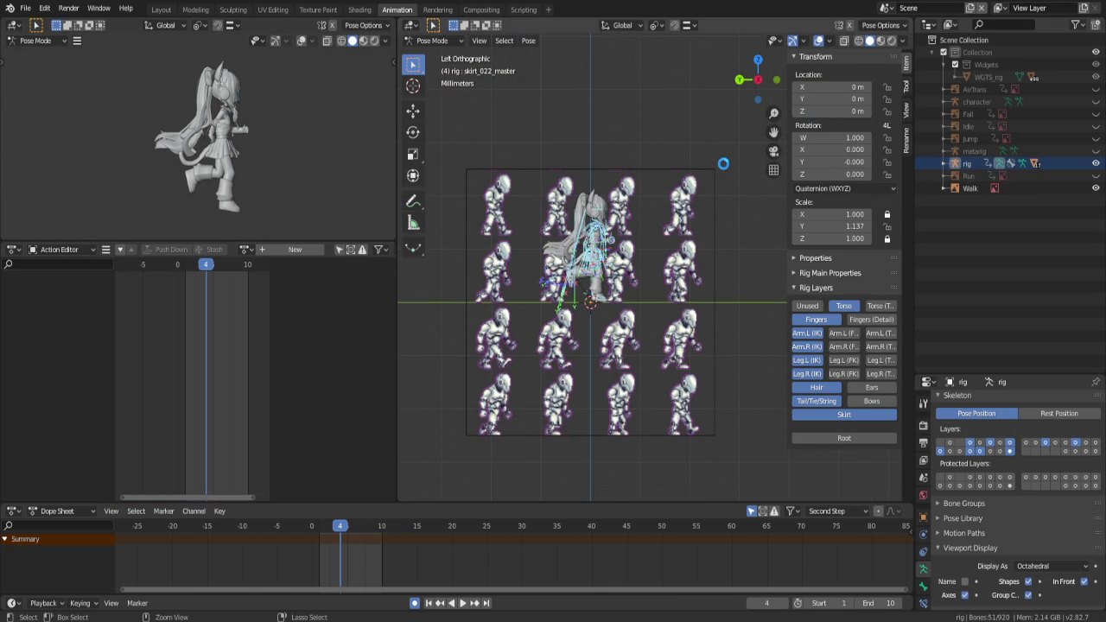
{"action": "key", "text": "ctrl+s"}
{"action": "key", "text": "alt+a"}
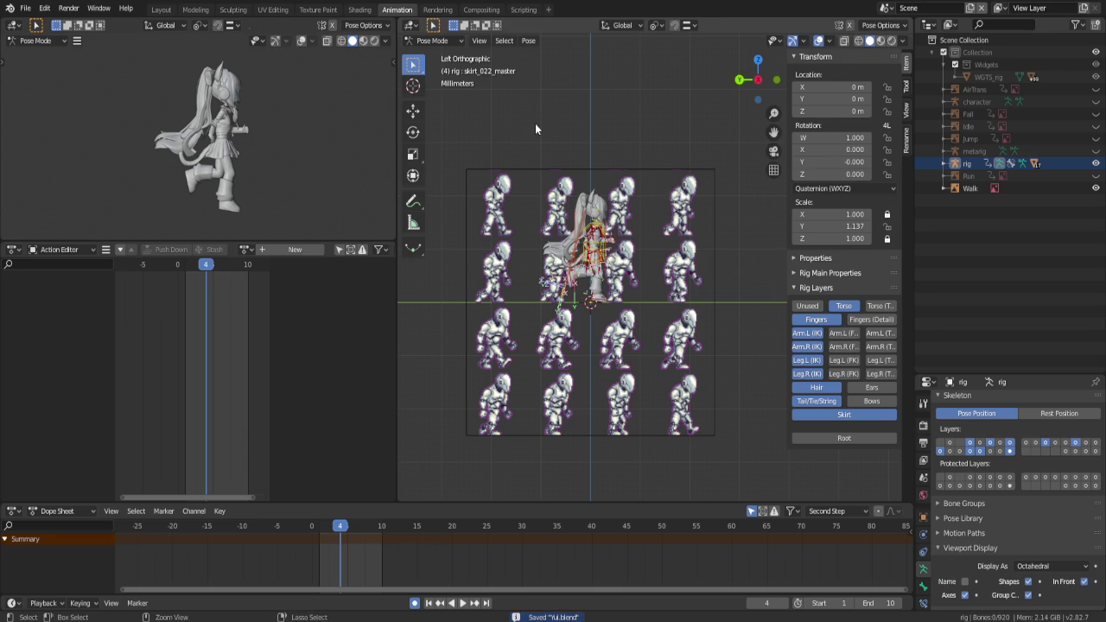
{"action": "key", "text": "ctrl+Tab"}
Resize and reposition the Walk sprite sheet plane behind the character at frame 1
{"action": "left_click", "coordinate": [527, 172]}
{"action": "key", "text": "s"}
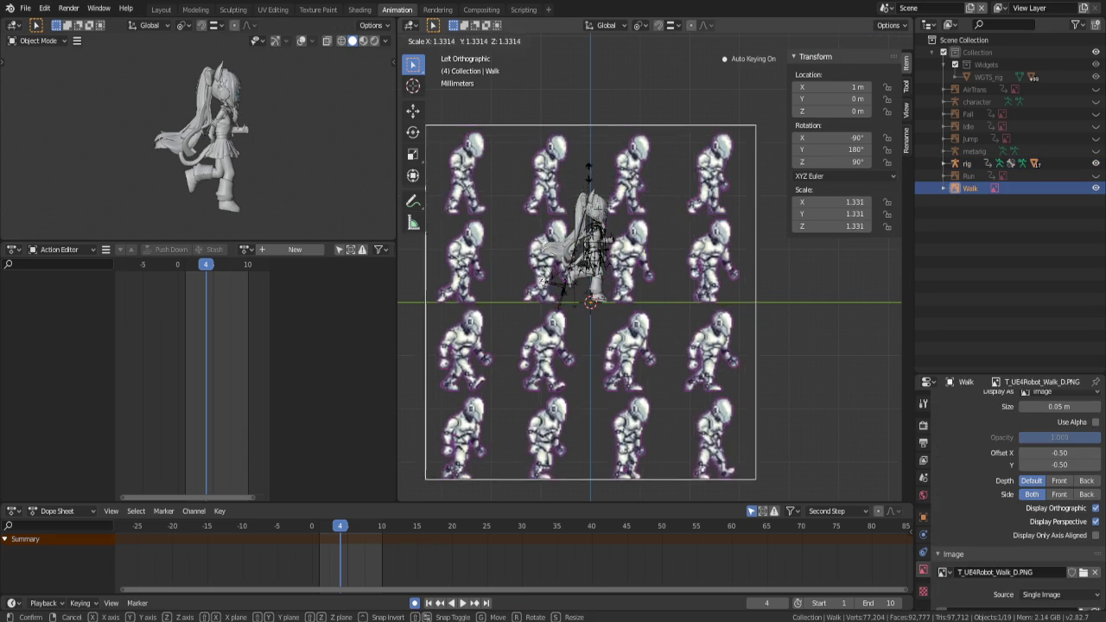
{"action": "left_click", "coordinate": [593, 151]}
{"action": "key", "text": "g"}
{"action": "key", "text": "Escape"}
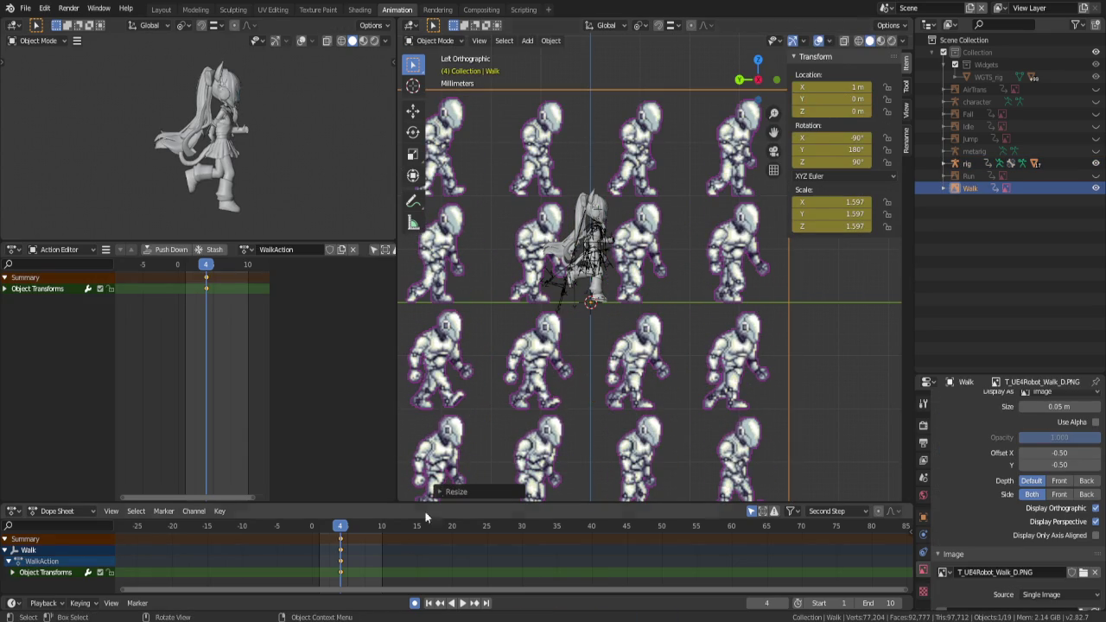
{"action": "key", "text": "space"}
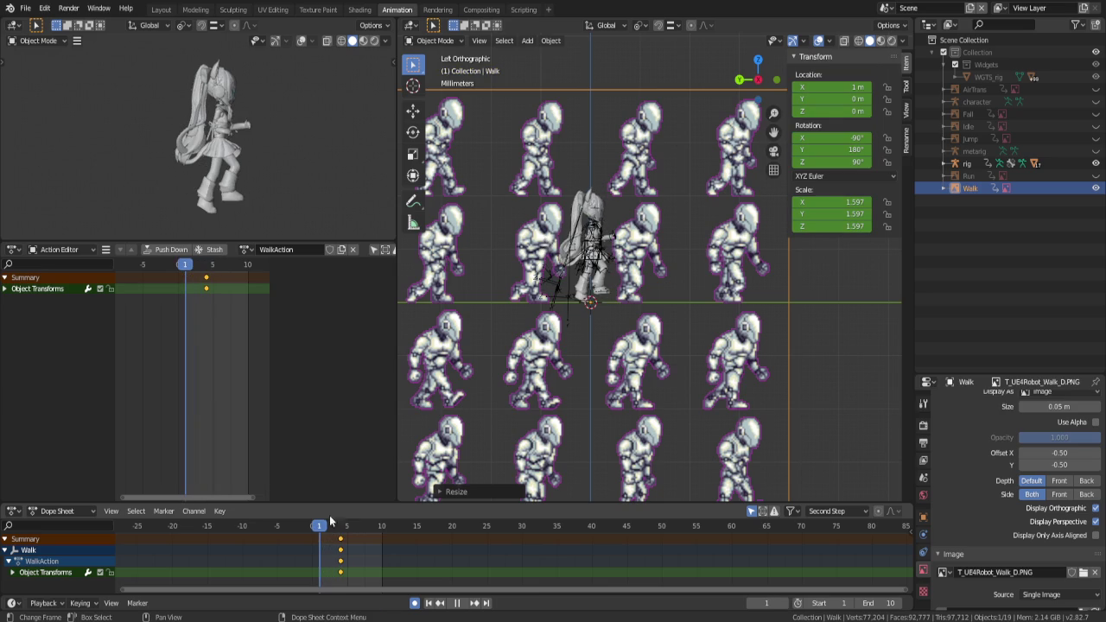
{"action": "key", "text": "space"}
{"action": "key", "text": "g"}
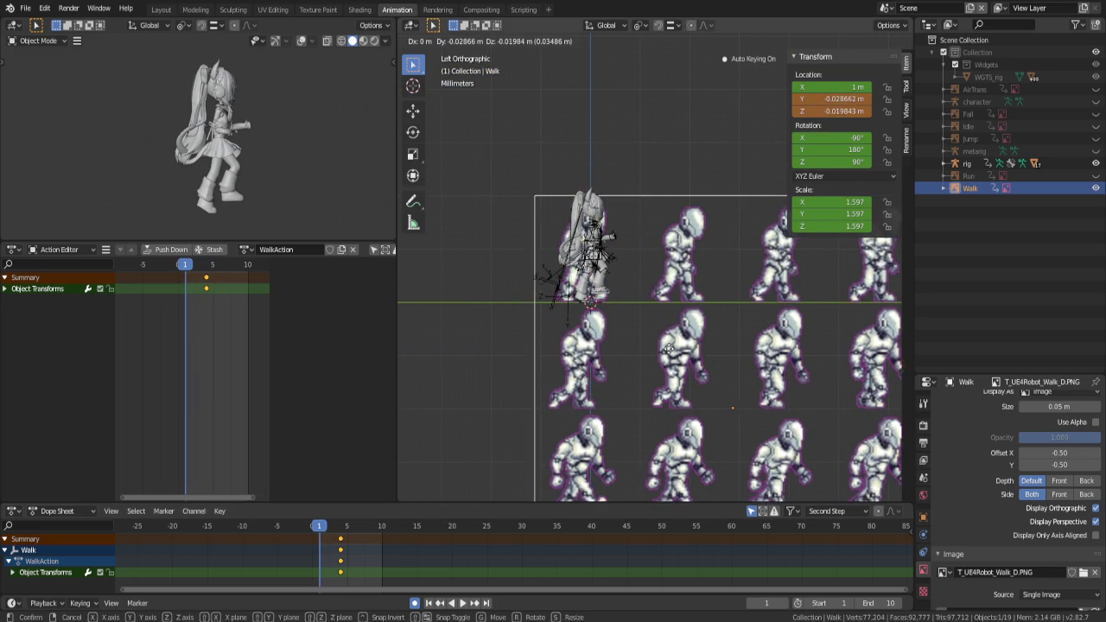
{"action": "left_click", "coordinate": [678, 354]}
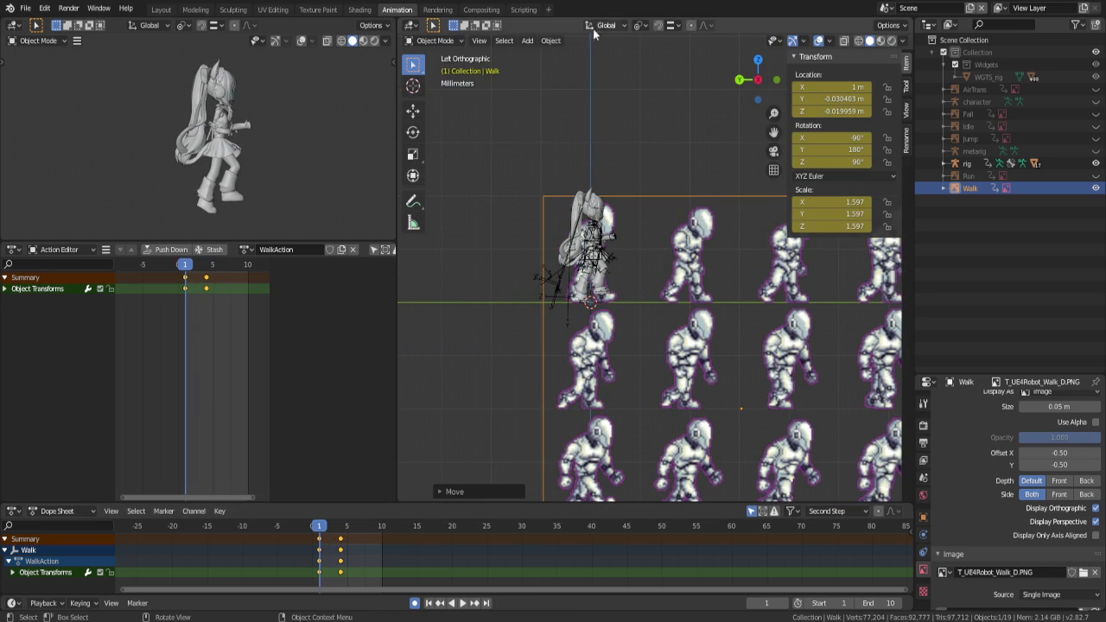
Scale the Walk sprite sheet to 1.796 around the 3D cursor, then reselect the rig in pose mode
{"action": "left_click", "coordinate": [639, 25]}
{"action": "left_click", "coordinate": [671, 57]}
{"action": "key", "text": "s"}
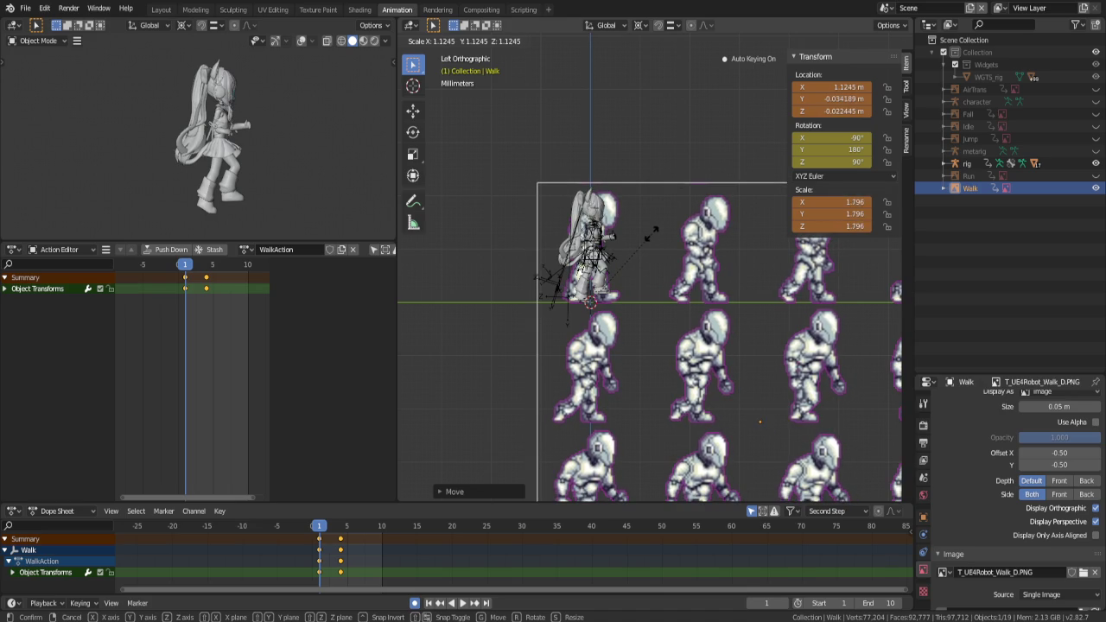
{"action": "left_click", "coordinate": [651, 233]}
{"action": "scroll", "coordinate": [630, 224], "scroll_direction": "up", "scroll_amount": 3}
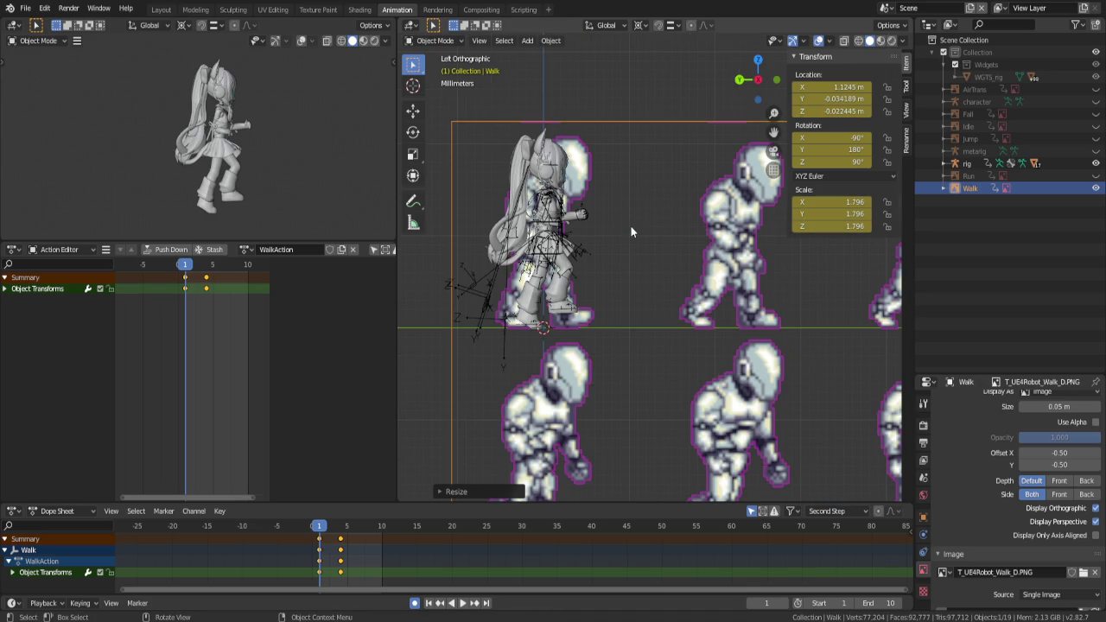
{"action": "scroll", "coordinate": [618, 242], "scroll_direction": "up", "scroll_amount": 1}
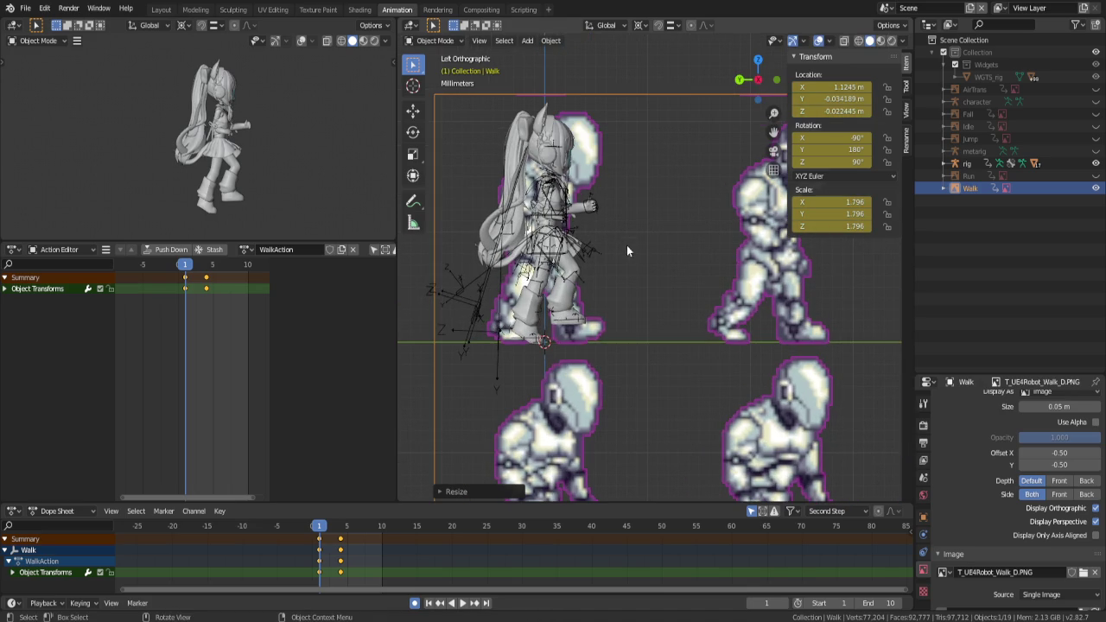
{"action": "left_click", "coordinate": [567, 323]}
{"action": "key", "text": "ctrl+Tab"}
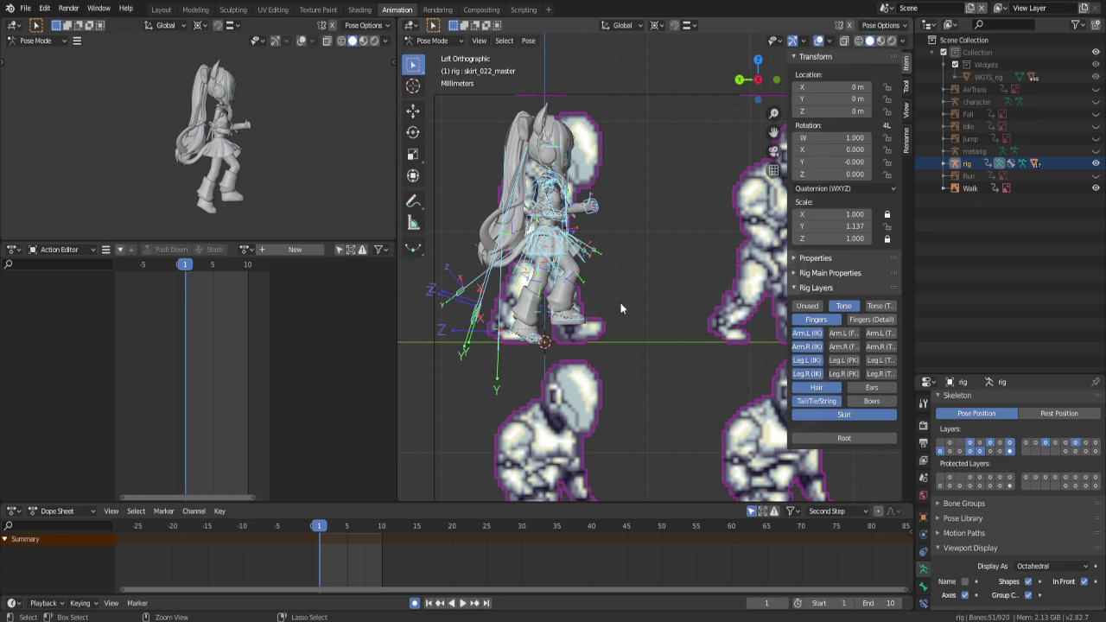
Save and give the rig a new action named 'Walk'
{"action": "key", "text": "ctrl+s"}
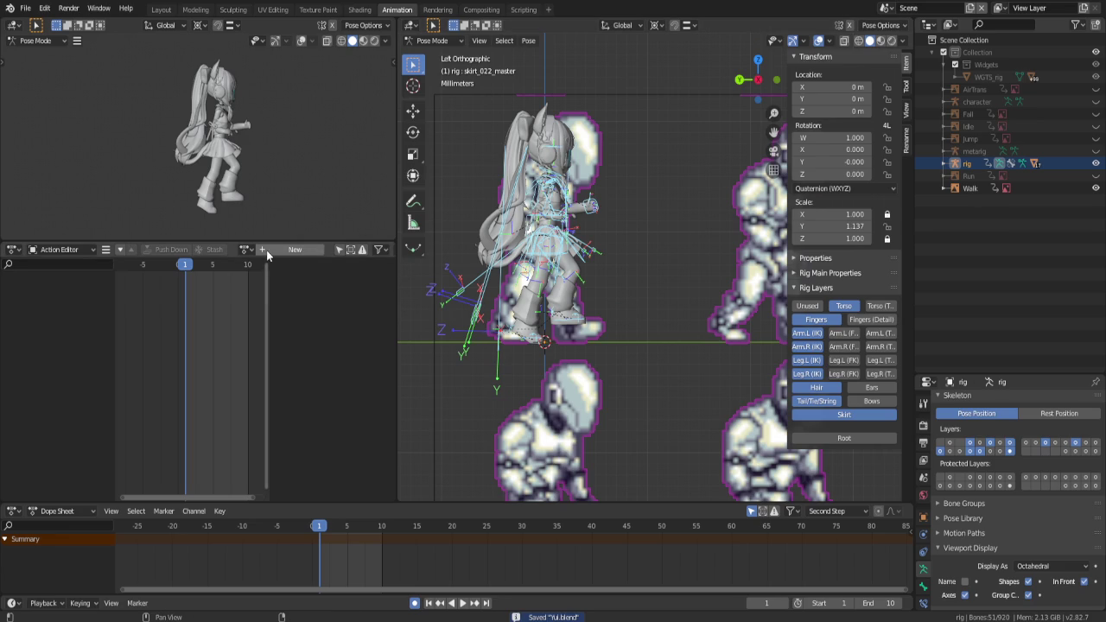
{"action": "left_click", "coordinate": [267, 252]}
{"action": "double_click", "coordinate": [272, 250]}
{"action": "type", "text": "Walk"}
{"action": "key", "text": "Return"}
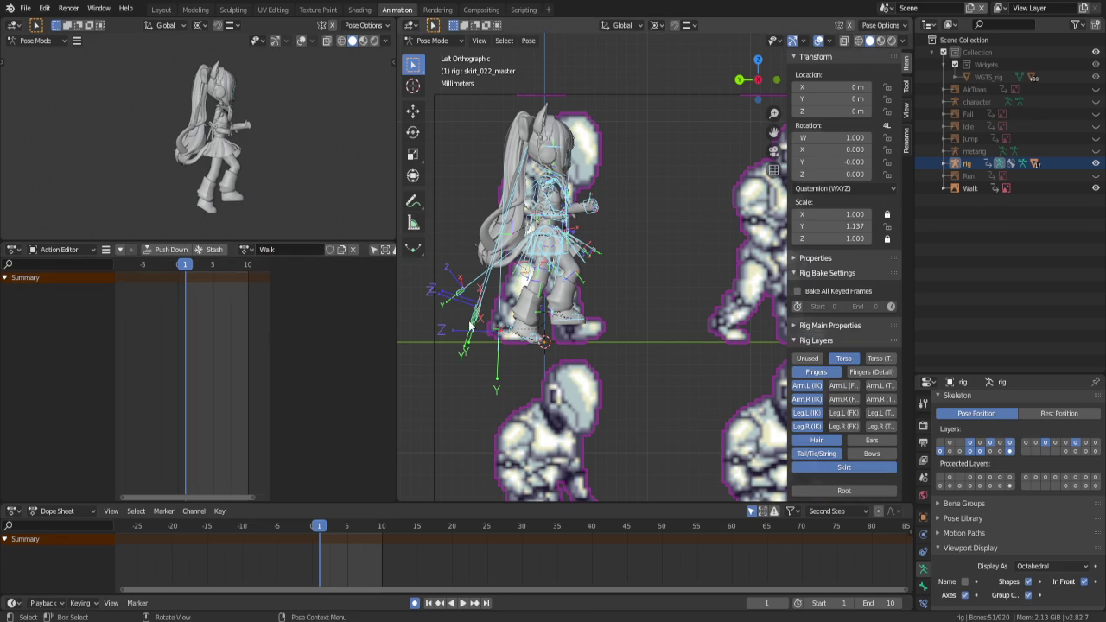
{"action": "key", "text": "ctrl+Tab"}
{"action": "key", "text": "ctrl+Tab"}
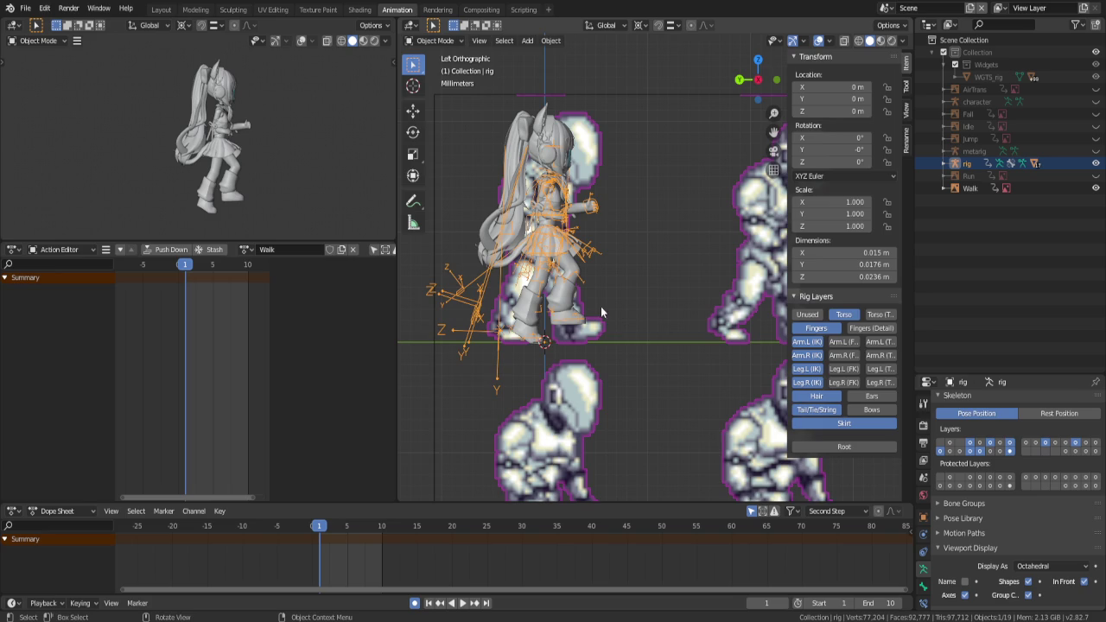
Hide the finger, hair, tail/string and skirt bone layers, keeping the rig selected
{"action": "middle_click_drag", "start_coordinate": [615, 333], "coordinate": [661, 309], "text": "shift"}
{"action": "left_click", "coordinate": [816, 328]}
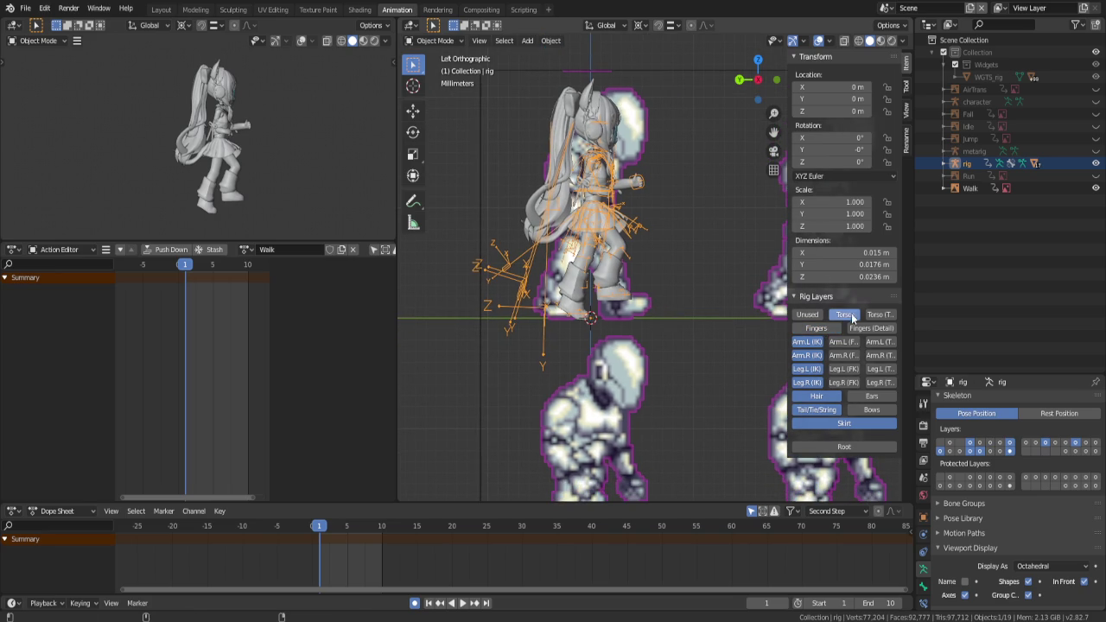
{"action": "left_click", "coordinate": [816, 396]}
{"action": "left_click", "coordinate": [816, 409]}
{"action": "left_click", "coordinate": [827, 423]}
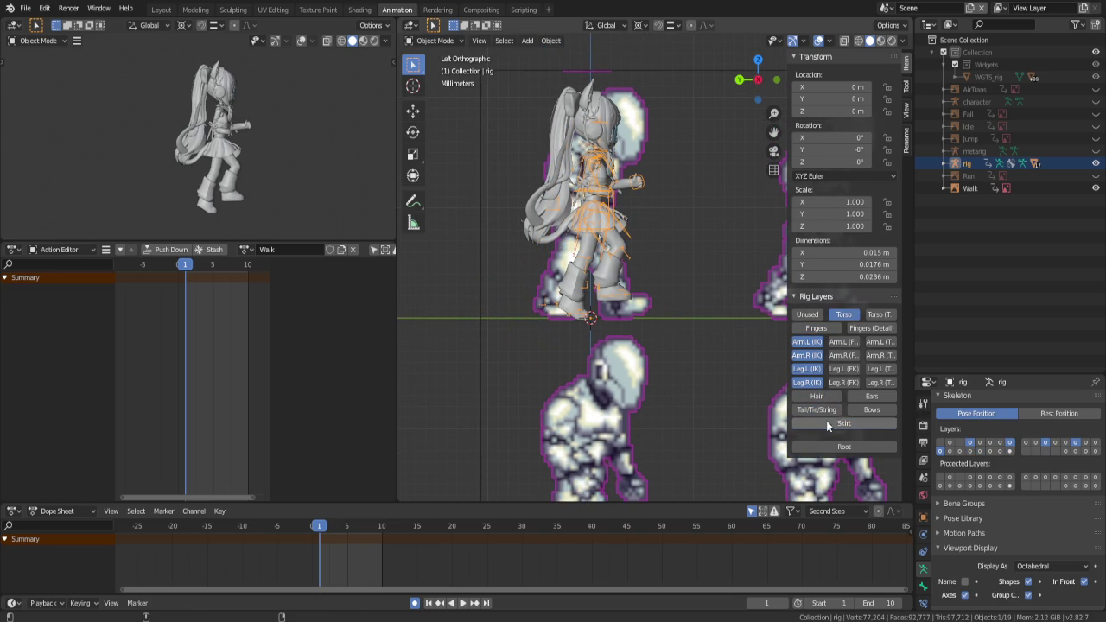
{"action": "left_click", "coordinate": [658, 296]}
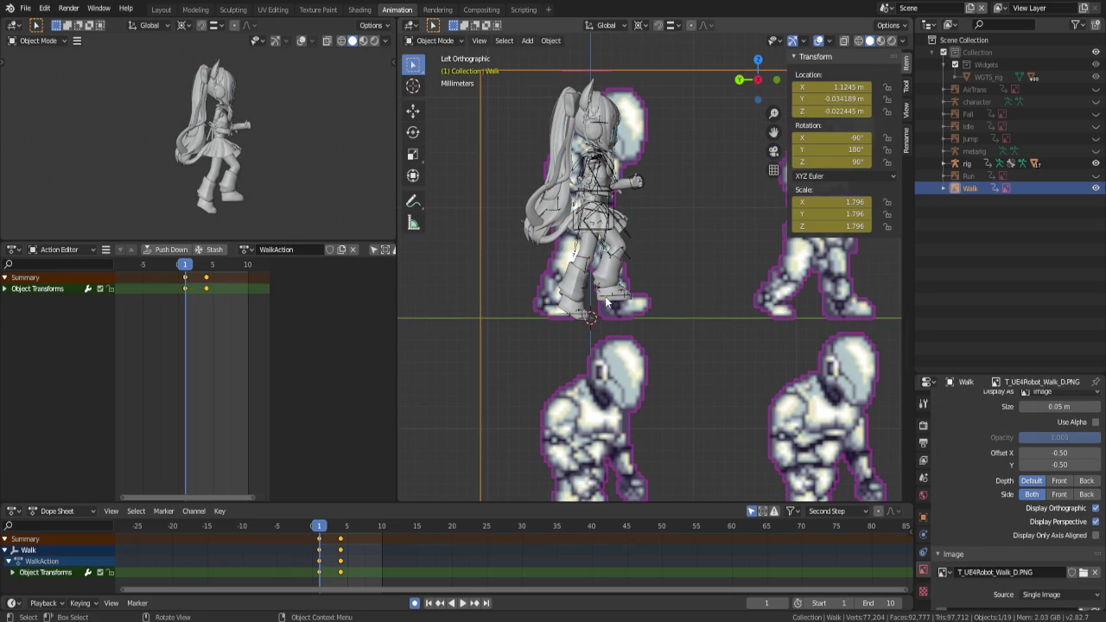
{"action": "left_click", "coordinate": [606, 302]}
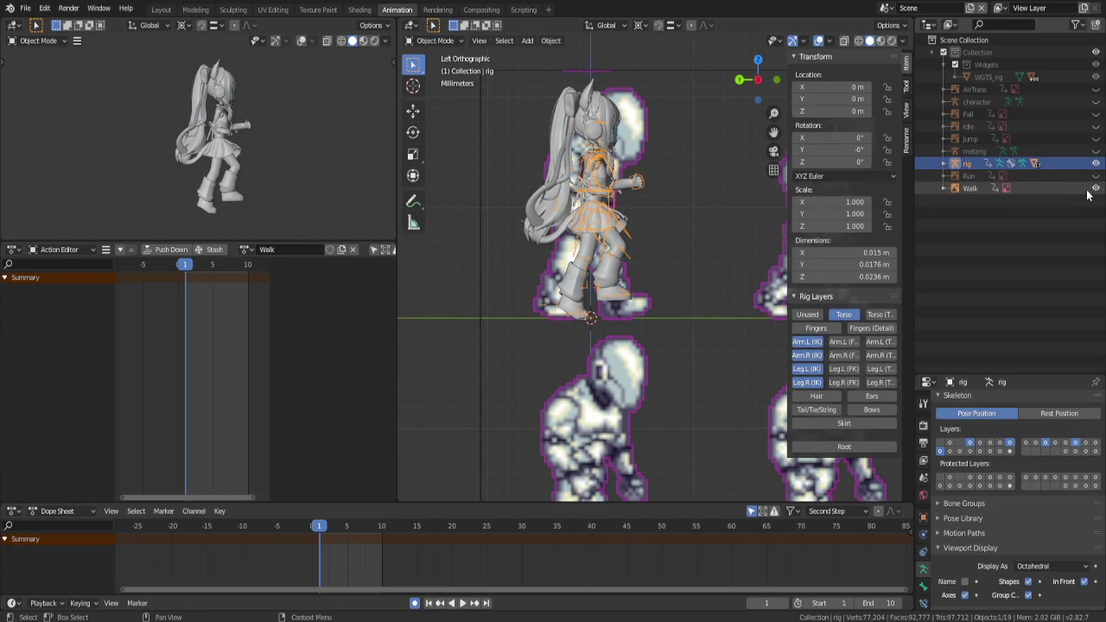
Enable the Outliner's Selectable toggle, then select the torso bone in pose mode
{"action": "left_click", "coordinate": [1076, 27]}
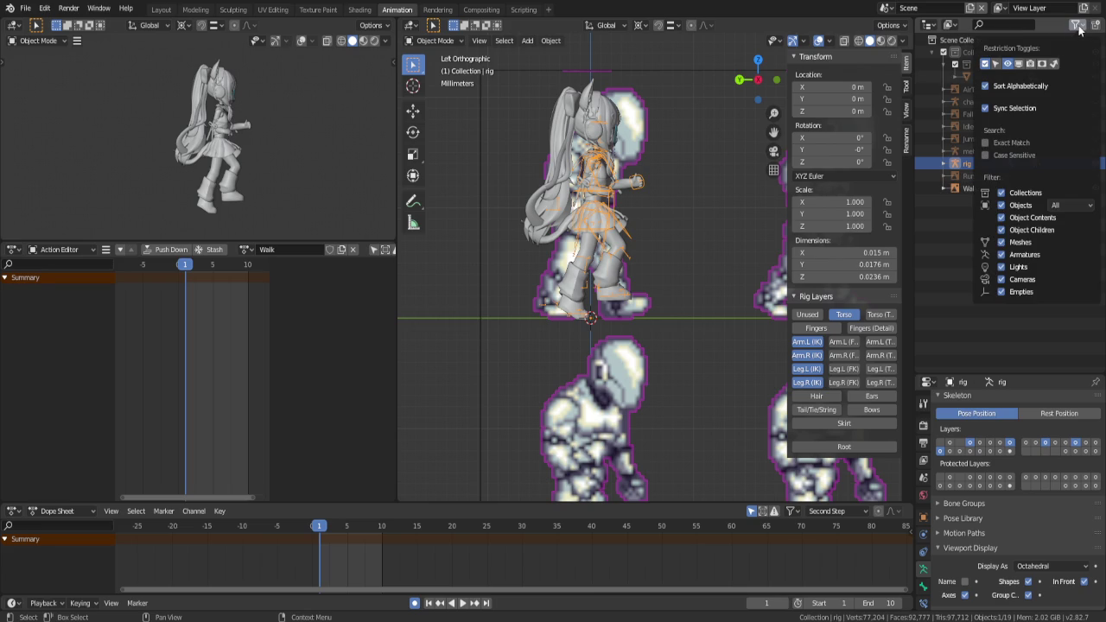
{"action": "left_click", "coordinate": [997, 64]}
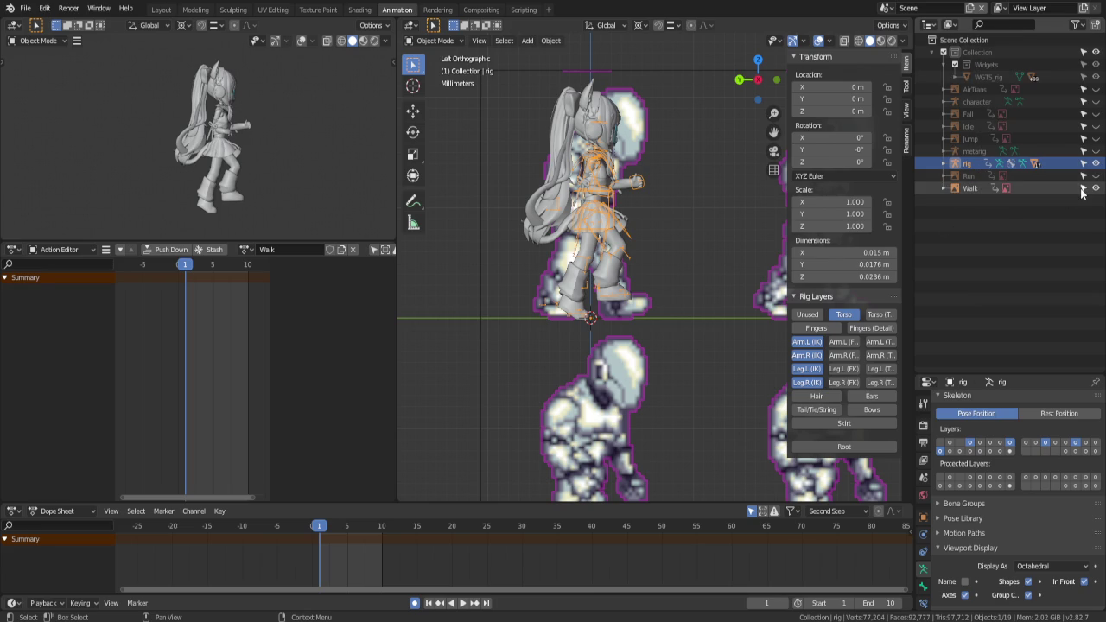
{"action": "key", "text": "ctrl+Tab"}
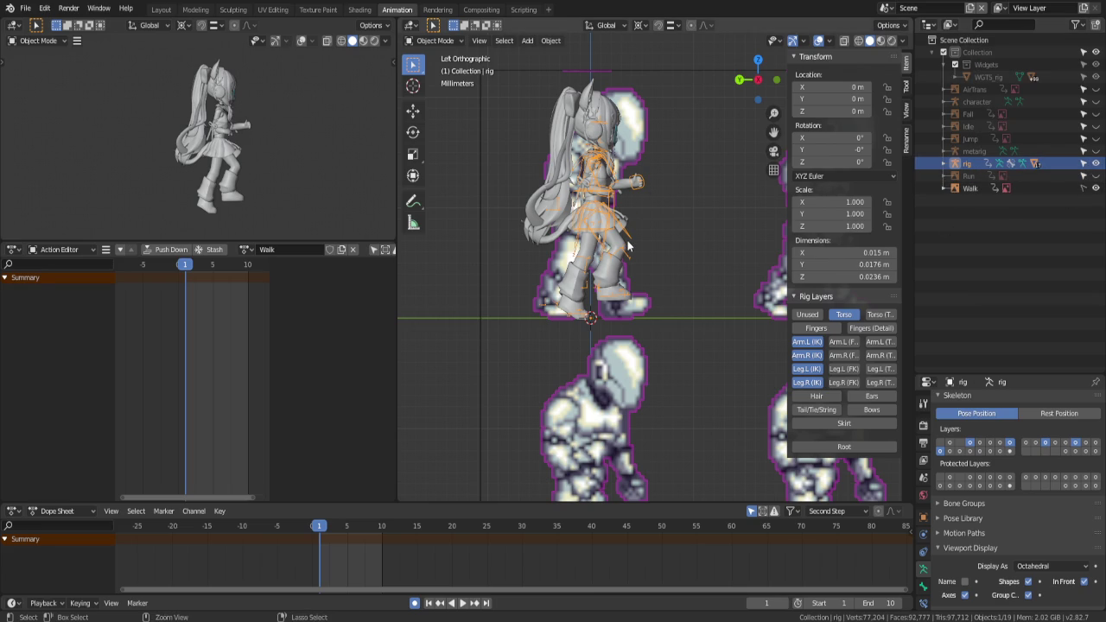
{"action": "left_click", "coordinate": [612, 229]}
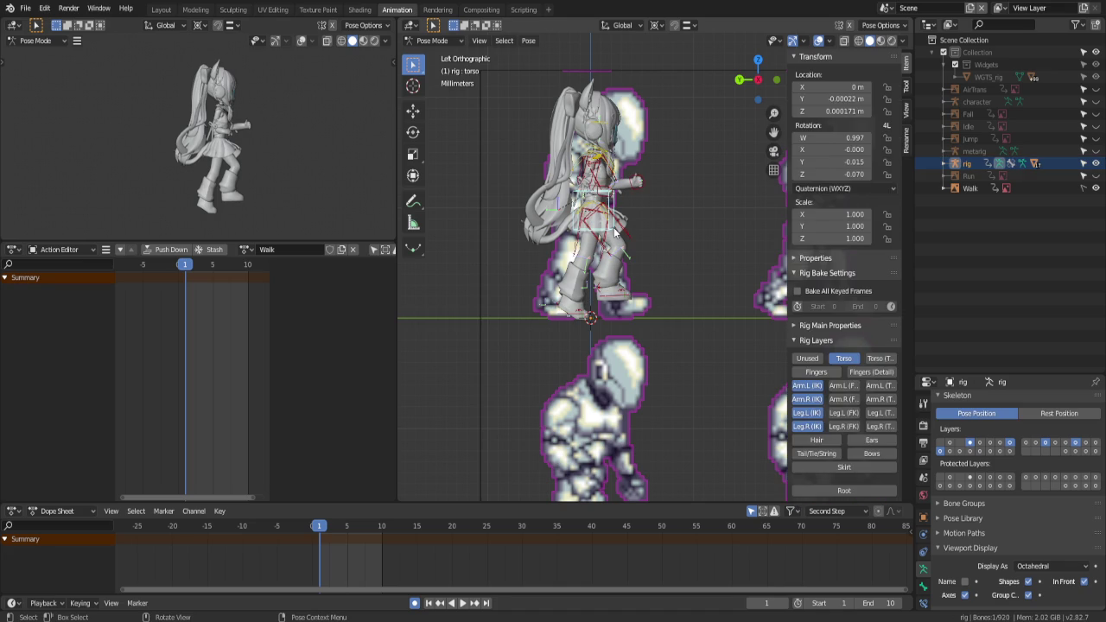
Key every rig bone on frame 1 and clear the torso's rotation, viewed side-on
{"action": "key", "text": "a"}
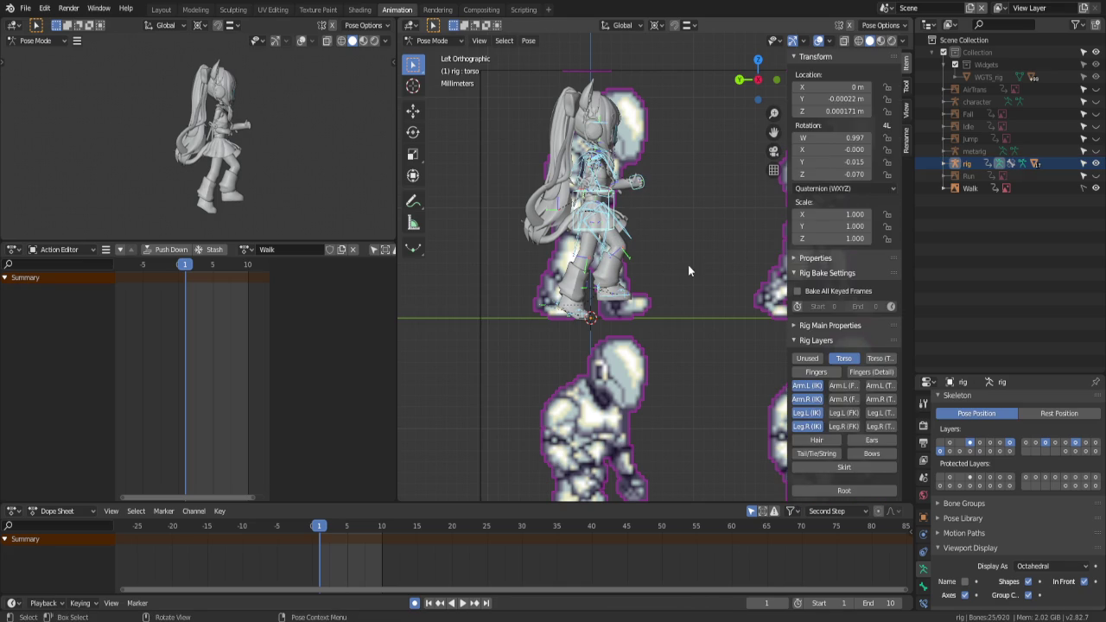
{"action": "middle_click_drag", "start_coordinate": [688, 265], "coordinate": [669, 265]}
{"action": "key", "text": "i"}
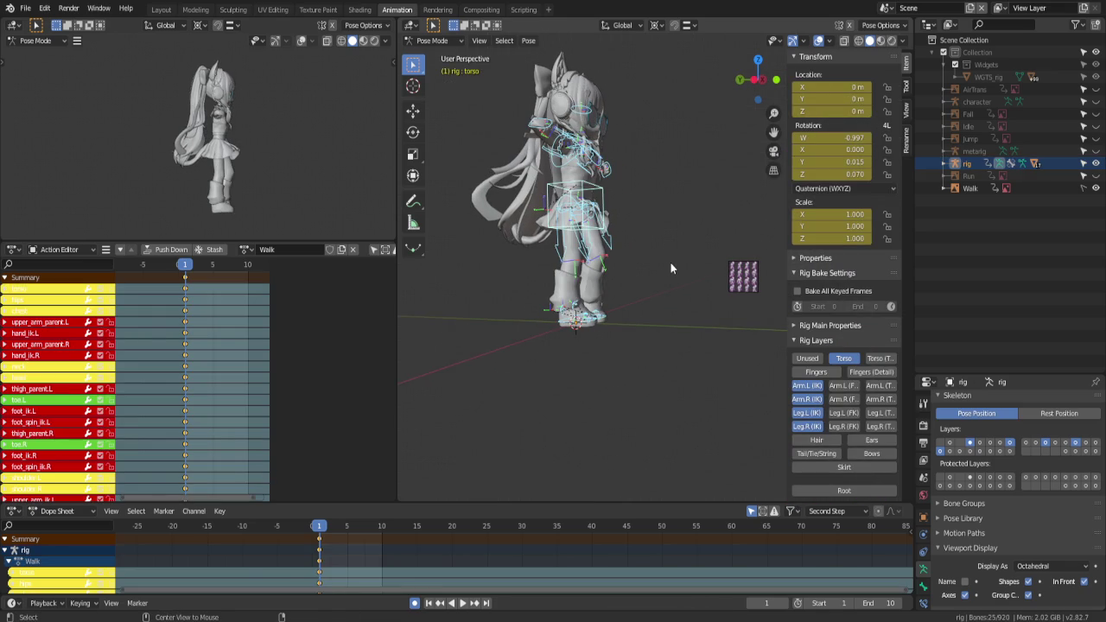
{"action": "key", "text": "alt+r"}
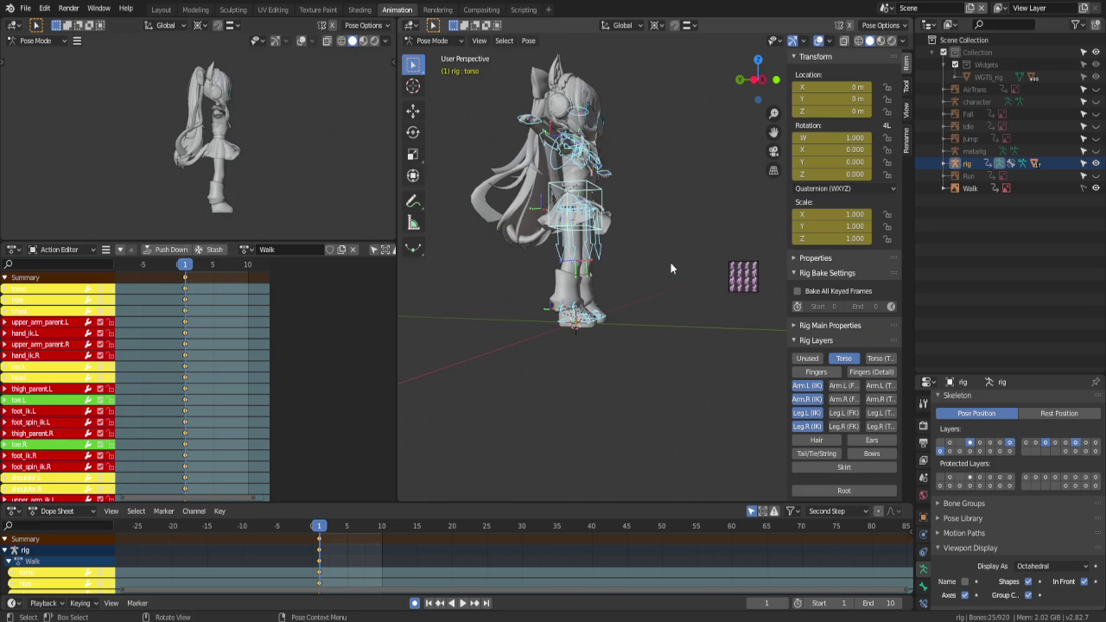
{"action": "key", "text": "ctrl+KP_3"}
{"action": "scroll", "coordinate": [671, 264], "scroll_direction": "up", "scroll_amount": 1}
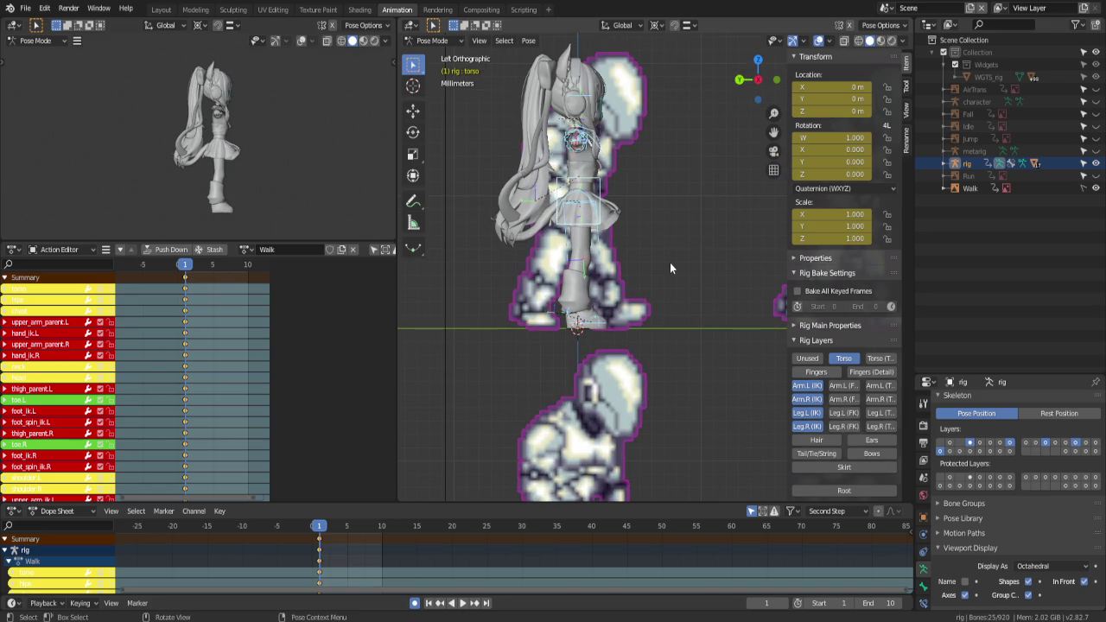
Lower the right foot IK bone and tilt the right heel by 17.6°
{"action": "left_click", "coordinate": [588, 327]}
{"action": "key", "text": "g"}
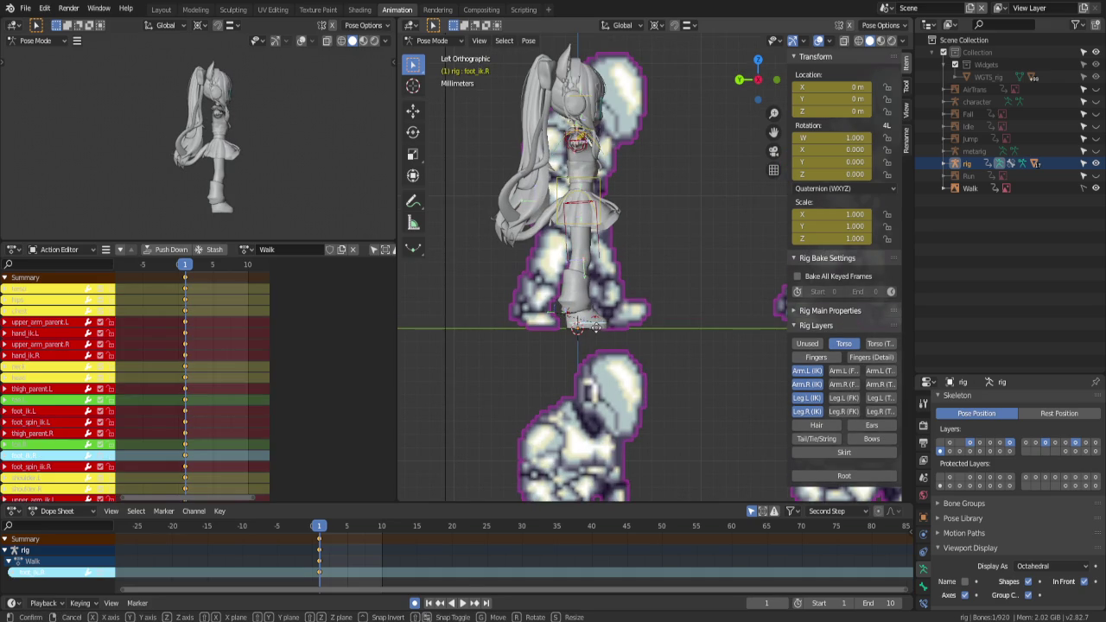
{"action": "left_click", "coordinate": [587, 342]}
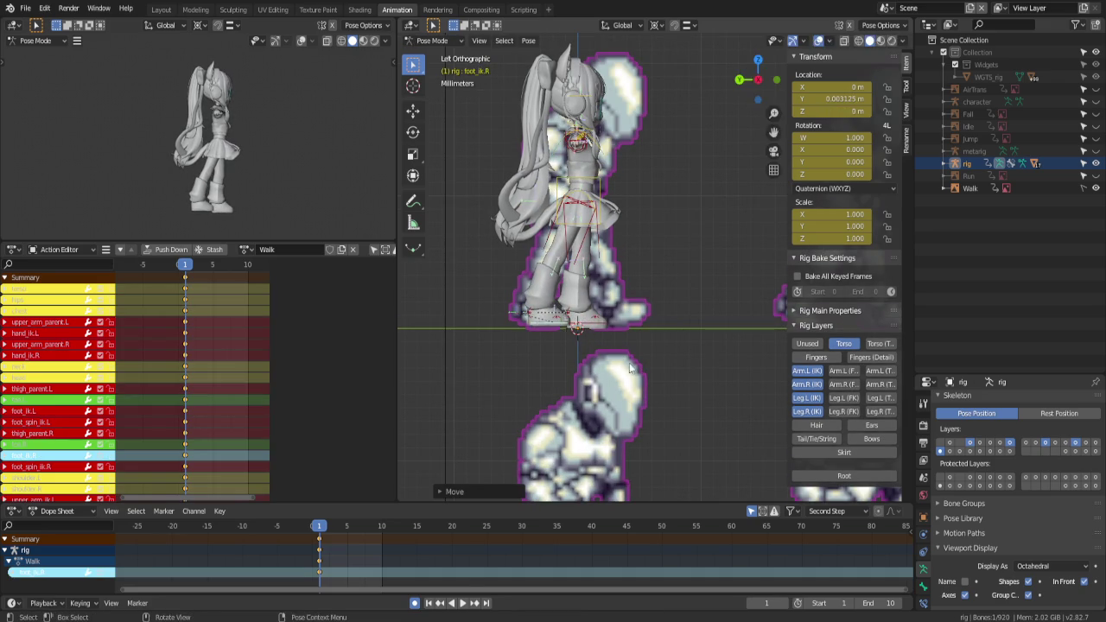
{"action": "left_click", "coordinate": [549, 325]}
{"action": "key", "text": "r"}
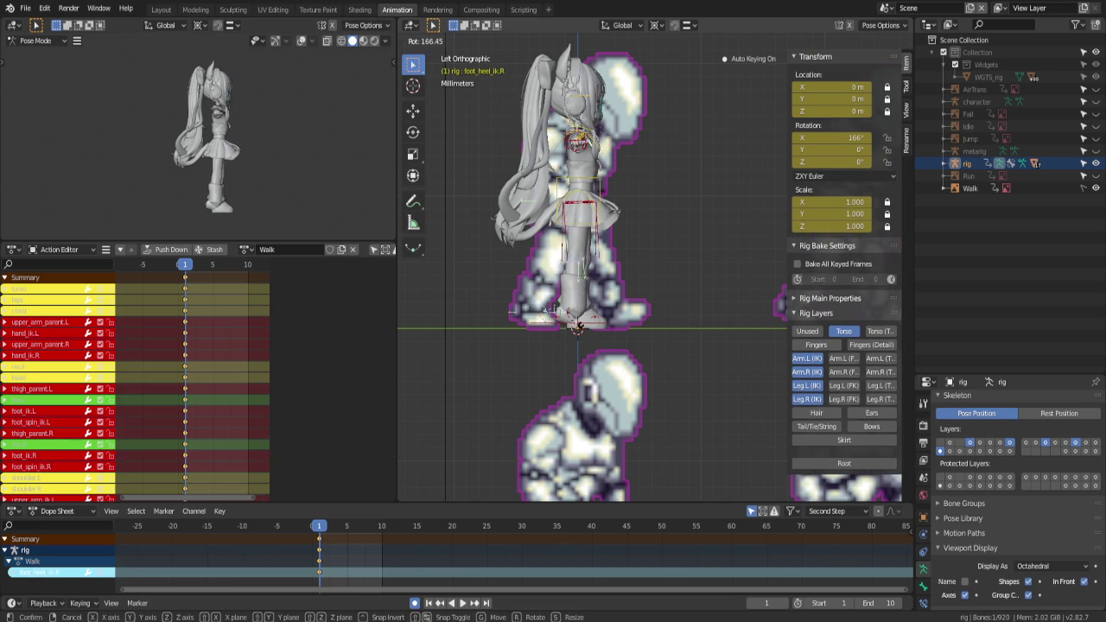
{"action": "right_click", "coordinate": [615, 361]}
{"action": "key", "text": "r"}
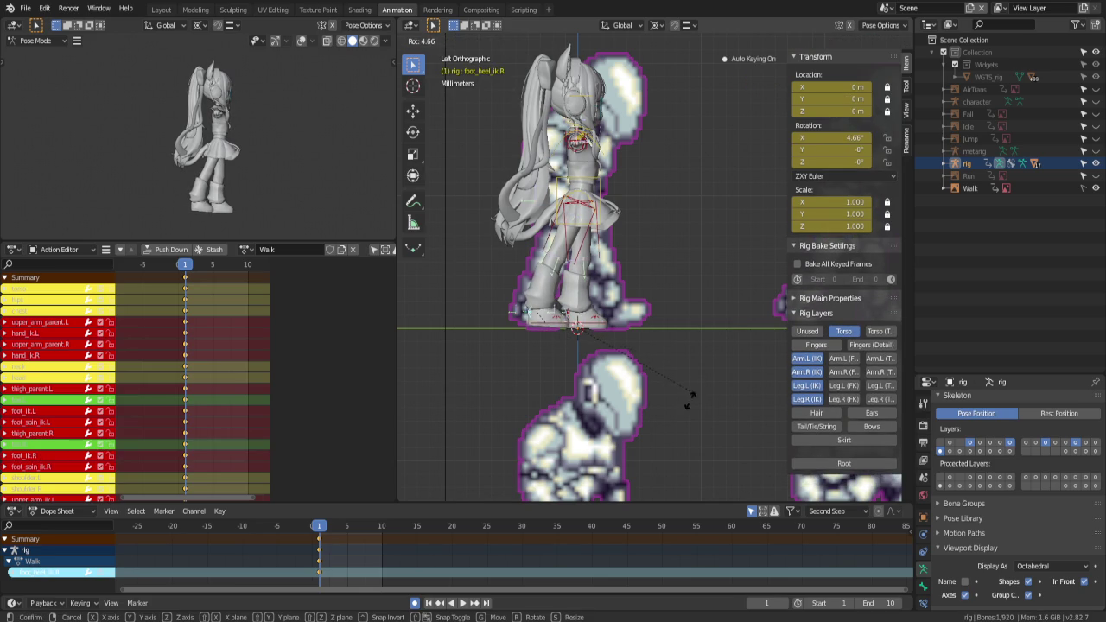
{"action": "left_click", "coordinate": [631, 361]}
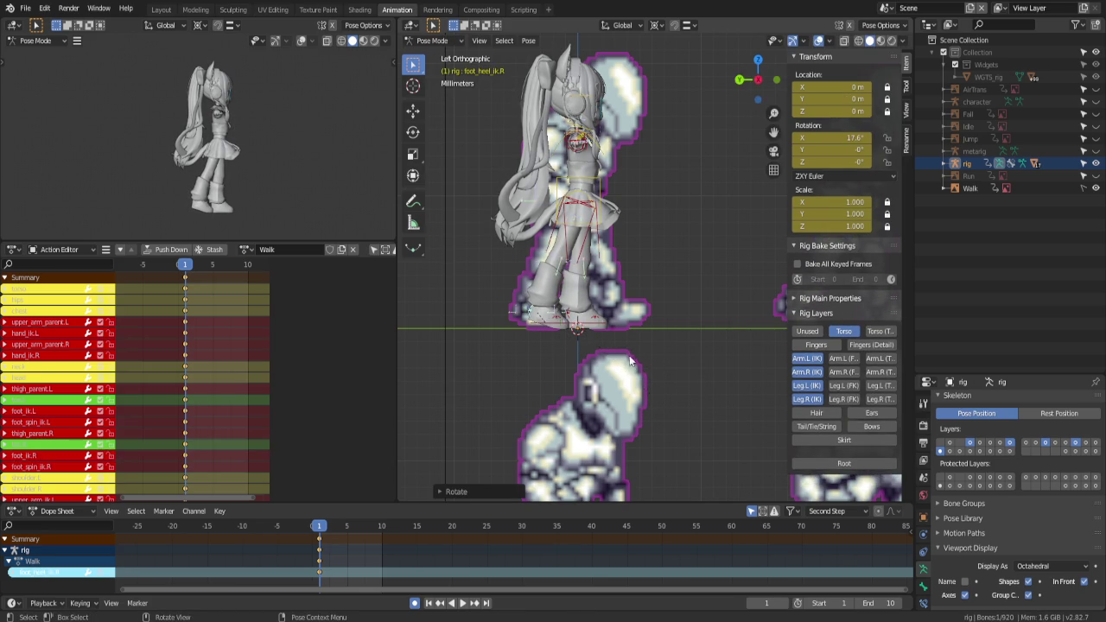
Move the left foot IK along Y and rotate the left foot spin bone
{"action": "left_click", "coordinate": [592, 323]}
{"action": "key", "text": "g"}
{"action": "key", "text": "y"}
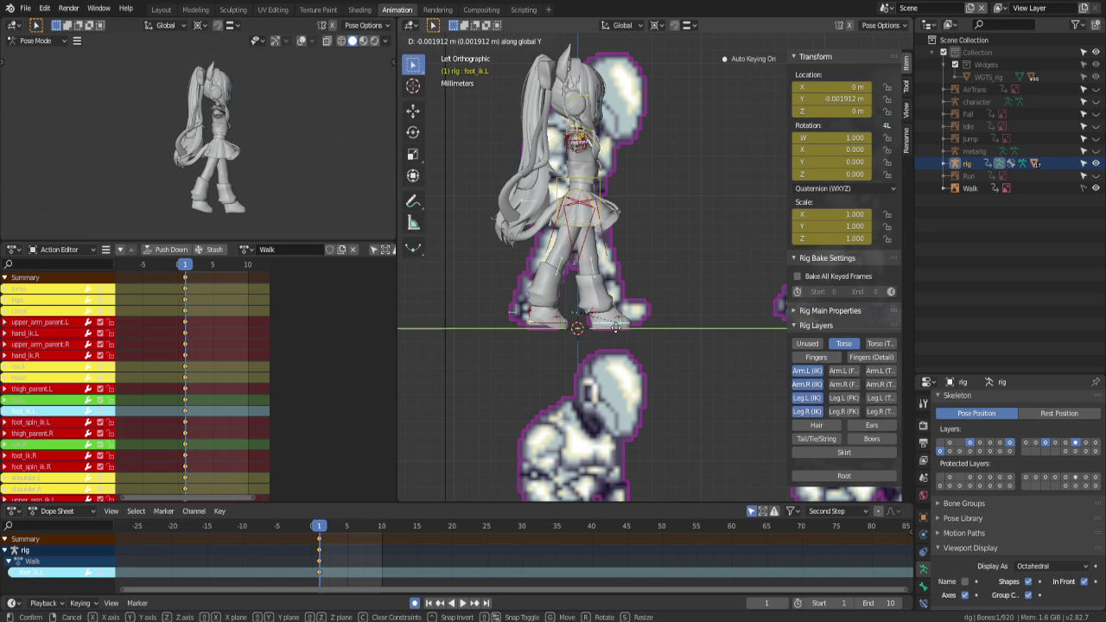
{"action": "left_click", "coordinate": [619, 323]}
{"action": "left_click", "coordinate": [654, 329]}
{"action": "key", "text": "r"}
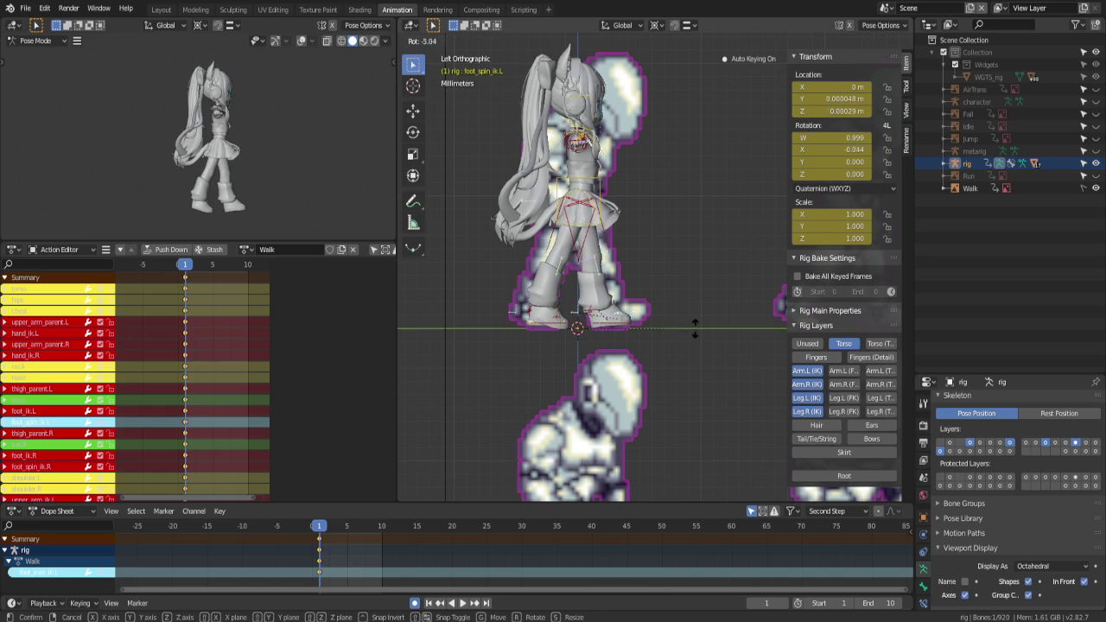
{"action": "left_click", "coordinate": [598, 210]}
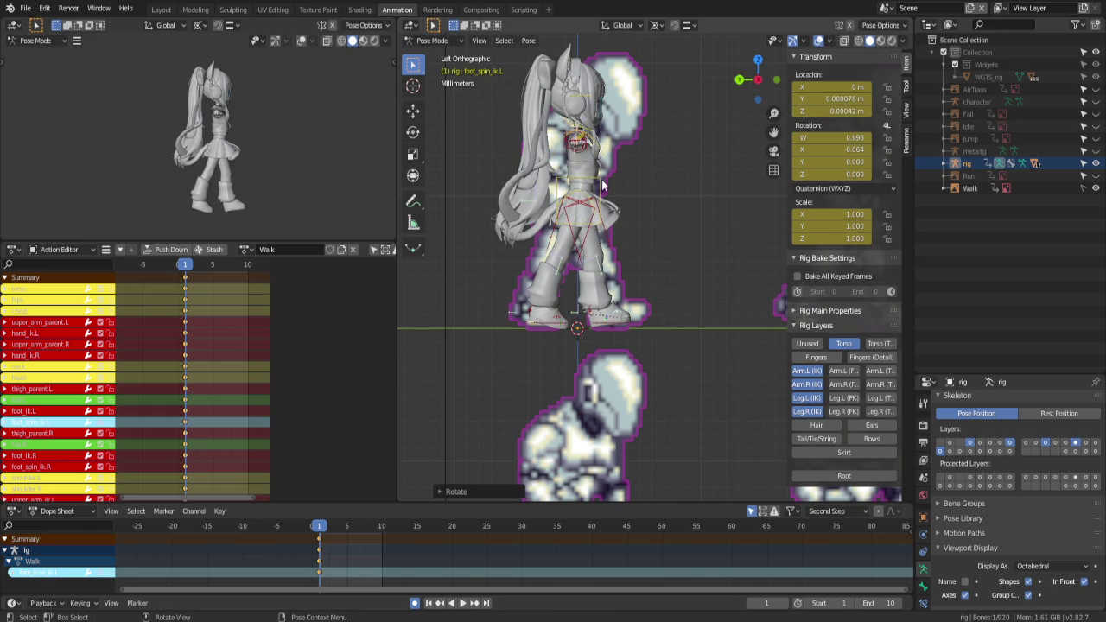
Nudge the torso bone slightly and orbit around the character
{"action": "left_click", "coordinate": [602, 186]}
{"action": "key", "text": "g"}
{"action": "left_click", "coordinate": [600, 188]}
{"action": "mouse_move", "coordinate": [600, 188]}
{"action": "middle_mouse_down"}
{"action": "mouse_move", "coordinate": [537, 163]}
{"action": "mouse_move", "coordinate": [484, 239]}
{"action": "mouse_move", "coordinate": [541, 254]}
{"action": "middle_mouse_up"}
Select hand_ik.R and move it forward, constraining the second move to the Y axis
{"action": "left_click", "coordinate": [510, 239]}
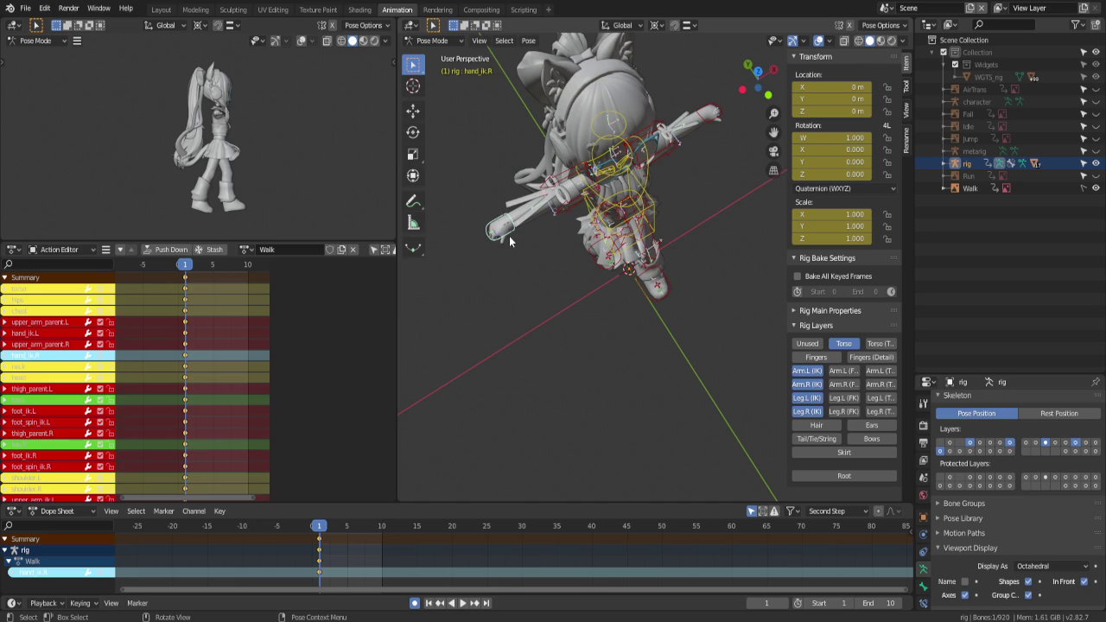
{"action": "key", "text": "g"}
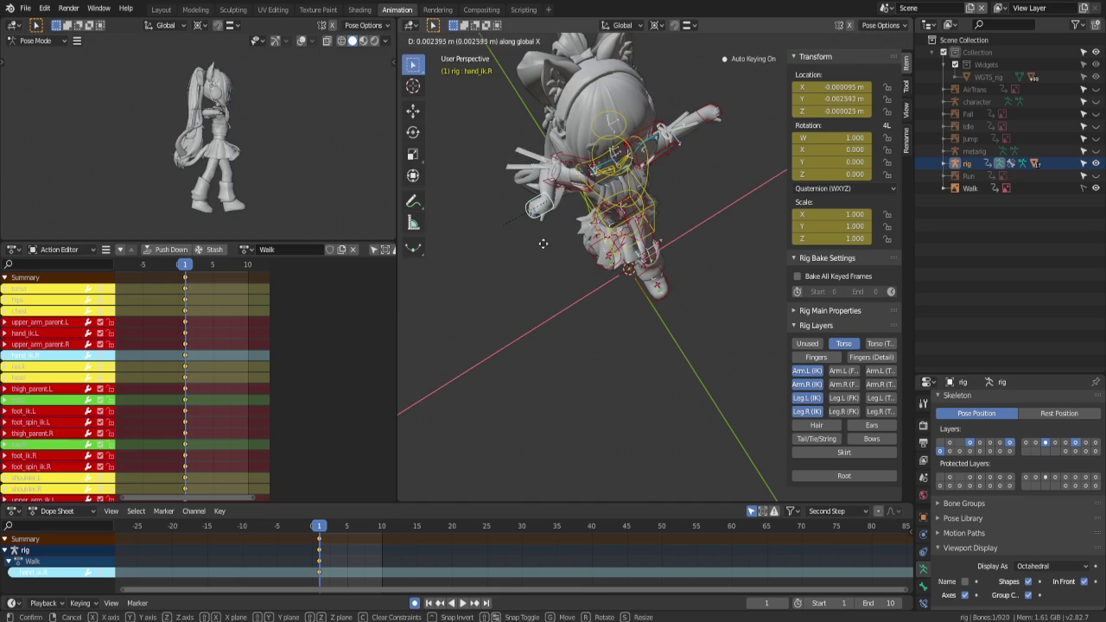
{"action": "left_click", "coordinate": [544, 249]}
{"action": "key", "text": "g"}
{"action": "key", "text": "y"}
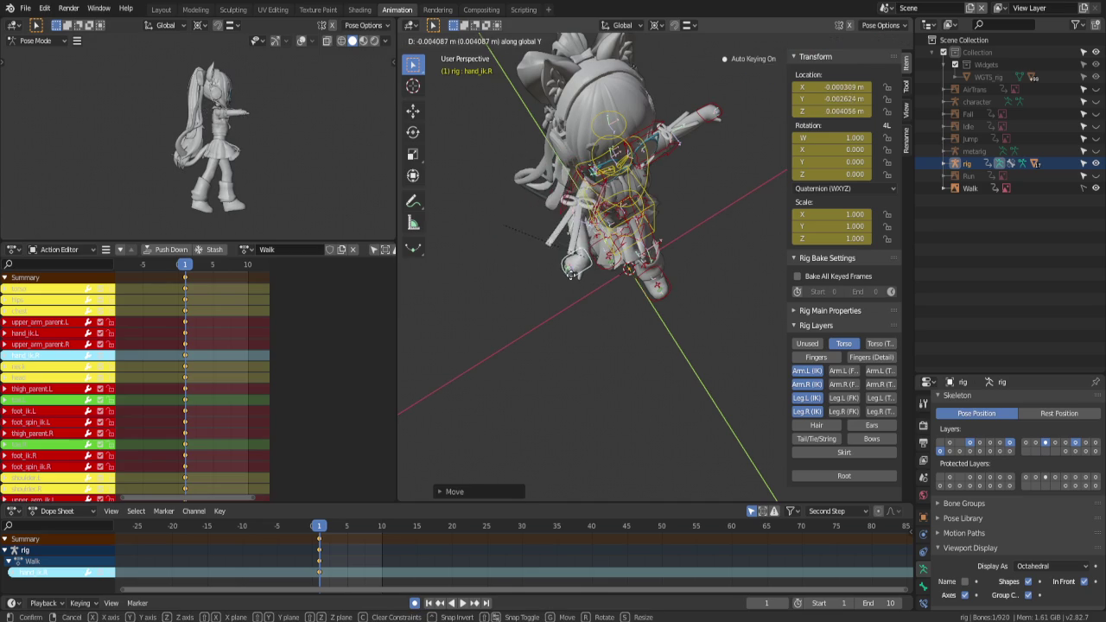
{"action": "left_click", "coordinate": [574, 282]}
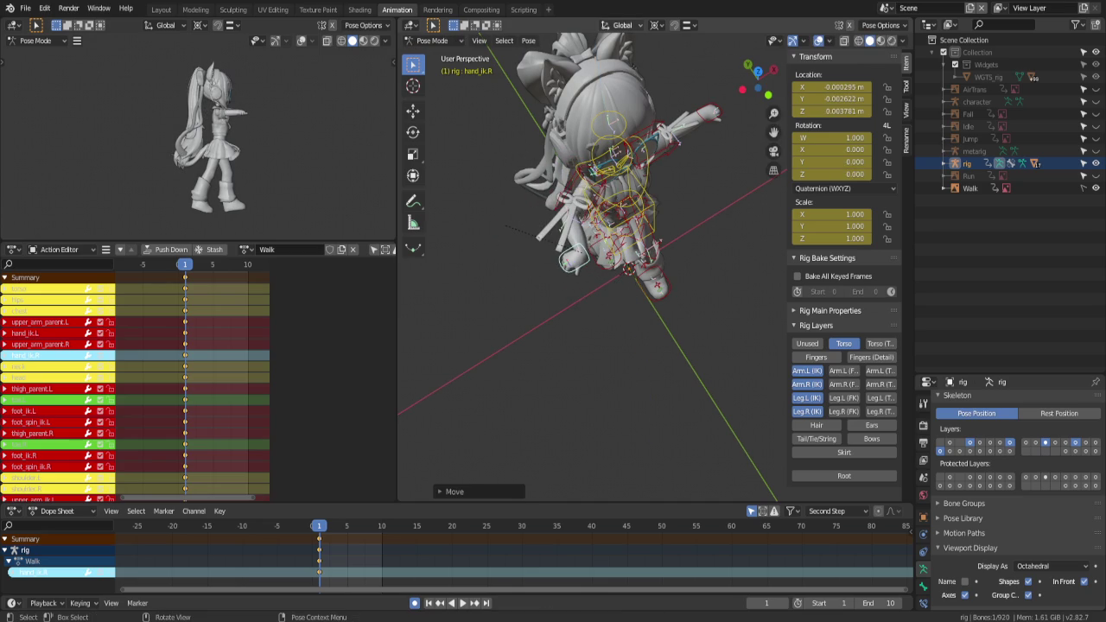
Change the pivot point, rotate the right hand about Z, and copy-paste its pose
{"action": "left_click", "coordinate": [658, 30]}
{"action": "left_click", "coordinate": [672, 97]}
{"action": "key", "text": "r"}
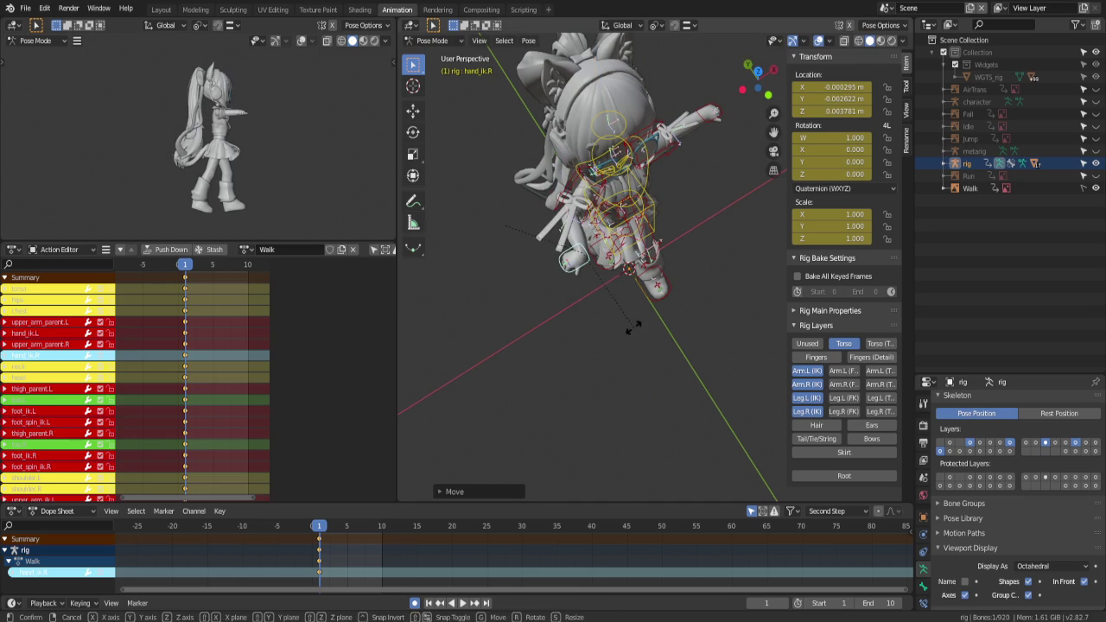
{"action": "key", "text": "z"}
{"action": "left_click", "coordinate": [689, 200]}
{"action": "key", "text": "ctrl+c"}
{"action": "key", "text": "ctrl+shift+v"}
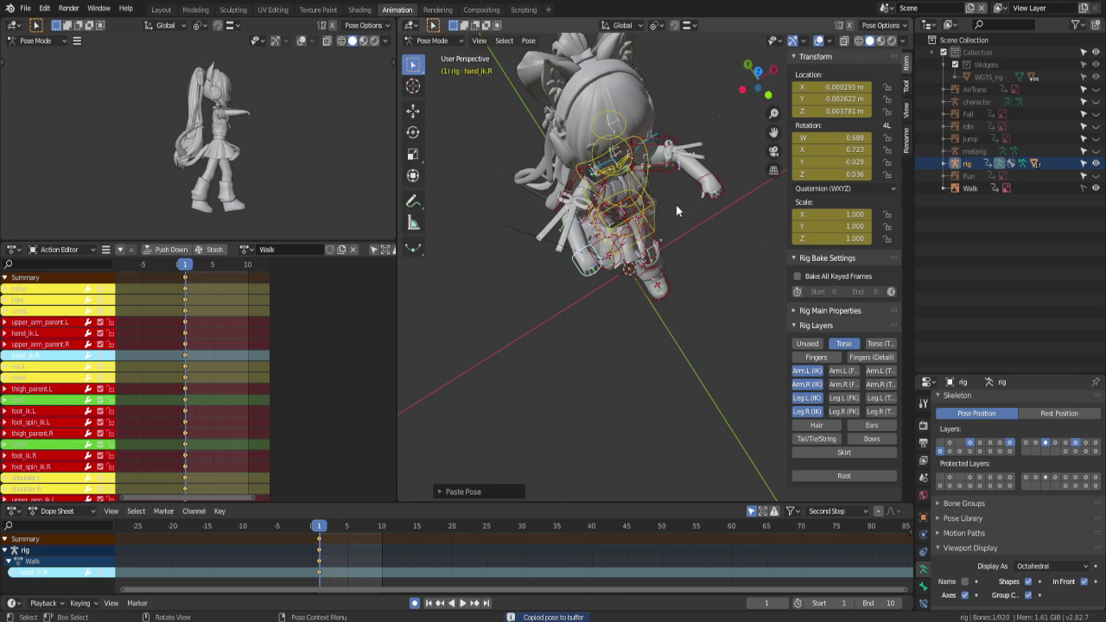
In the left side view, move and rotate the right hand bone further forward
{"action": "key", "text": "KP_1"}
{"action": "key", "text": "ctrl+KP_3"}
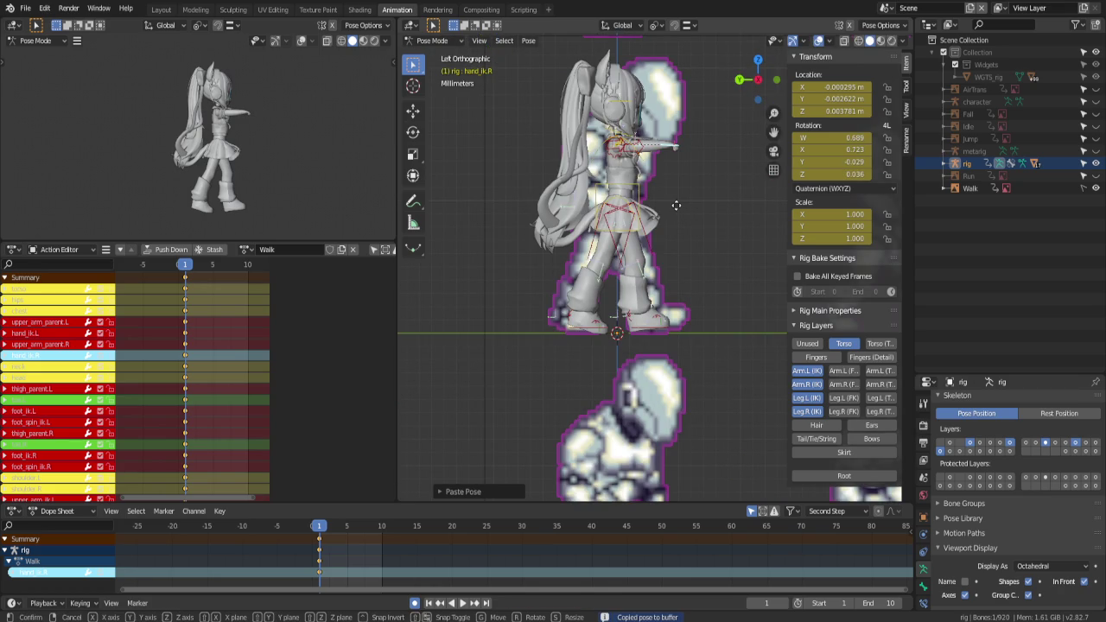
{"action": "key", "text": "g"}
{"action": "left_click", "coordinate": [707, 250]}
{"action": "key", "text": "r"}
{"action": "left_click", "coordinate": [683, 312]}
{"action": "key", "text": "g"}
{"action": "left_click", "coordinate": [661, 340]}
Nudge the right hand and rotate it about its local Y axis
{"action": "mouse_move", "coordinate": [661, 340]}
{"action": "middle_mouse_down"}
{"action": "mouse_move", "coordinate": [596, 328]}
{"action": "mouse_move", "coordinate": [628, 343]}
{"action": "mouse_move", "coordinate": [533, 336]}
{"action": "middle_mouse_up"}
{"action": "key", "text": "g"}
{"action": "left_click", "coordinate": [552, 338]}
{"action": "key", "text": "r"}
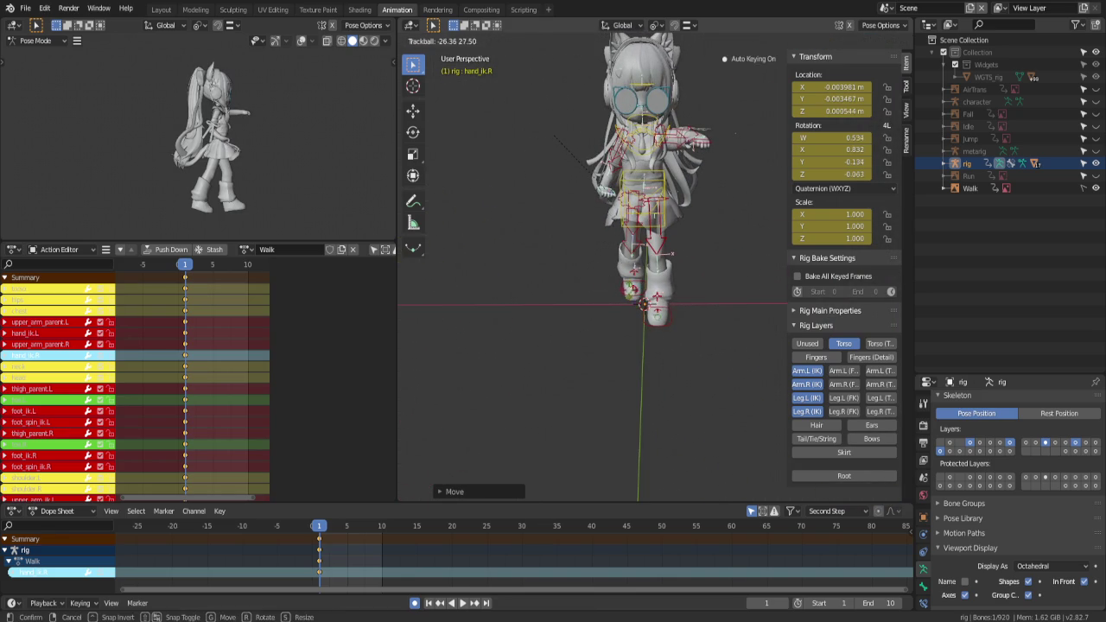
{"action": "key", "text": "x"}
{"action": "key", "text": "z"}
{"action": "key", "text": "z"}
{"action": "key", "text": "y"}
{"action": "key", "text": "y"}
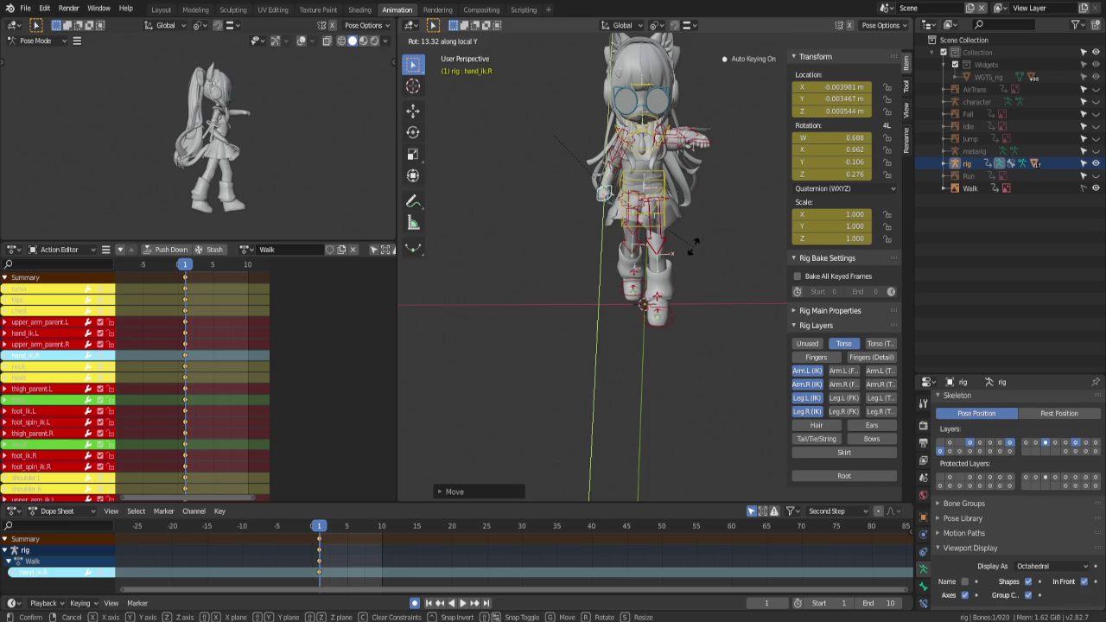
{"action": "left_click", "coordinate": [645, 171]}
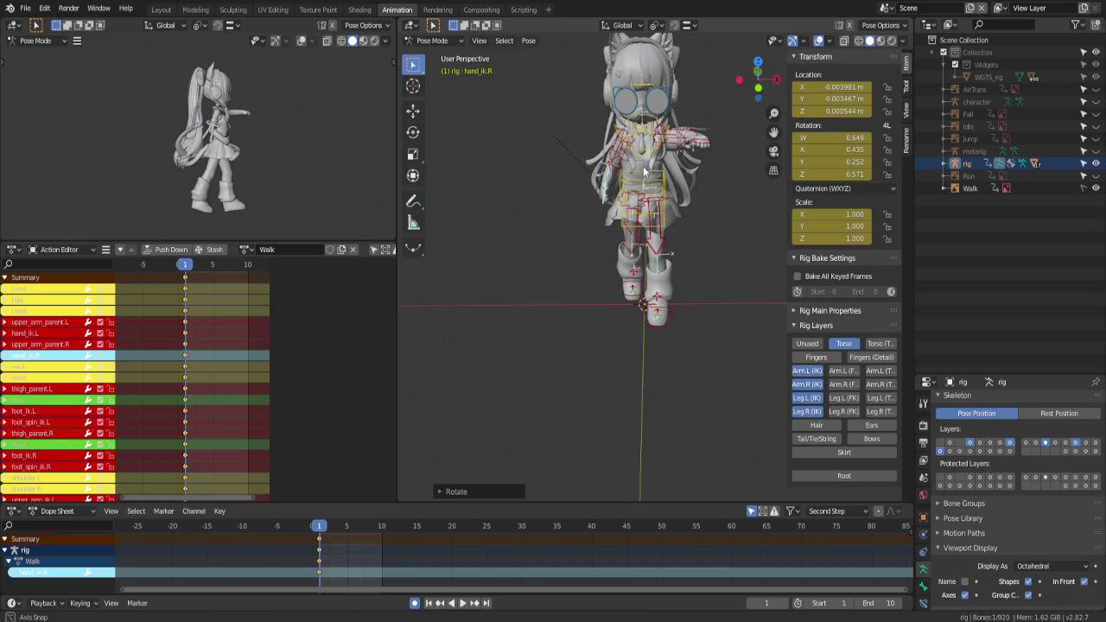
{"action": "middle_click_drag", "start_coordinate": [645, 171], "coordinate": [737, 169]}
{"action": "key", "text": "KP_1"}
{"action": "key", "text": "KP_4"}
{"action": "key", "text": "KP_4"}
{"action": "key", "text": "KP_4"}
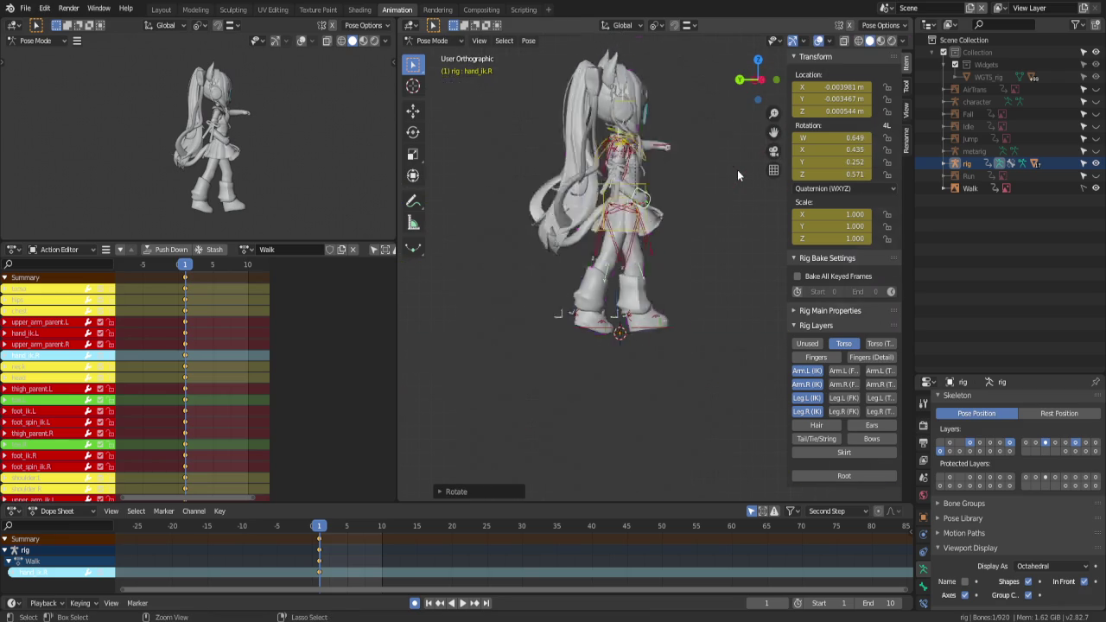
From the left side view, select the left hand IK bone and zoom in
{"action": "key", "text": "ctrl+KP_3"}
{"action": "key", "text": "a"}
{"action": "mouse_move", "coordinate": [704, 183]}
{"action": "middle_mouse_down"}
{"action": "mouse_move", "coordinate": [711, 275]}
{"action": "mouse_move", "coordinate": [658, 313]}
{"action": "middle_mouse_up"}
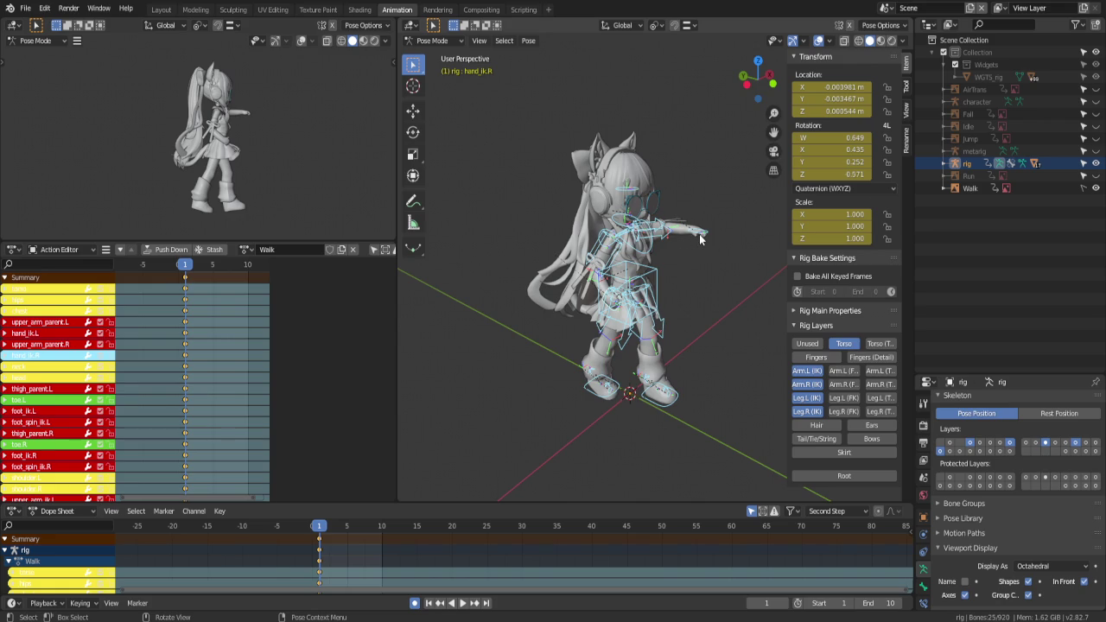
{"action": "left_click", "coordinate": [699, 239]}
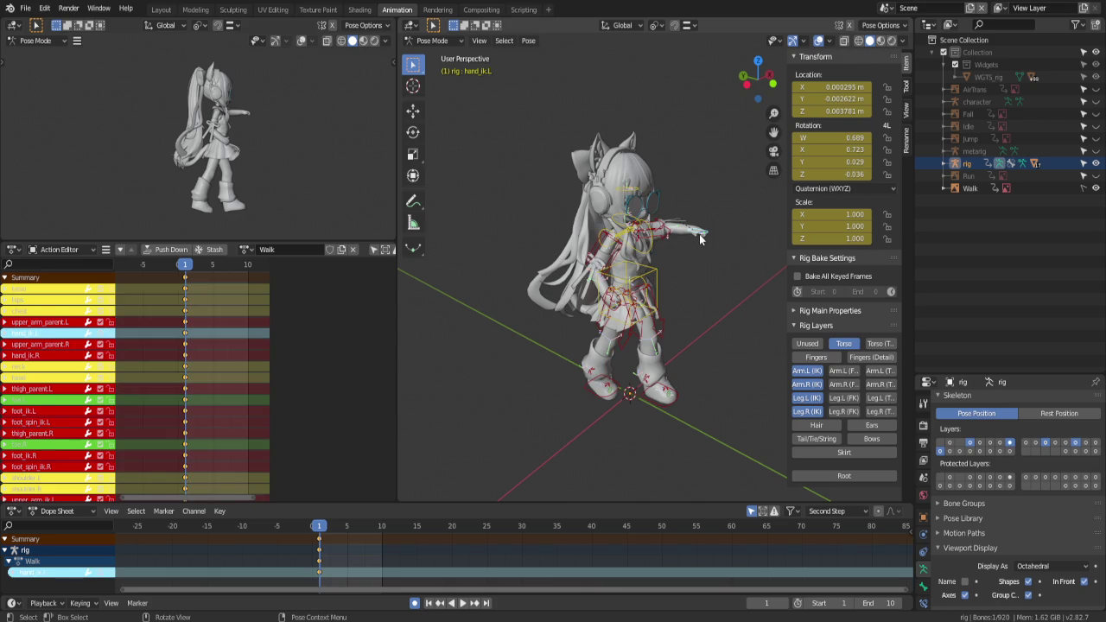
{"action": "key", "text": "ctrl+KP_3"}
{"action": "scroll", "coordinate": [699, 234], "scroll_direction": "up", "scroll_amount": 1}
{"action": "scroll", "coordinate": [699, 234], "scroll_direction": "up", "scroll_amount": 1}
{"action": "scroll", "coordinate": [693, 234], "scroll_direction": "up", "scroll_amount": 3}
Copy the right hand IK pose, paste it mirrored, and move the hand
{"action": "left_click", "coordinate": [629, 306]}
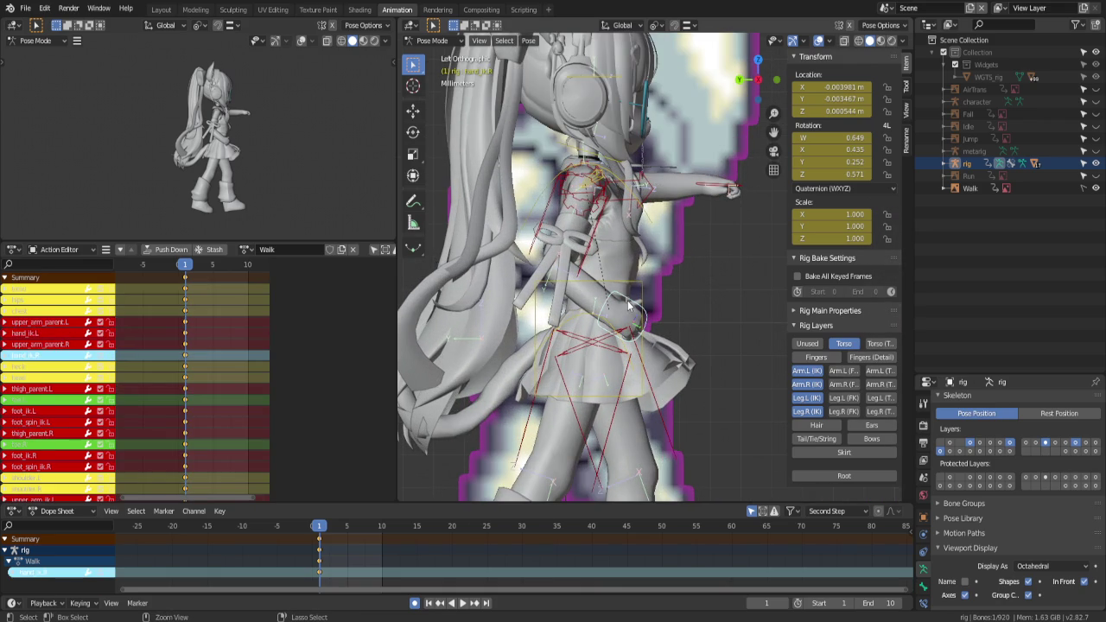
{"action": "key", "text": "ctrl+c"}
{"action": "key", "text": "ctrl+shift+v"}
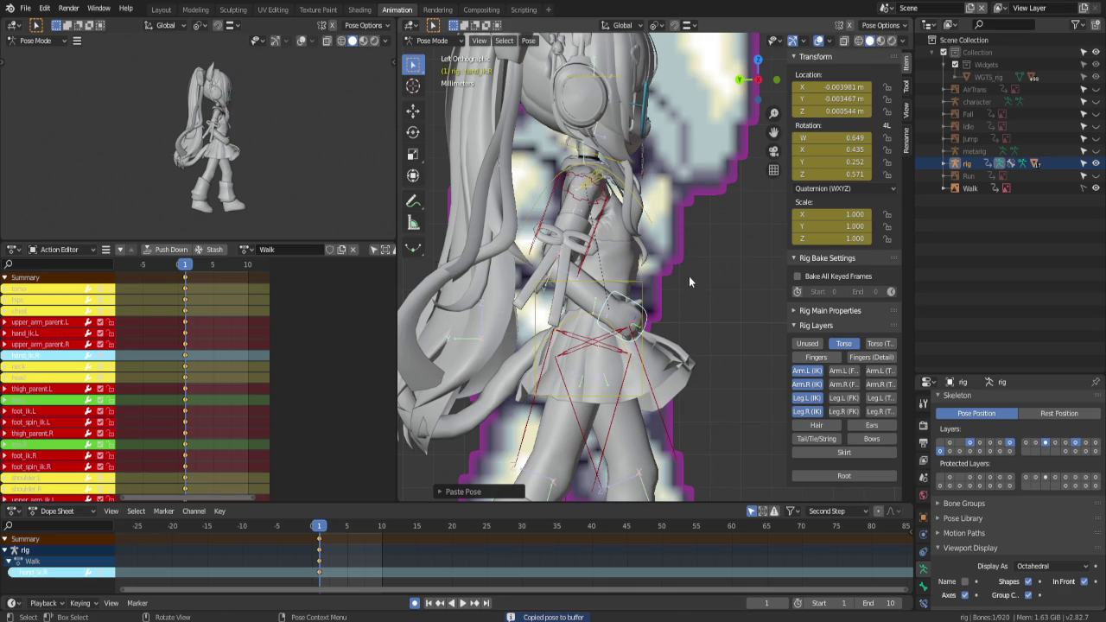
{"action": "key", "text": "g"}
{"action": "left_click", "coordinate": [643, 316]}
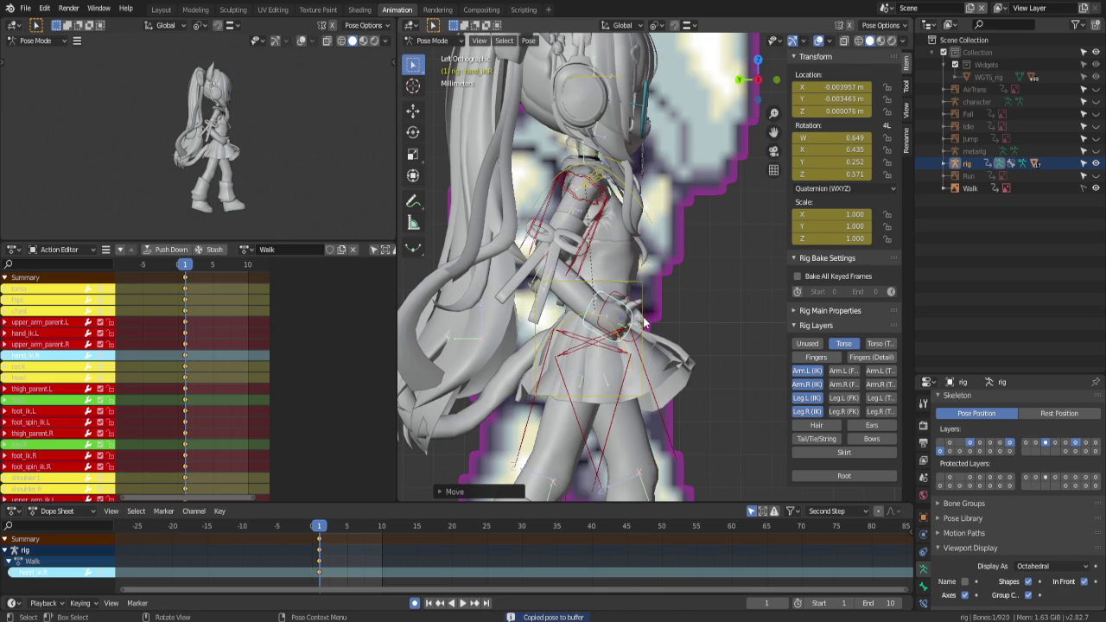
Zoom out to the sprite sheet and move the left hand IK control to match
{"action": "left_click", "coordinate": [642, 316]}
{"action": "left_click", "coordinate": [648, 317]}
{"action": "scroll", "coordinate": [651, 321], "scroll_direction": "down", "scroll_amount": 4}
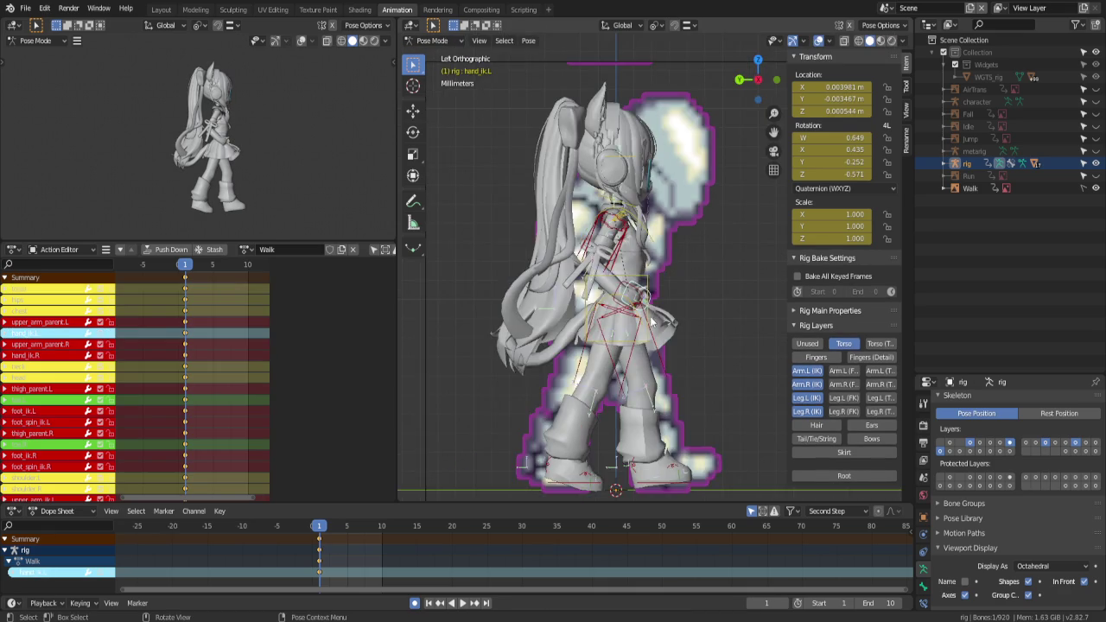
{"action": "scroll", "coordinate": [741, 307], "scroll_direction": "down", "scroll_amount": 4}
{"action": "scroll", "coordinate": [742, 306], "scroll_direction": "down", "scroll_amount": 2}
{"action": "scroll", "coordinate": [691, 285], "scroll_direction": "down", "scroll_amount": 1}
{"action": "key", "text": "g"}
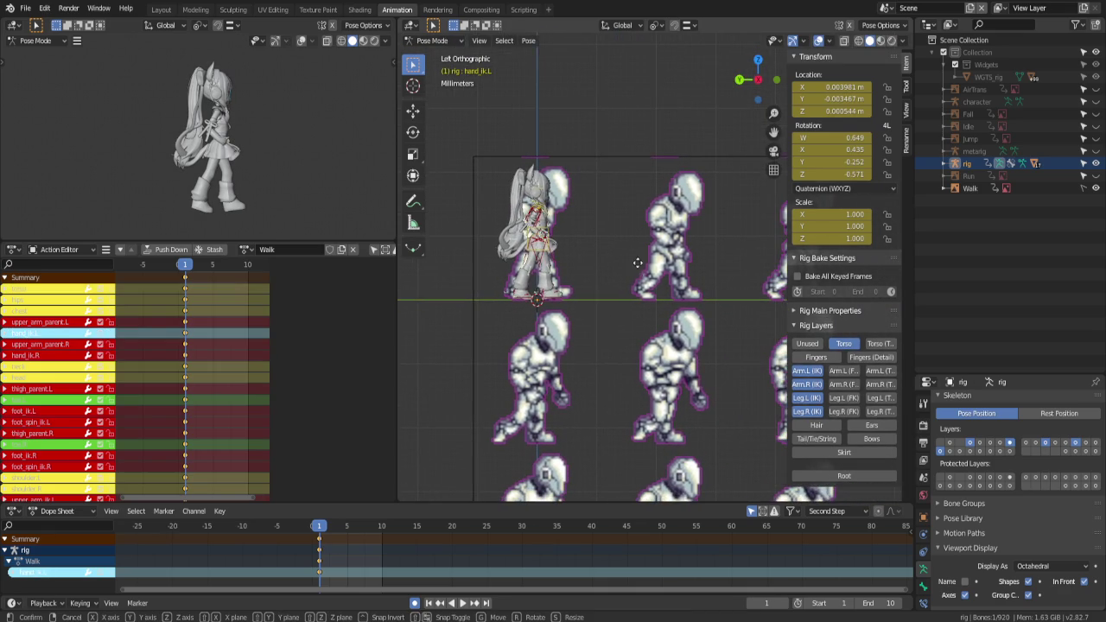
{"action": "left_click", "coordinate": [635, 262]}
Fine-tune the left hand IK position, then select the chest control
{"action": "scroll", "coordinate": [549, 232], "scroll_direction": "up", "scroll_amount": 2}
{"action": "scroll", "coordinate": [627, 263], "scroll_direction": "up", "scroll_amount": 2}
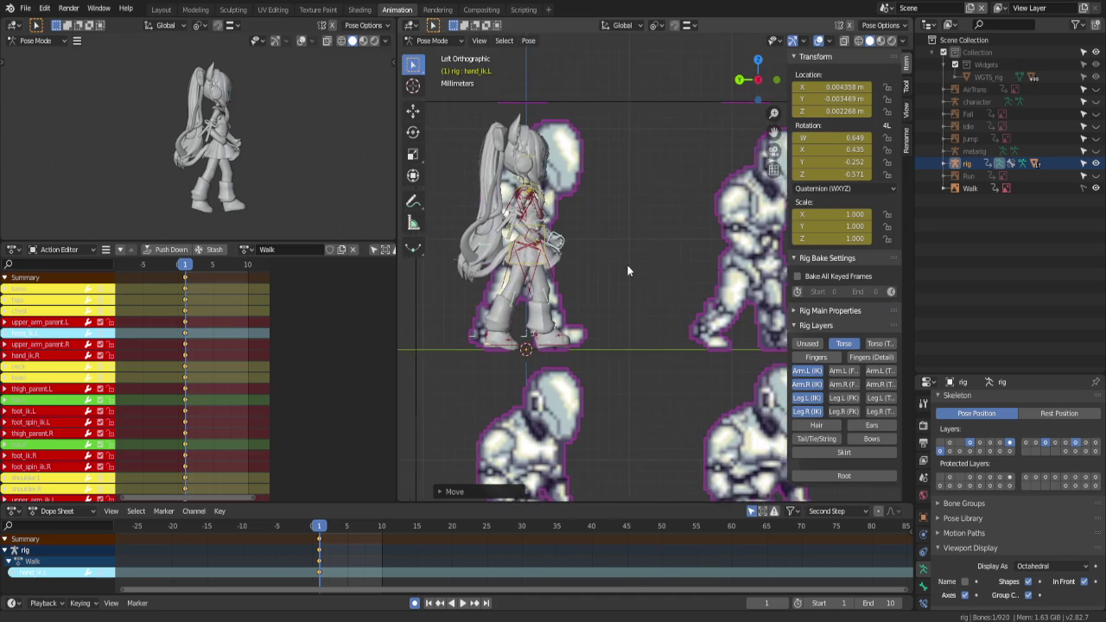
{"action": "scroll", "coordinate": [626, 264], "scroll_direction": "up", "scroll_amount": 3}
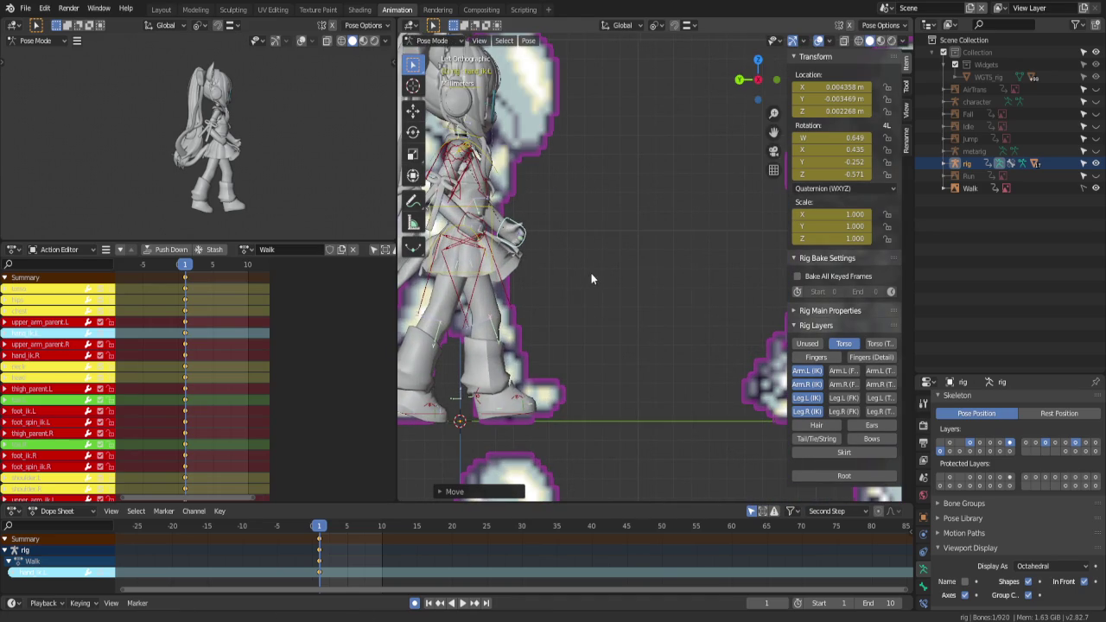
{"action": "scroll", "coordinate": [591, 278], "scroll_direction": "down", "scroll_amount": 1}
{"action": "key", "text": "g"}
{"action": "left_click", "coordinate": [570, 205]}
{"action": "mouse_move", "coordinate": [570, 205]}
{"action": "middle_mouse_down"}
{"action": "mouse_move", "coordinate": [631, 214]}
{"action": "mouse_move", "coordinate": [630, 263]}
{"action": "middle_mouse_up"}
{"action": "left_click", "coordinate": [633, 214]}
Turn the torso control slightly about the Z axis
{"action": "left_click", "coordinate": [630, 263]}
{"action": "key", "text": "r"}
{"action": "key", "text": "z"}
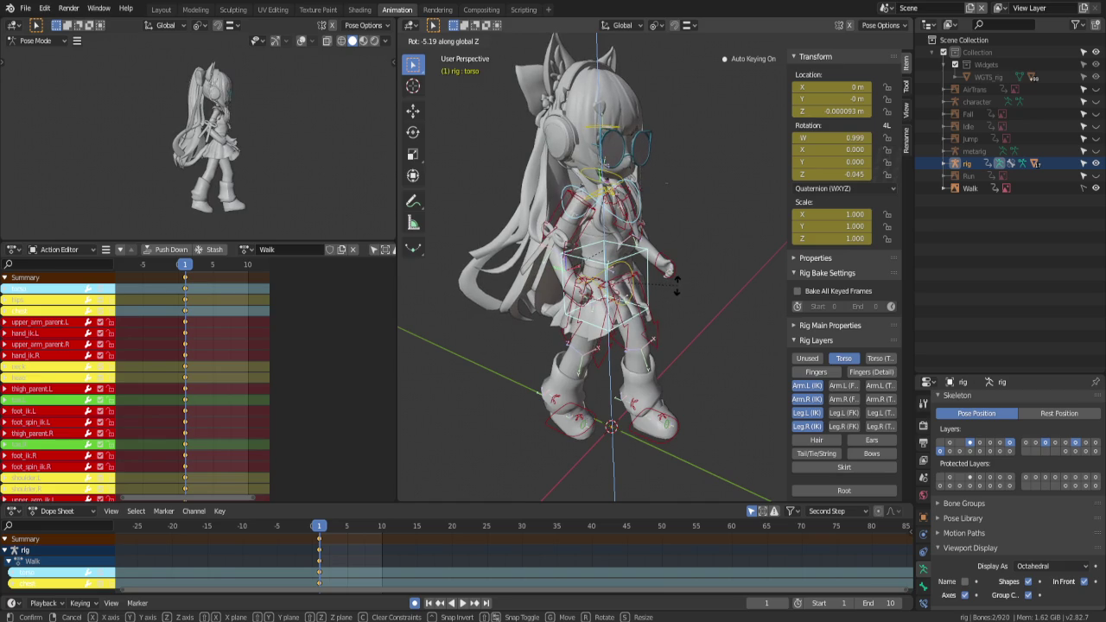
{"action": "left_click", "coordinate": [676, 285]}
Show only the Skirt bone layer and select all skirt bones
{"action": "left_click", "coordinate": [843, 467]}
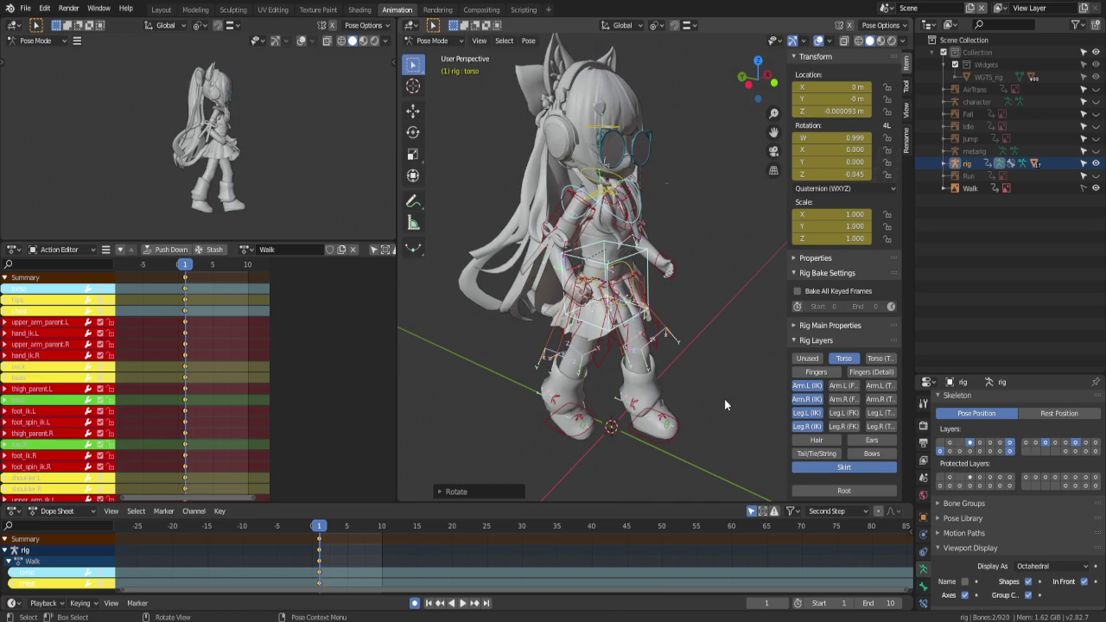
{"action": "key", "text": "a"}
{"action": "left_click_drag", "start_coordinate": [813, 421], "coordinate": [838, 358]}
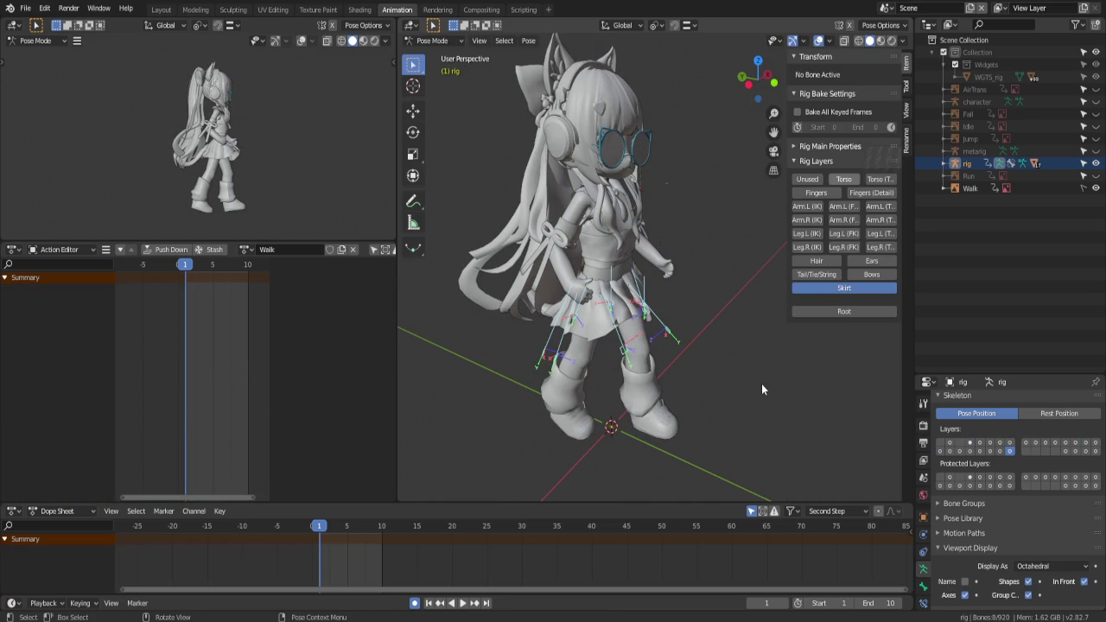
{"action": "key", "text": "a"}
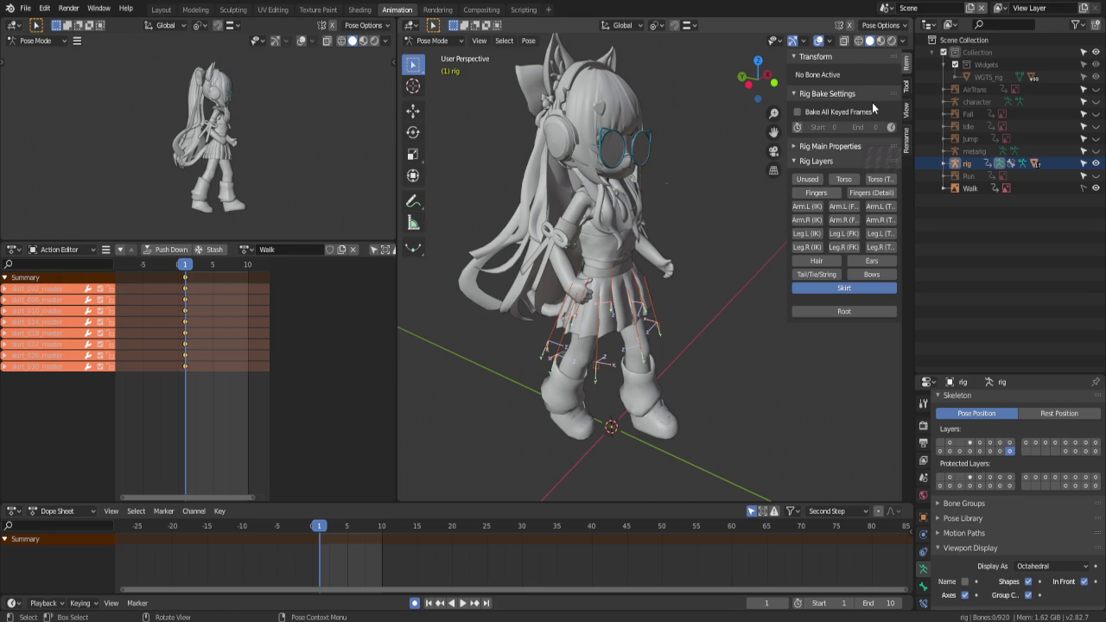
Frame the skirt in the left side orthographic view and save yui.blend
{"action": "mouse_move", "coordinate": [721, 219]}
{"action": "middle_mouse_down"}
{"action": "mouse_move", "coordinate": [708, 221]}
{"action": "mouse_move", "coordinate": [766, 193]}
{"action": "middle_mouse_up"}
{"action": "key", "text": "ctrl+KP_3"}
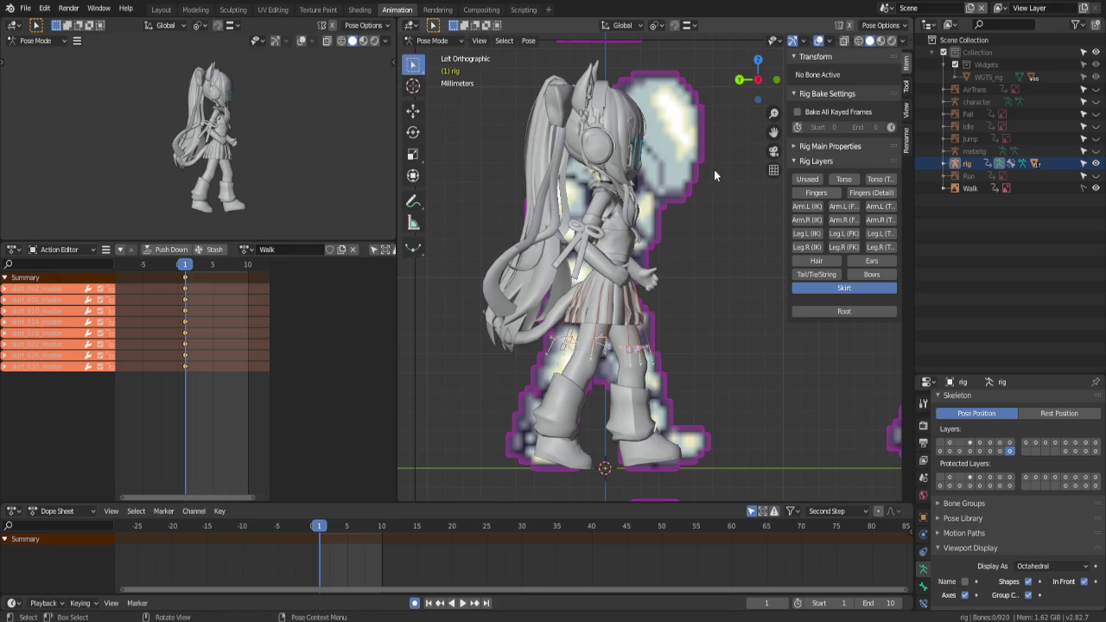
{"action": "middle_click_drag", "start_coordinate": [706, 181], "coordinate": [696, 179], "text": "shift"}
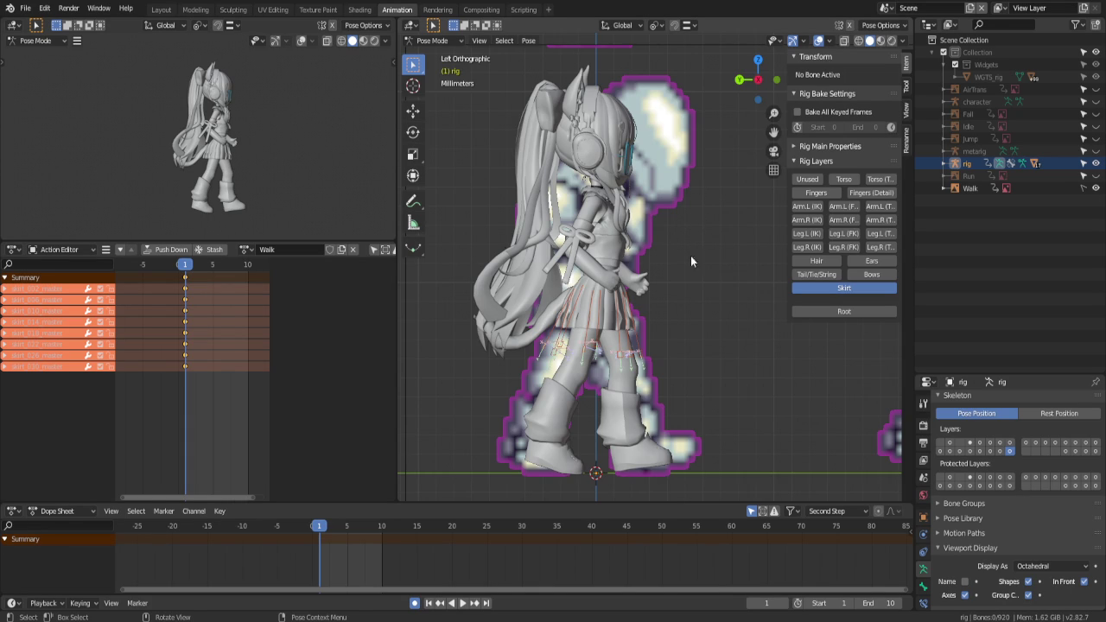
{"action": "mouse_move", "coordinate": [728, 297]}
{"action": "middle_mouse_down", "text": "shift"}
{"action": "mouse_move", "coordinate": [691, 288]}
{"action": "mouse_move", "coordinate": [683, 306]}
{"action": "middle_mouse_up", "text": "shift"}
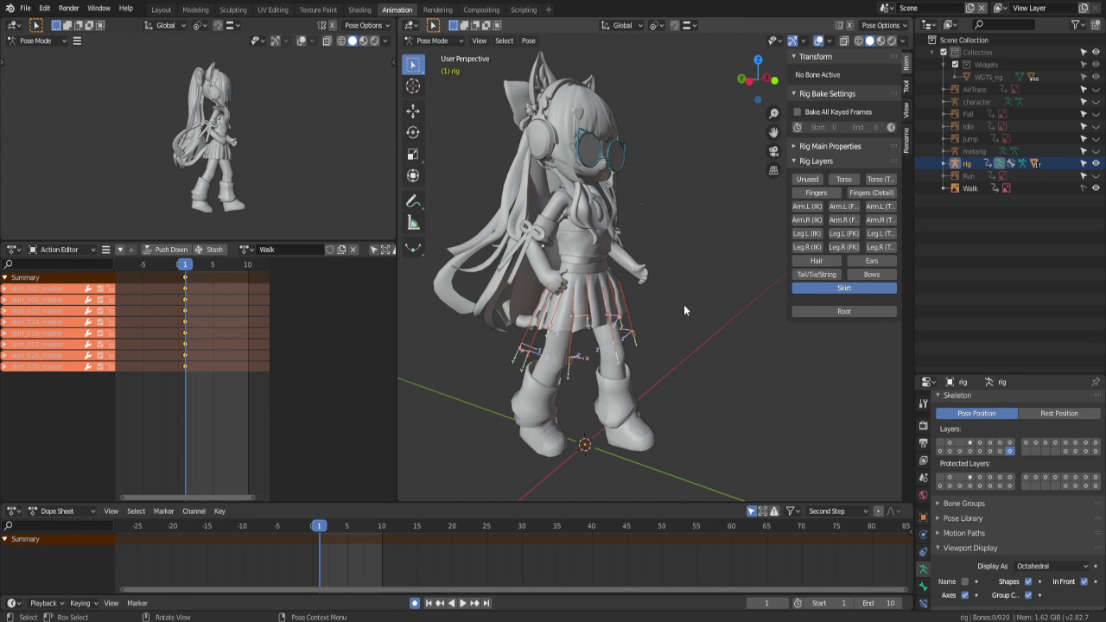
{"action": "key", "text": "ctrl+KP_3"}
{"action": "scroll", "coordinate": [707, 302], "scroll_direction": "down", "scroll_amount": 3}
{"action": "scroll", "coordinate": [691, 295], "scroll_direction": "up", "scroll_amount": 3}
{"action": "key", "text": "ctrl+s"}
{"action": "scroll", "coordinate": [688, 294], "scroll_direction": "up", "scroll_amount": 3}
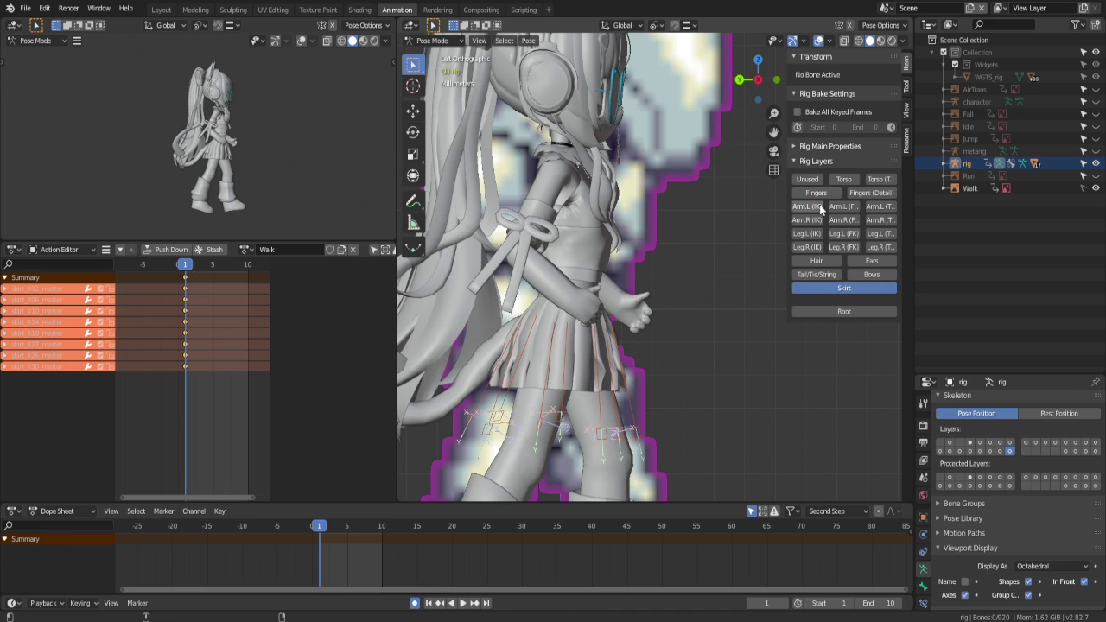
Show only the finger bones and reset them to their straight rest pose
{"action": "left_click", "coordinate": [835, 290]}
{"action": "left_click", "coordinate": [835, 292]}
{"action": "left_click", "coordinate": [835, 293]}
{"action": "left_click", "coordinate": [815, 192]}
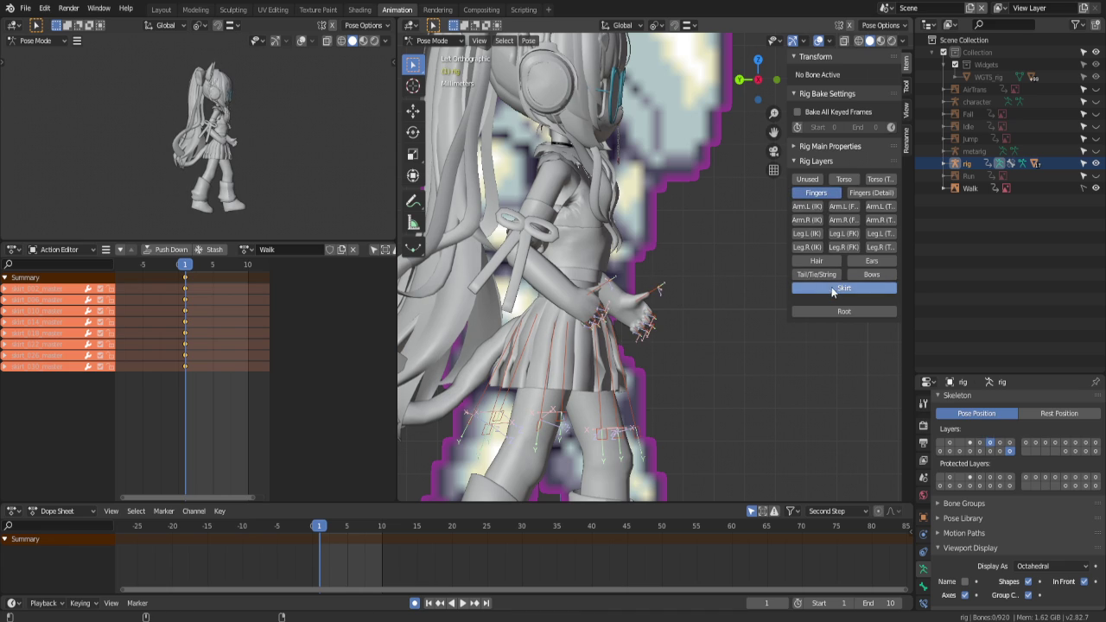
{"action": "key", "text": "a"}
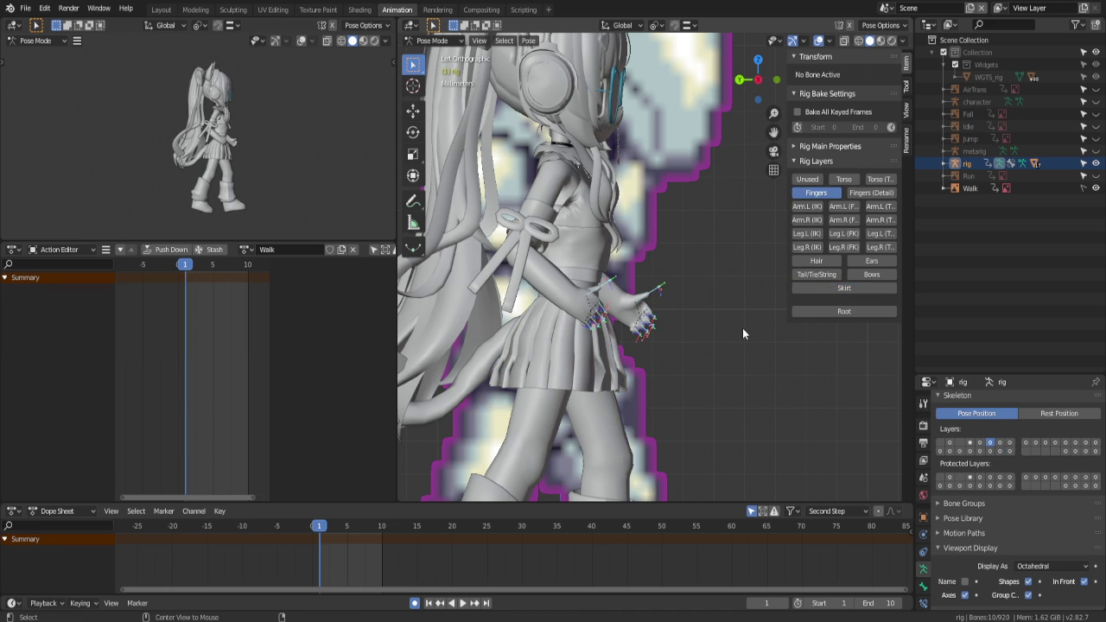
{"action": "key", "text": "alt+r"}
{"action": "key", "text": "alt+a"}
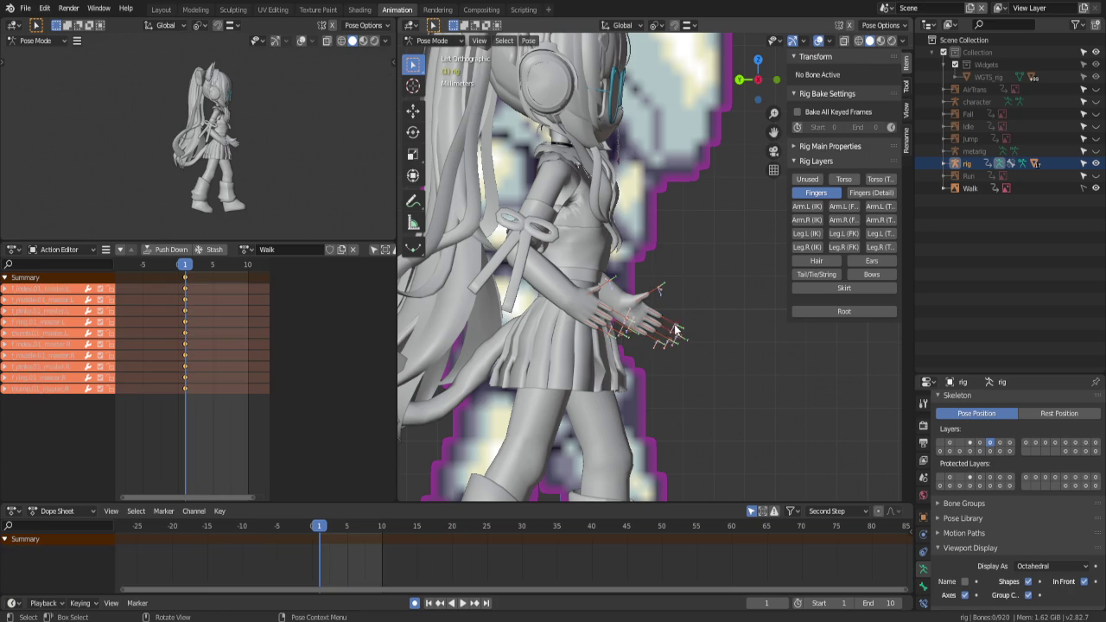
Show both arm IK layers, then move and rotate hand_ik.R
{"action": "left_click", "coordinate": [806, 206]}
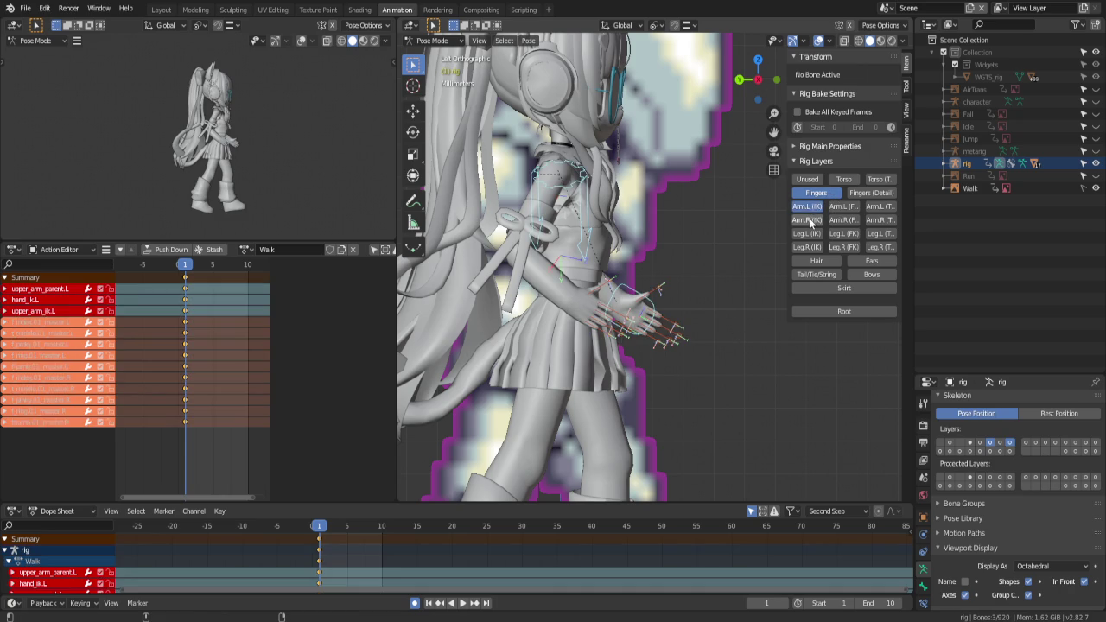
{"action": "left_click", "coordinate": [806, 220]}
{"action": "left_click", "coordinate": [816, 195]}
{"action": "left_click", "coordinate": [580, 331]}
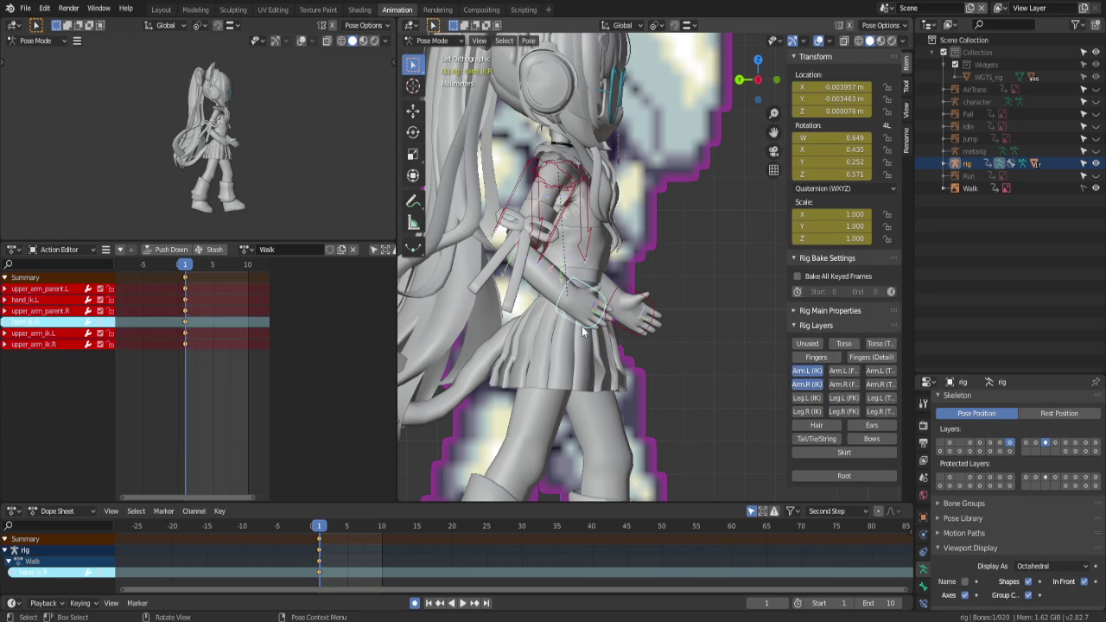
{"action": "key", "text": "g"}
{"action": "left_click", "coordinate": [562, 356]}
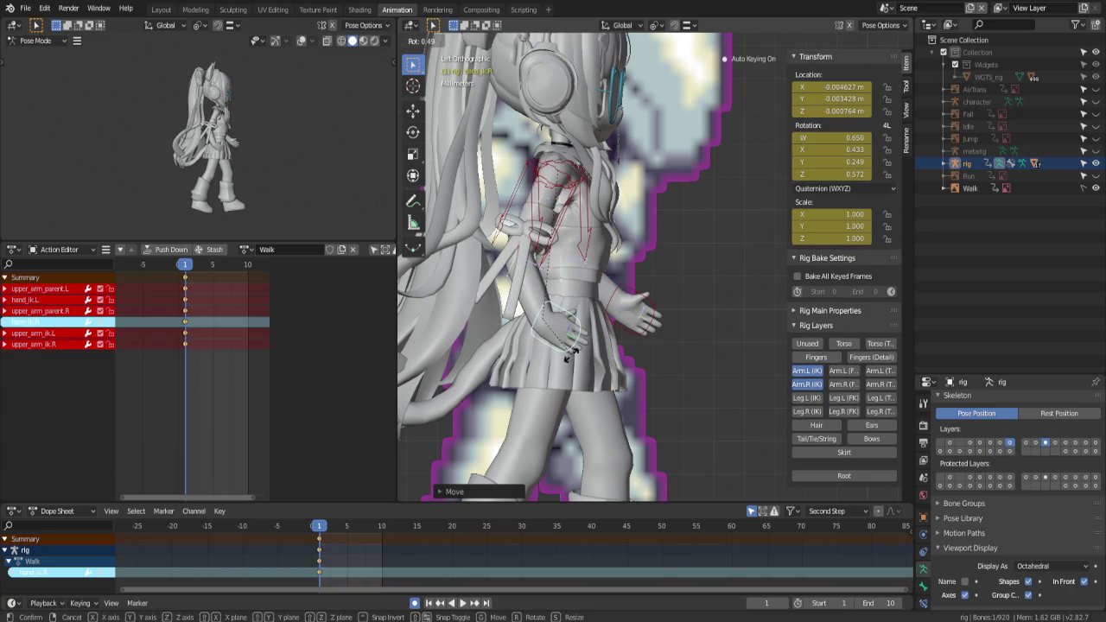
{"action": "mouse_move", "coordinate": [562, 356]}
{"action": "middle_mouse_down"}
{"action": "mouse_move", "coordinate": [508, 361]}
{"action": "mouse_move", "coordinate": [588, 371]}
{"action": "middle_mouse_up"}
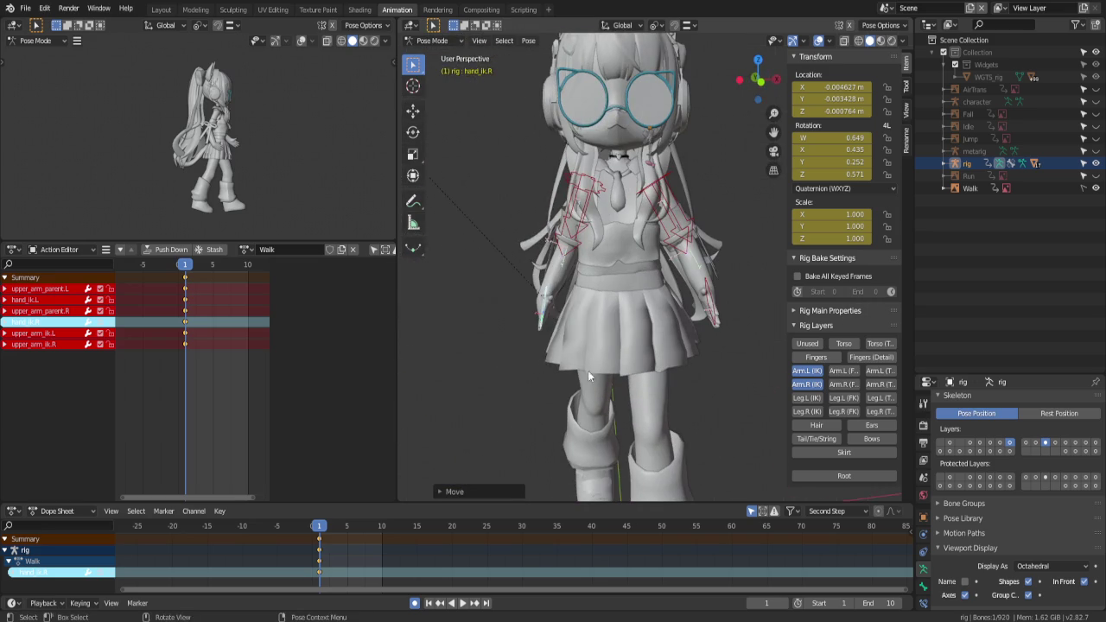
{"action": "key", "text": "r"}
{"action": "left_click", "coordinate": [663, 347]}
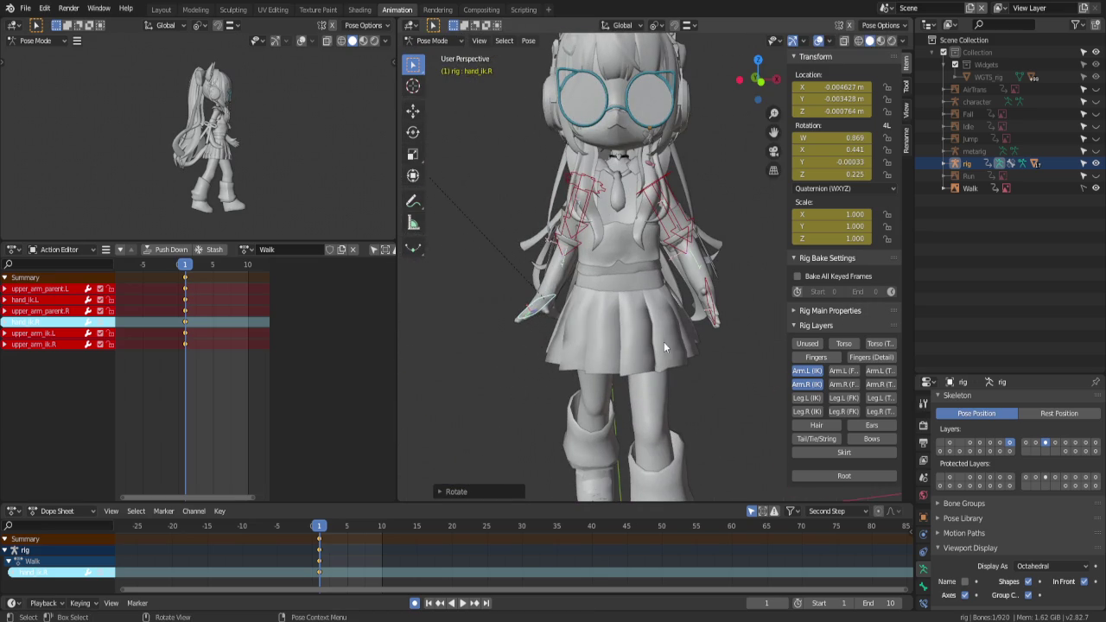
Paste the right hand's pose mirrored onto hand_ik.L and reposition it
{"action": "left_click", "coordinate": [709, 309]}
{"action": "left_click", "coordinate": [546, 316]}
{"action": "key", "text": "ctrl+c"}
{"action": "left_click", "coordinate": [709, 306]}
{"action": "key", "text": "ctrl+shift+v"}
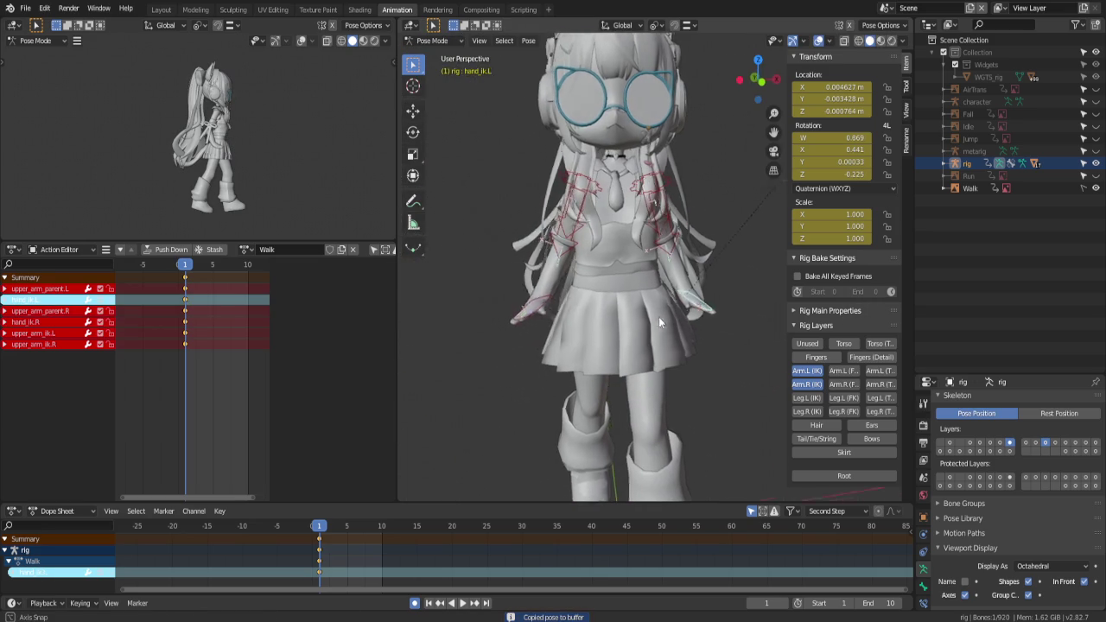
{"action": "middle_click_drag", "start_coordinate": [658, 317], "coordinate": [692, 325]}
{"action": "key", "text": "g"}
{"action": "left_click", "coordinate": [687, 327]}
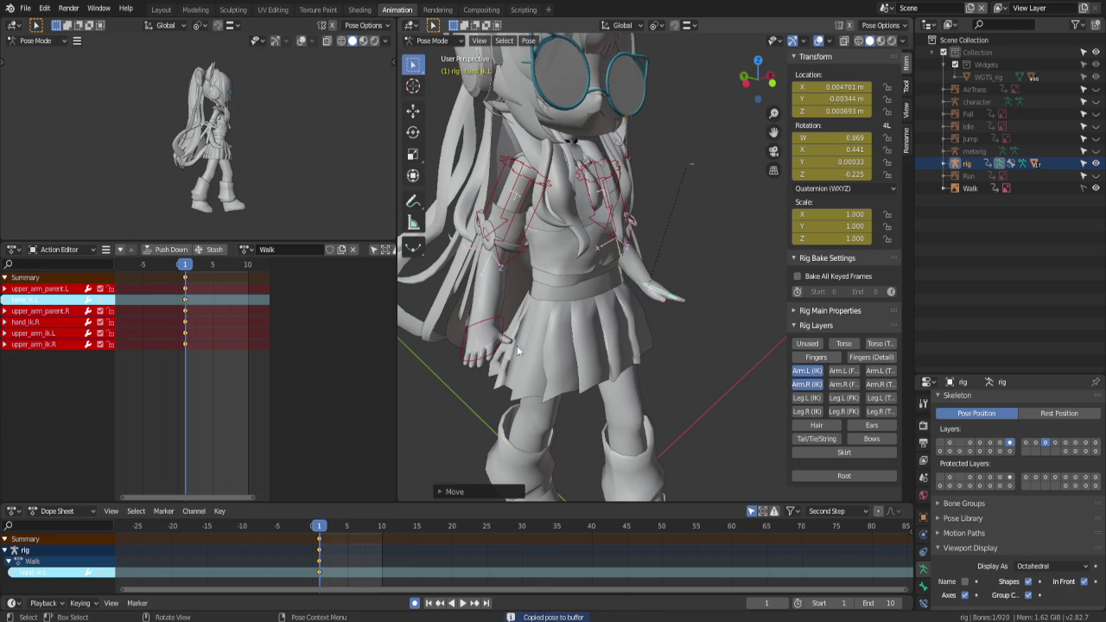
In top view, turn both hand IK bones about the vertical axis, then show fingers again
{"action": "left_click", "coordinate": [497, 353]}
{"action": "key", "text": "KP_7"}
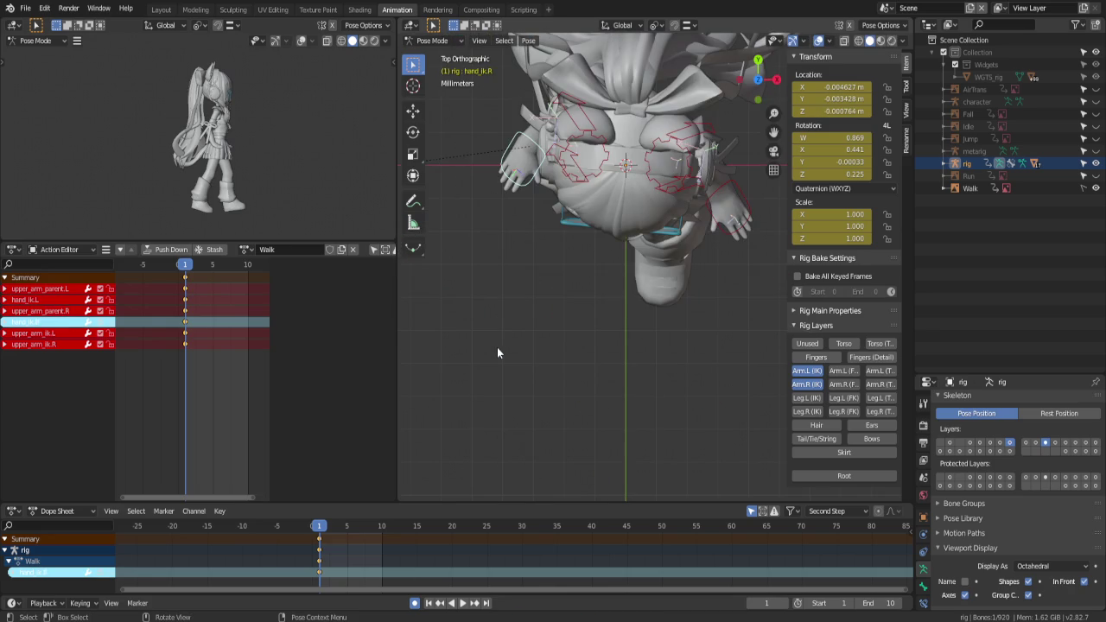
{"action": "key", "text": "r"}
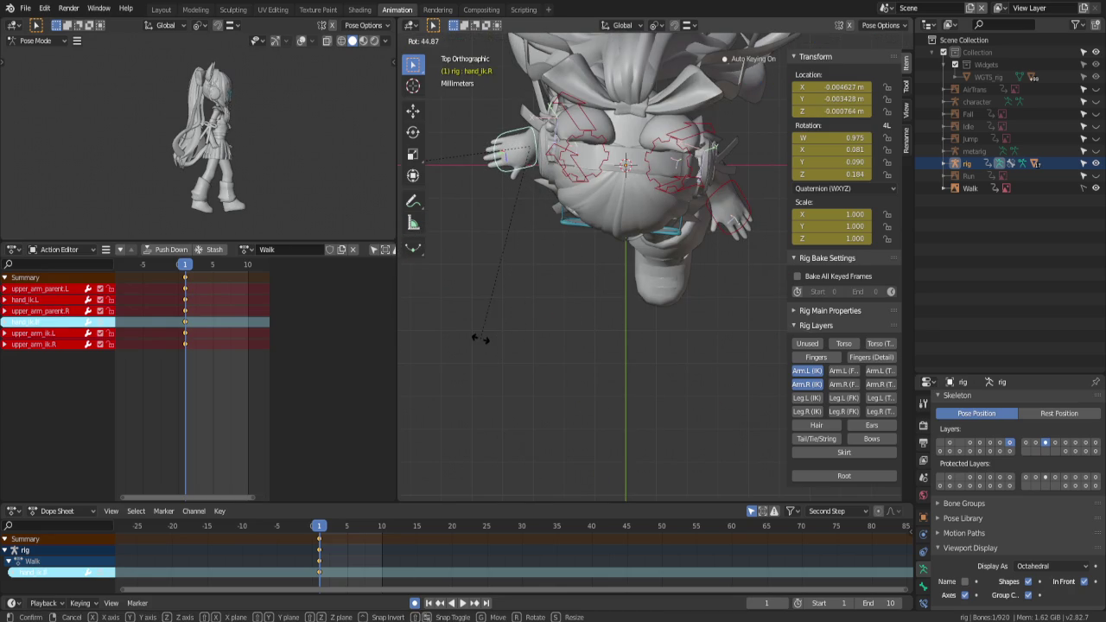
{"action": "left_click", "coordinate": [506, 338]}
{"action": "left_click", "coordinate": [719, 231]}
{"action": "key", "text": "r"}
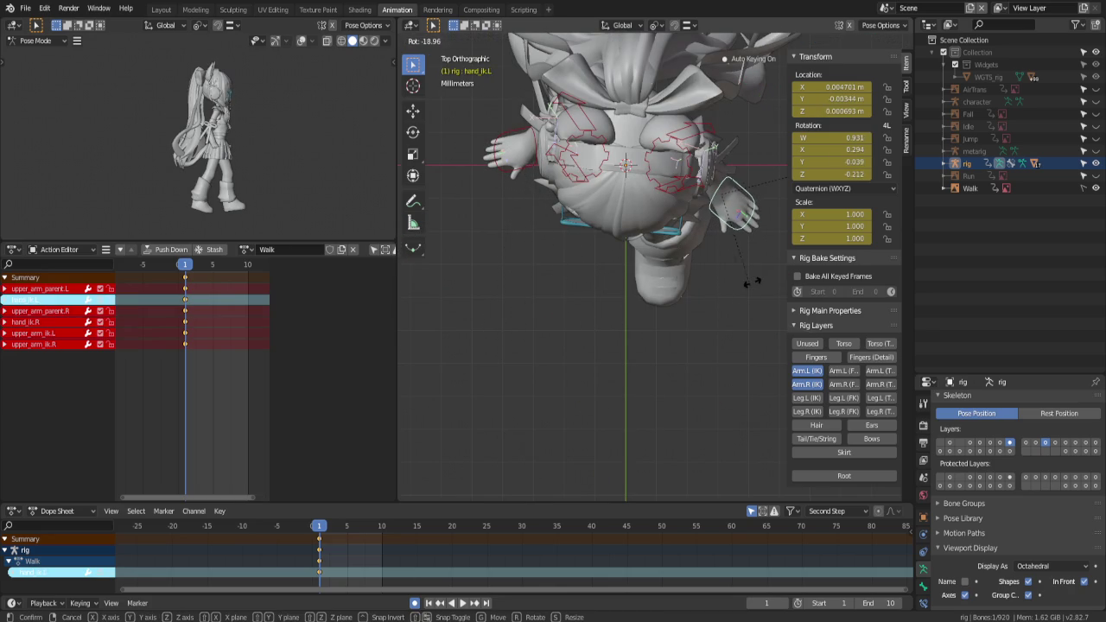
{"action": "left_click", "coordinate": [744, 279]}
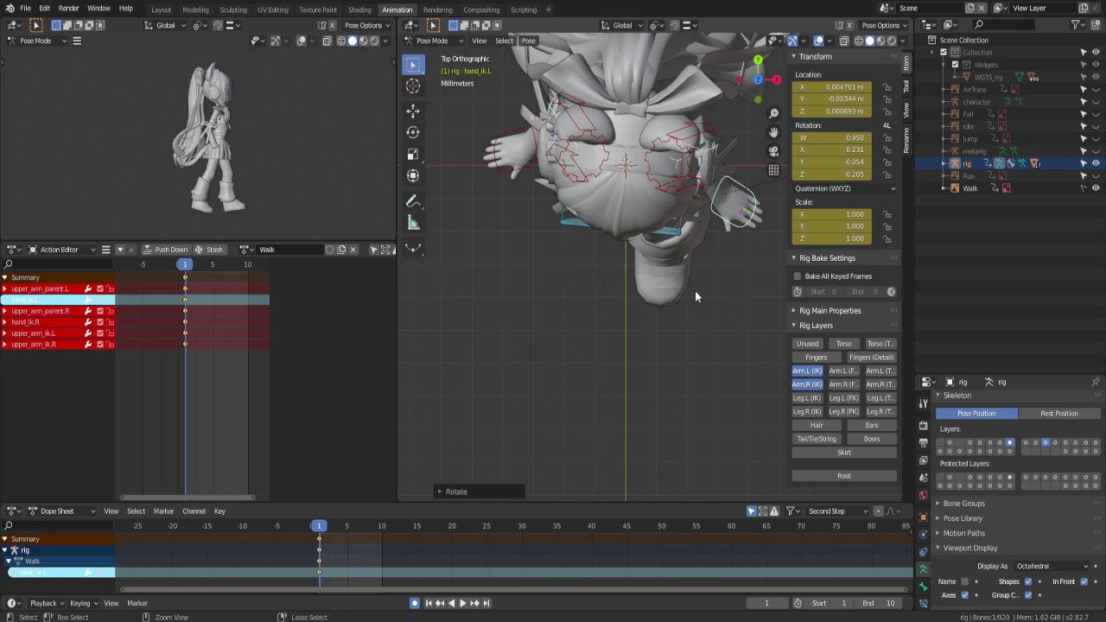
{"action": "key", "text": "ctrl+KP_1"}
{"action": "key", "text": "ctrl+KP_3"}
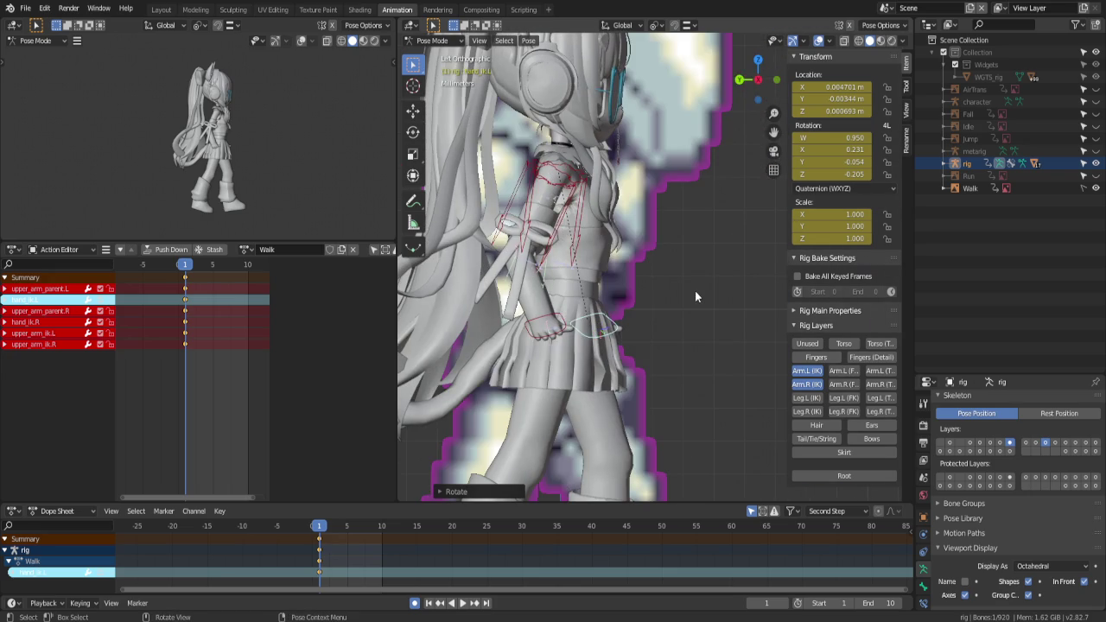
{"action": "scroll", "coordinate": [695, 291], "scroll_direction": "down", "scroll_amount": 2}
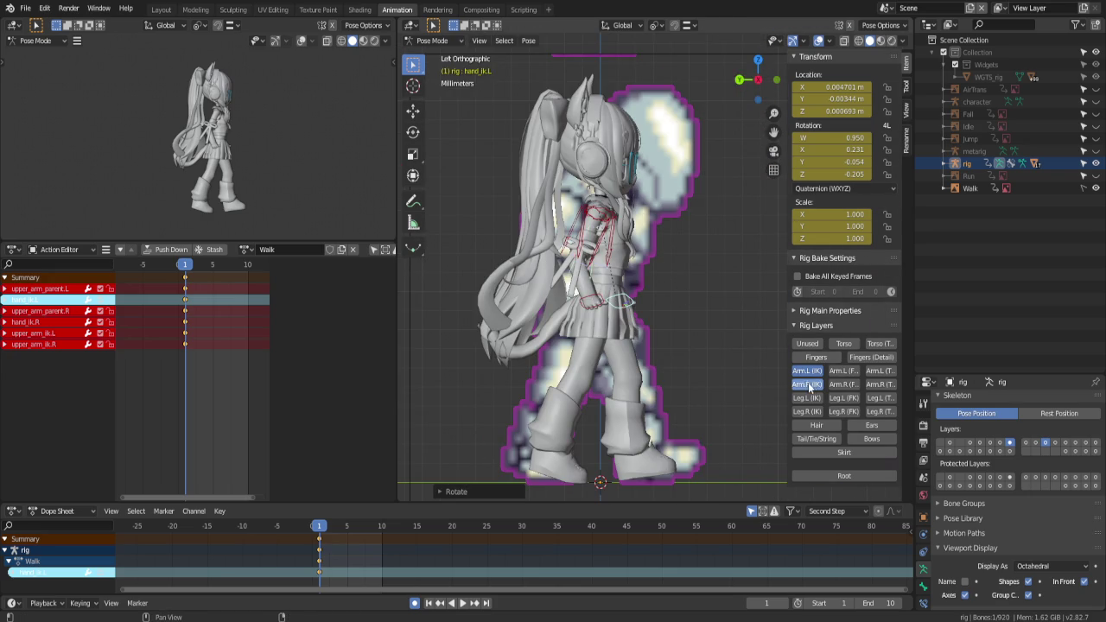
{"action": "left_click", "coordinate": [814, 357]}
{"action": "left_click", "coordinate": [811, 371]}
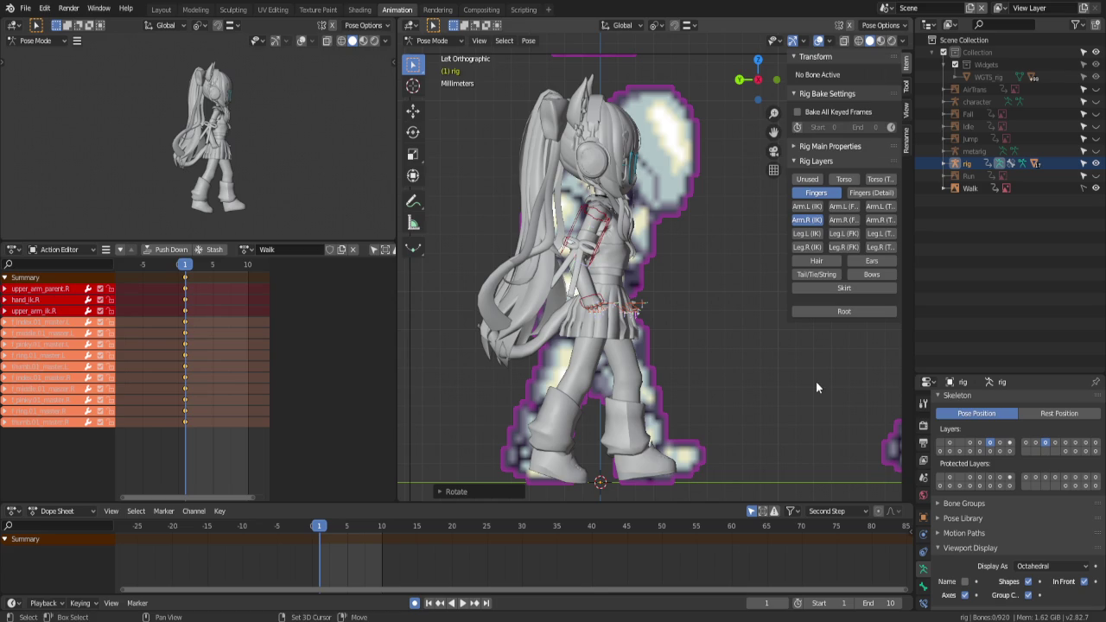
Hide the right arm IK controls, select the right hand's finger bones, and change the pivot point
{"action": "left_click", "coordinate": [807, 220]}
{"action": "middle_click_drag", "start_coordinate": [691, 328], "coordinate": [570, 352]}
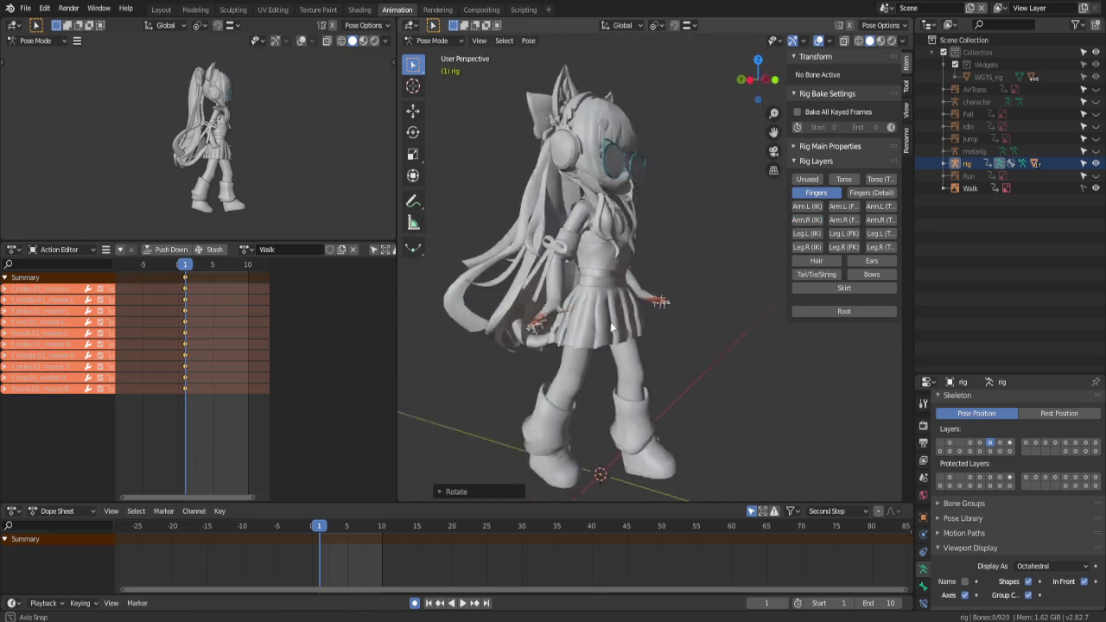
{"action": "left_click_drag", "start_coordinate": [502, 322], "coordinate": [505, 349]}
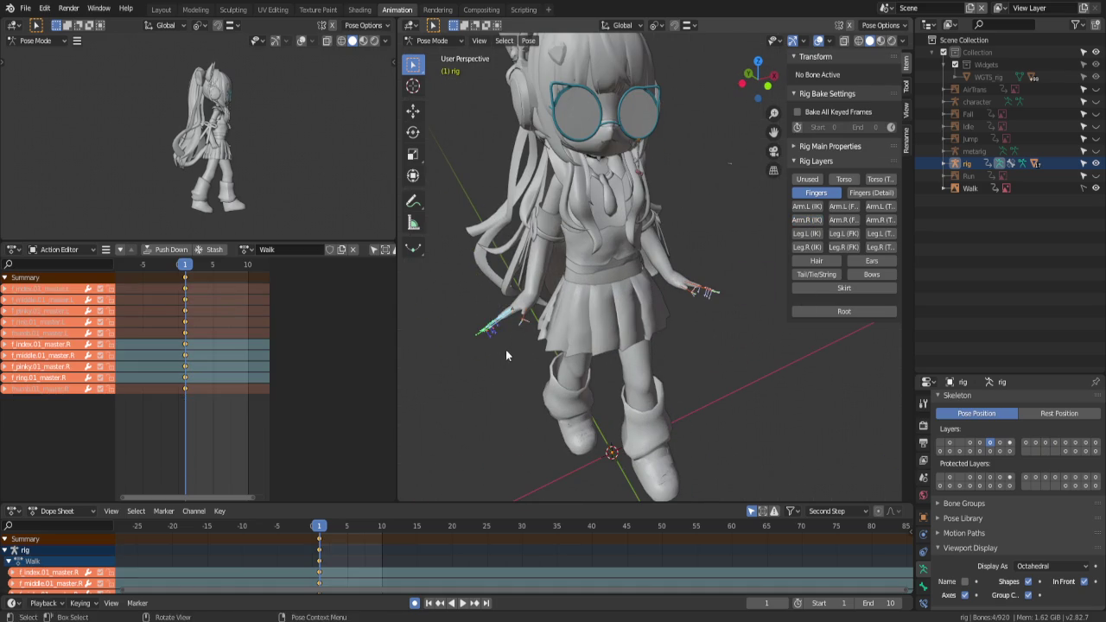
{"action": "scroll", "coordinate": [518, 343], "scroll_direction": "up", "scroll_amount": 3}
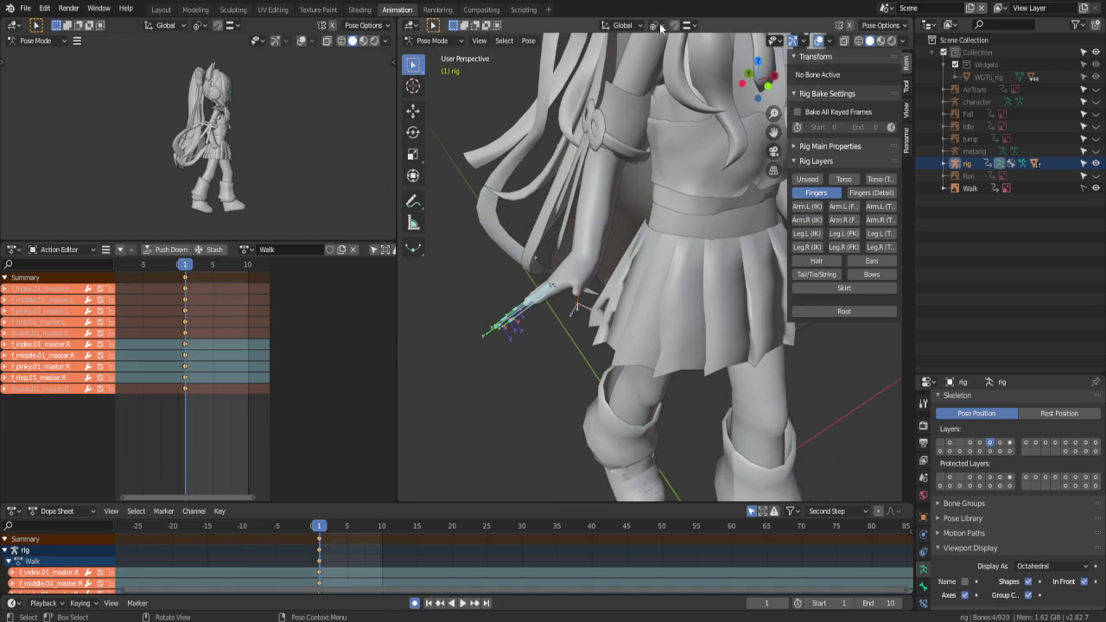
{"action": "left_click", "coordinate": [657, 25]}
{"action": "left_click", "coordinate": [683, 72]}
Shrink the right fingers and curl them around their local X axis
{"action": "key", "text": "r"}
{"action": "key", "text": "Escape"}
{"action": "key", "text": "s"}
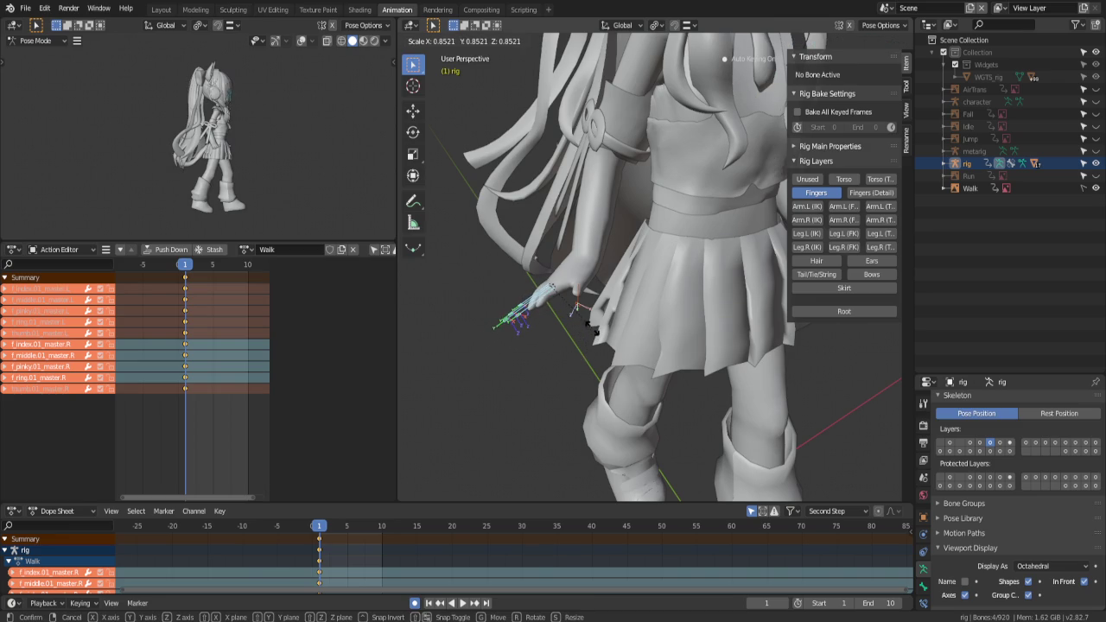
{"action": "left_click", "coordinate": [555, 343]}
{"action": "mouse_move", "coordinate": [556, 343]}
{"action": "middle_mouse_down"}
{"action": "mouse_move", "coordinate": [692, 308]}
{"action": "mouse_move", "coordinate": [622, 354]}
{"action": "mouse_move", "coordinate": [588, 354]}
{"action": "mouse_move", "coordinate": [570, 385]}
{"action": "middle_mouse_up"}
{"action": "key", "text": "r"}
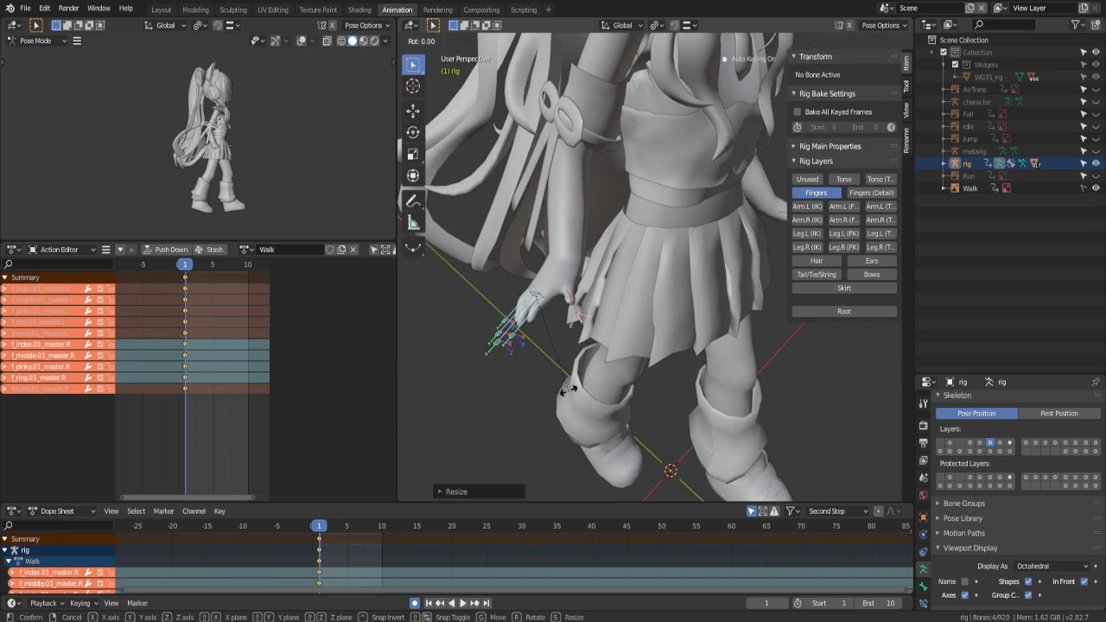
{"action": "key", "text": "x"}
{"action": "key", "text": "x"}
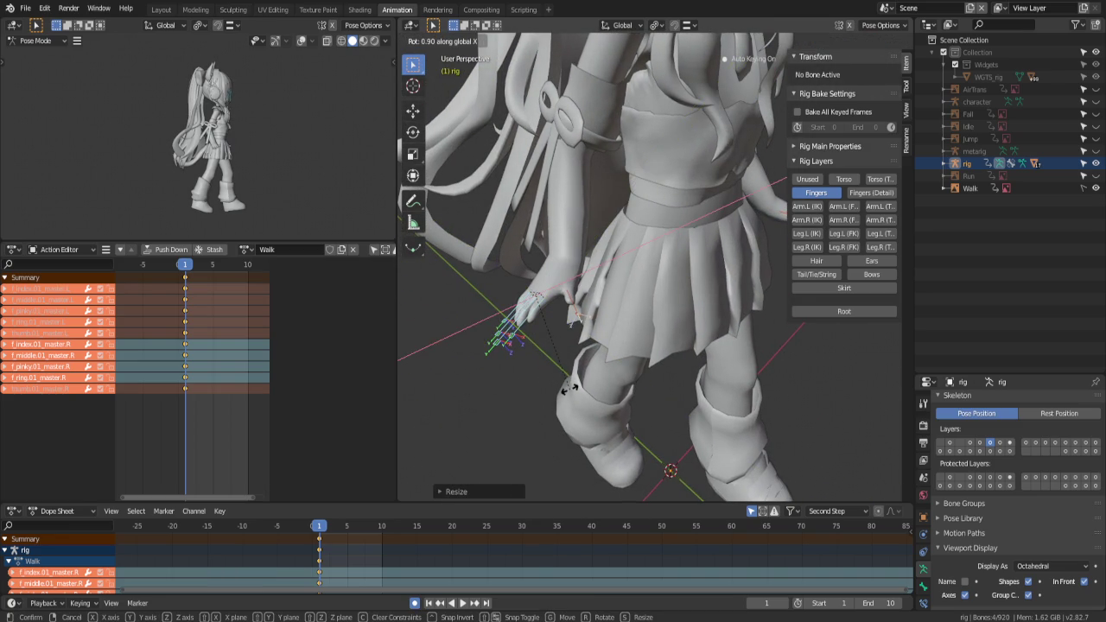
{"action": "left_click", "coordinate": [593, 334]}
{"action": "middle_click_drag", "start_coordinate": [594, 334], "coordinate": [615, 283]}
Paste the right hand's finger pose mirrored onto the left hand
{"action": "key", "text": "ctrl+c"}
{"action": "key", "text": "ctrl+shift+v"}
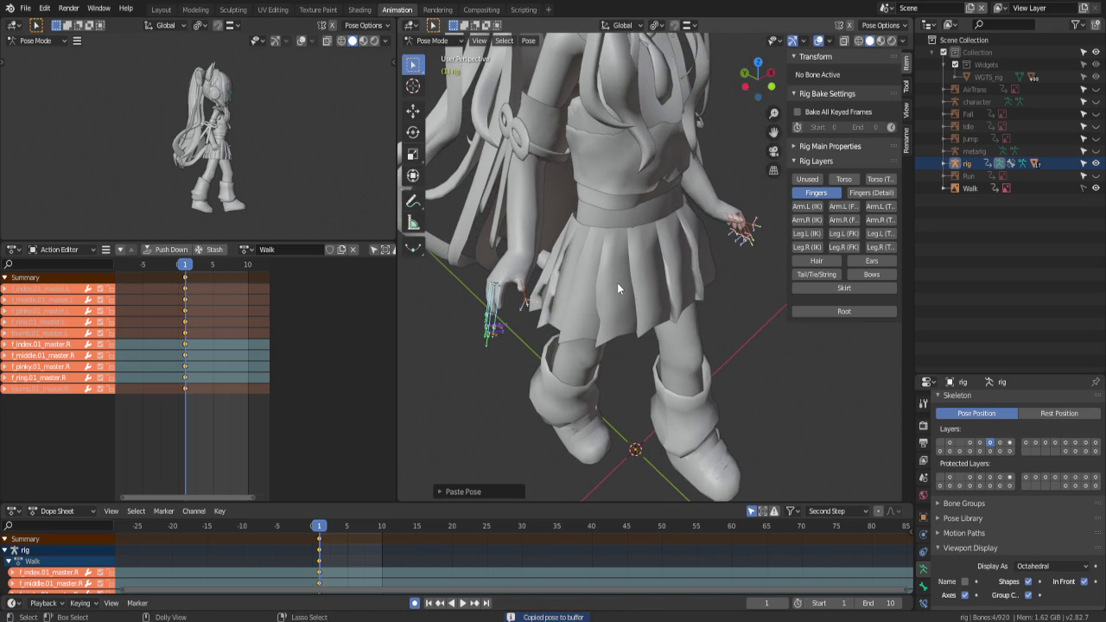
{"action": "key", "text": "alt+a"}
Select the right thumb control bone and scale it shorter
{"action": "left_click", "coordinate": [522, 306]}
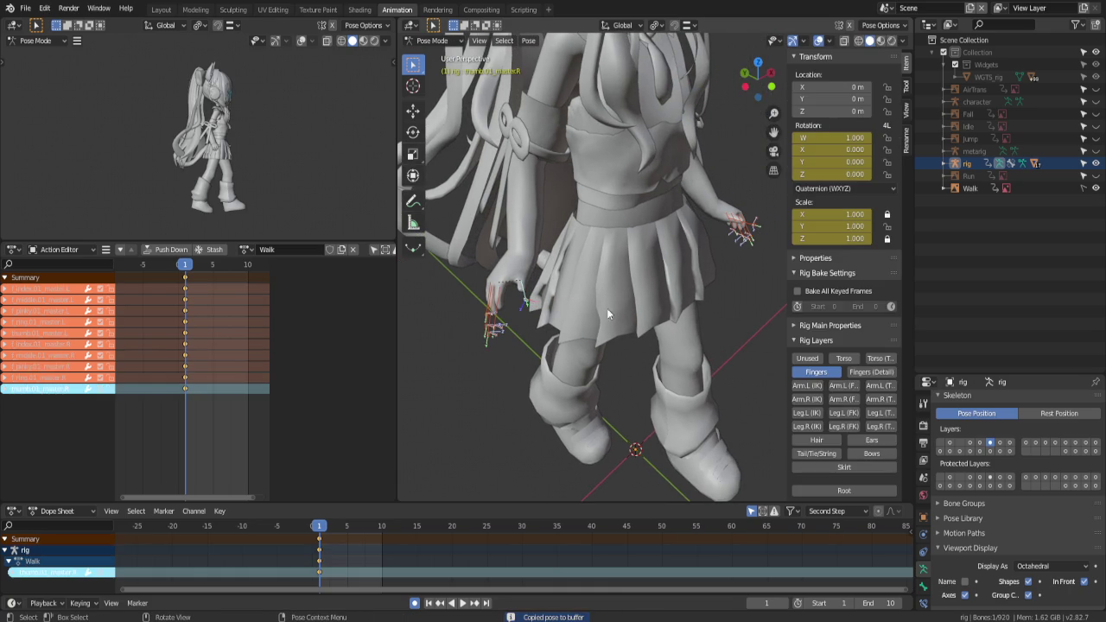
{"action": "key", "text": "s"}
{"action": "key", "text": "y"}
{"action": "left_click", "coordinate": [572, 369]}
{"action": "key", "text": "r"}
{"action": "key", "text": "r"}
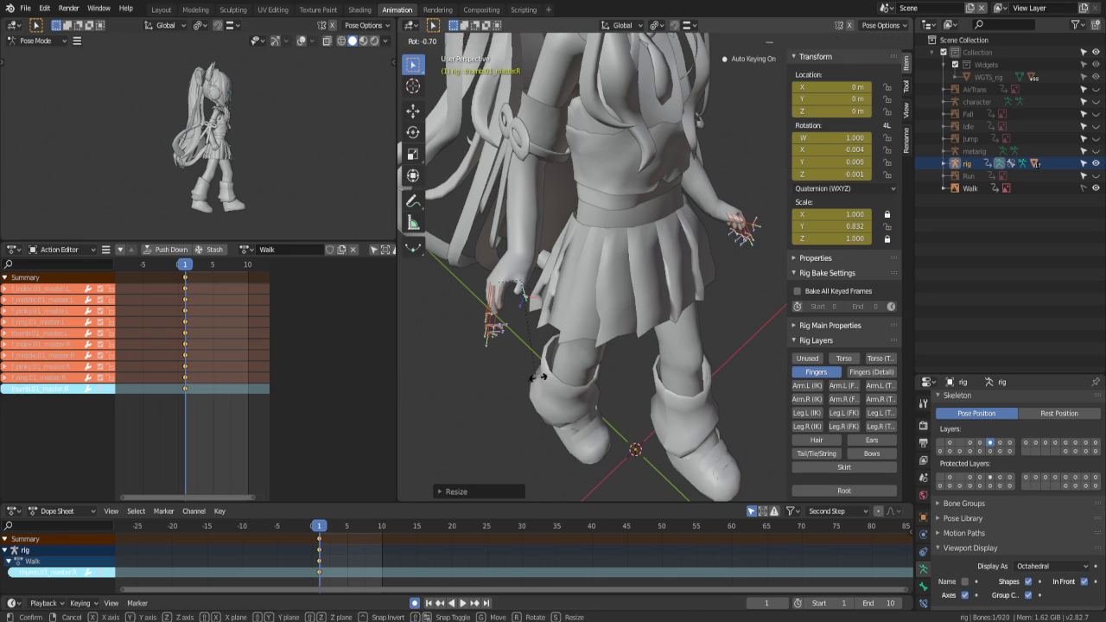
{"action": "key", "text": "r"}
{"action": "key", "text": "z"}
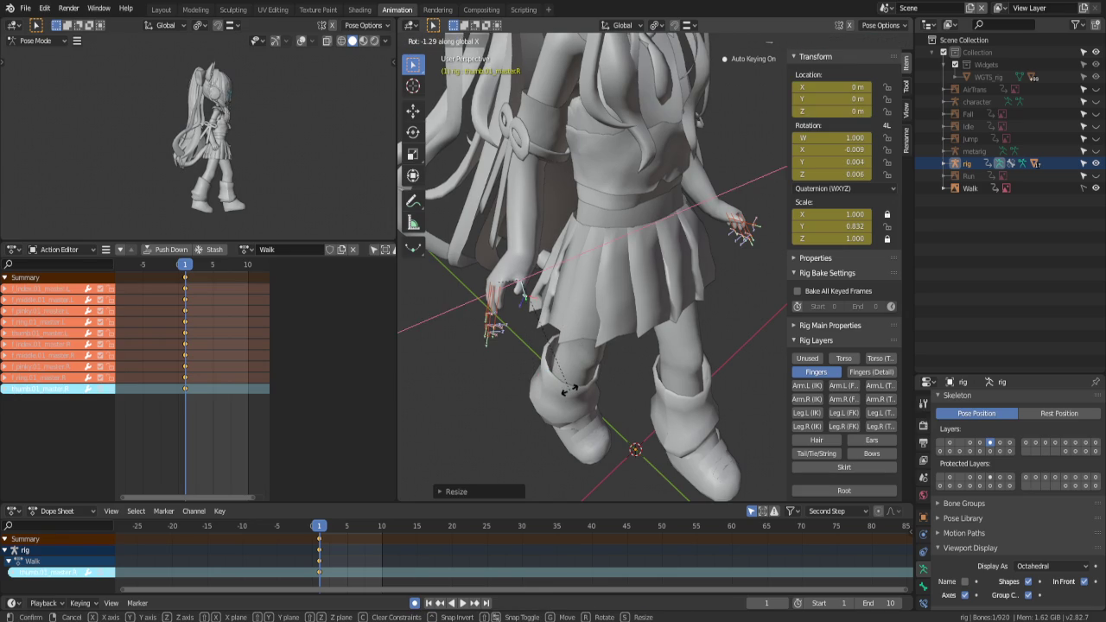
{"action": "key", "text": "y"}
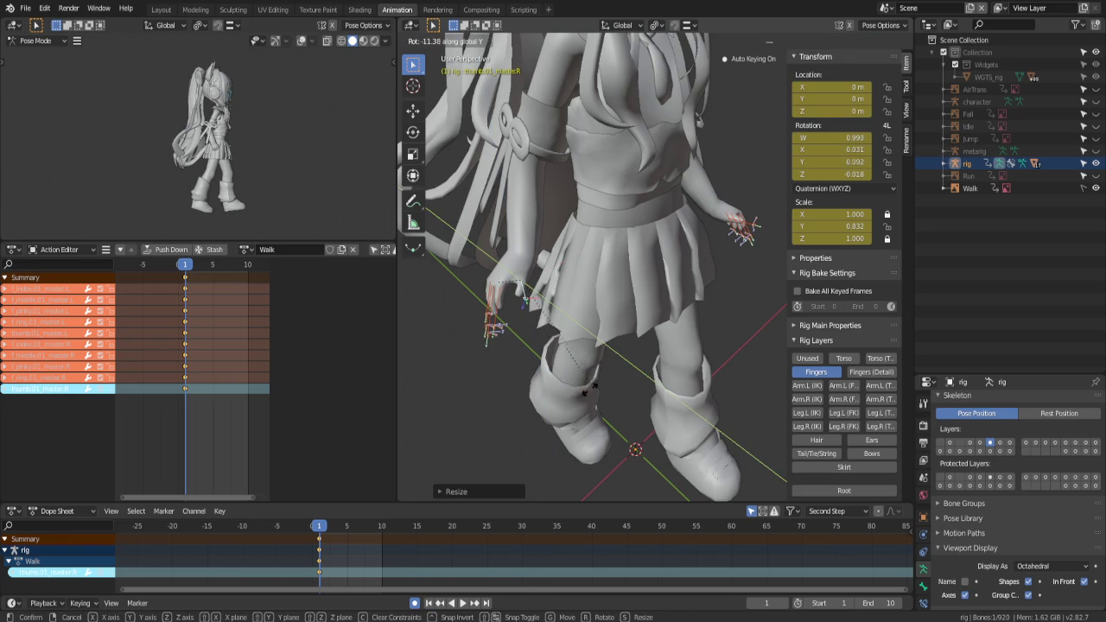
{"action": "key", "text": "Escape"}
Rotate the right thumb and paste its pose mirrored onto the left thumb
{"action": "scroll", "coordinate": [523, 344], "scroll_direction": "up", "scroll_amount": 5}
{"action": "mouse_move", "coordinate": [523, 344]}
{"action": "middle_mouse_down"}
{"action": "mouse_move", "coordinate": [707, 307]}
{"action": "mouse_move", "coordinate": [670, 294]}
{"action": "mouse_move", "coordinate": [738, 311]}
{"action": "mouse_move", "coordinate": [612, 315]}
{"action": "mouse_move", "coordinate": [578, 371]}
{"action": "mouse_move", "coordinate": [499, 384]}
{"action": "mouse_move", "coordinate": [638, 262]}
{"action": "mouse_move", "coordinate": [497, 336]}
{"action": "middle_mouse_up"}
{"action": "key", "text": "r"}
{"action": "left_click", "coordinate": [729, 311]}
{"action": "key", "text": "ctrl+c"}
{"action": "key", "text": "ctrl+shift+v"}
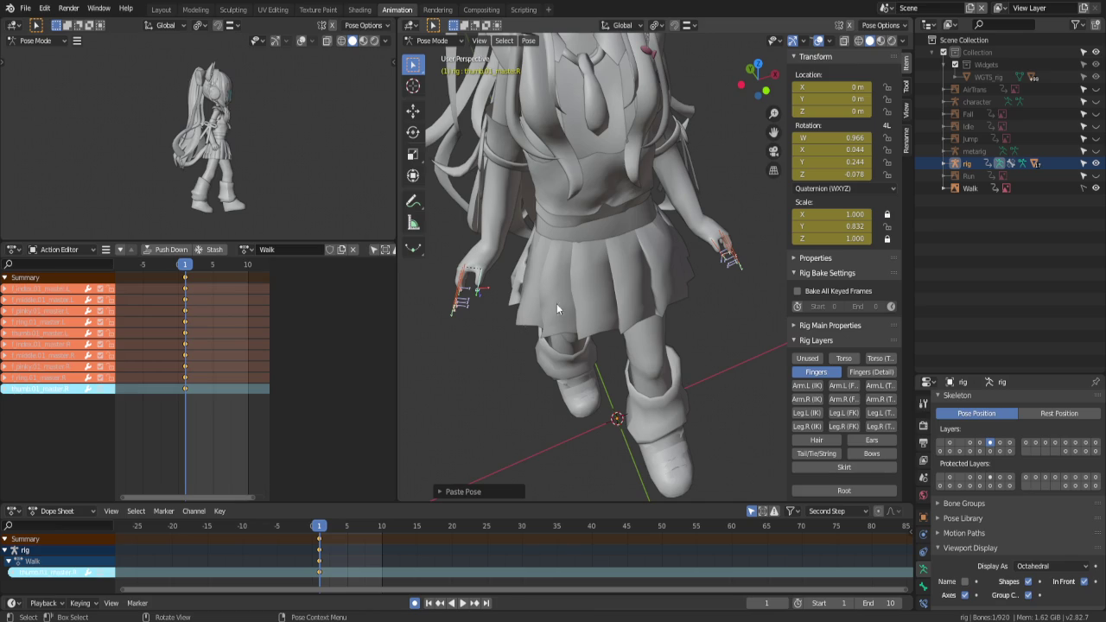
Copy the thumb pose, select the left thumb control, and save yui.blend
{"action": "key", "text": "ctrl+c"}
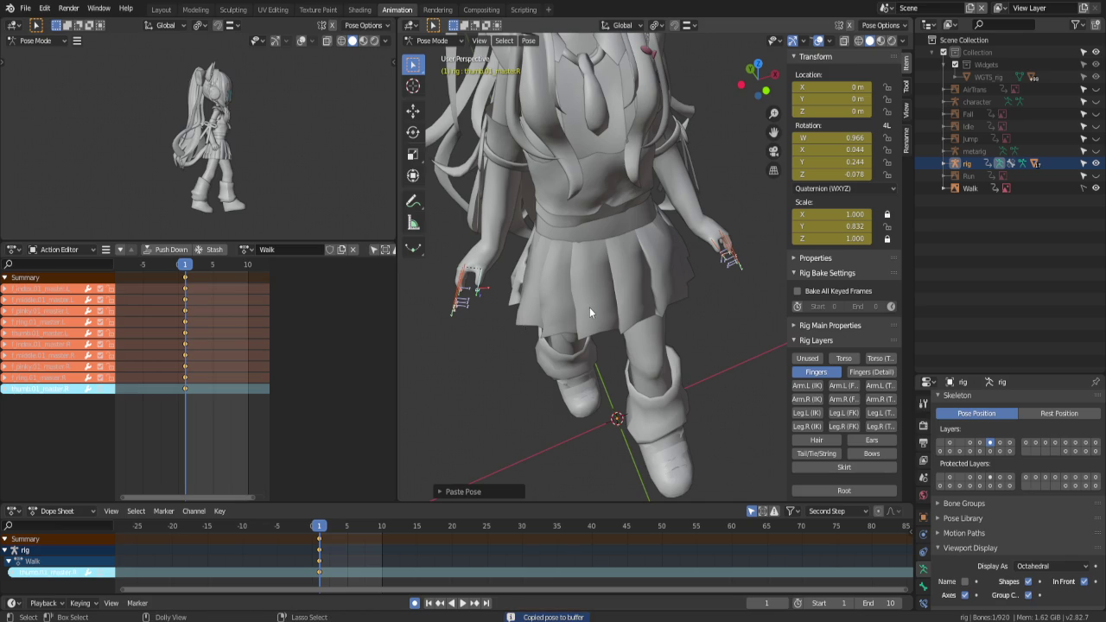
{"action": "left_click", "coordinate": [716, 256]}
{"action": "mouse_move", "coordinate": [715, 255]}
{"action": "middle_mouse_down"}
{"action": "mouse_move", "coordinate": [711, 367]}
{"action": "mouse_move", "coordinate": [651, 311]}
{"action": "mouse_move", "coordinate": [682, 321]}
{"action": "middle_mouse_up"}
{"action": "scroll", "coordinate": [688, 324], "scroll_direction": "down", "scroll_amount": 4}
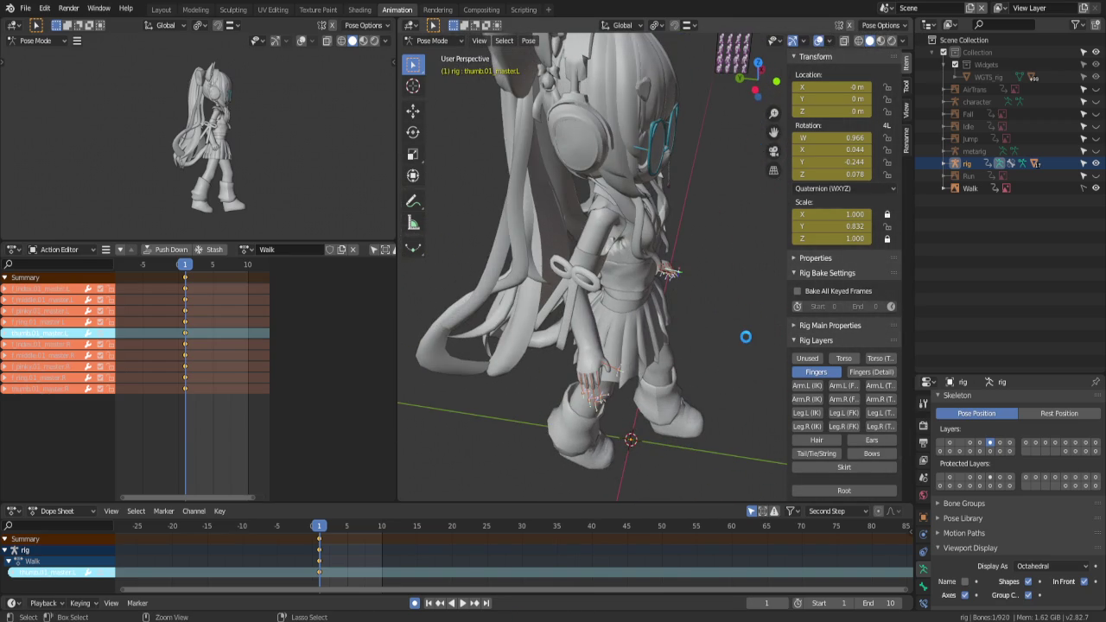
{"action": "key", "text": "ctrl+s"}
{"action": "scroll", "coordinate": [680, 257], "scroll_direction": "up", "scroll_amount": 4}
{"action": "mouse_move", "coordinate": [681, 256]}
{"action": "middle_mouse_down"}
{"action": "mouse_move", "coordinate": [554, 197]}
{"action": "mouse_move", "coordinate": [584, 131]}
{"action": "middle_mouse_up"}
{"action": "left_click", "coordinate": [435, 40]}
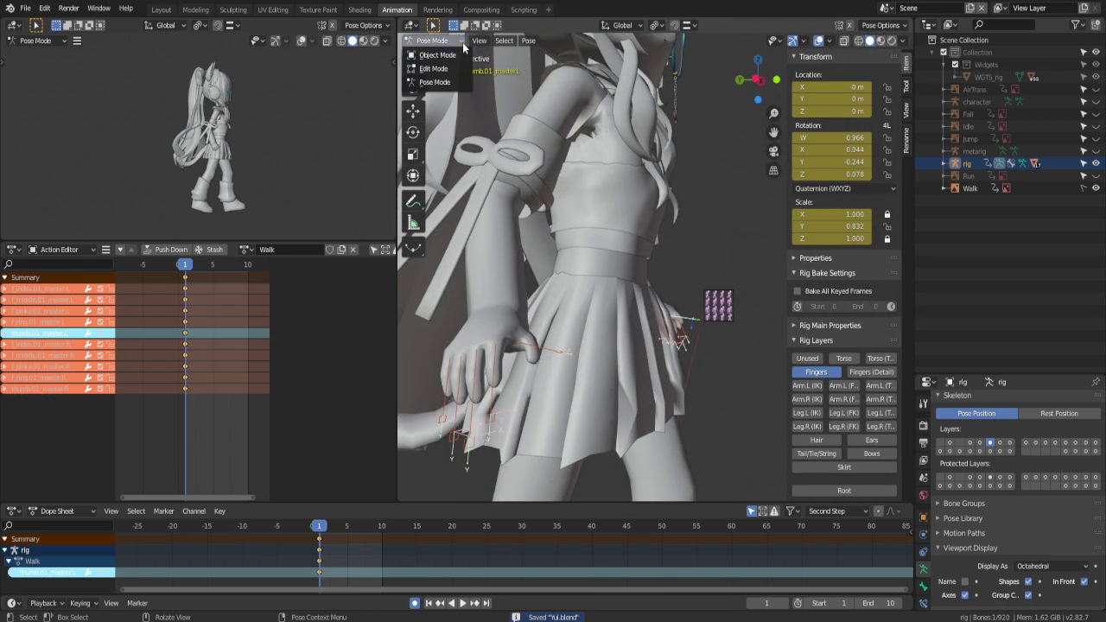
Switch to Object Mode, select the shirt, and set Material Preview shading
{"action": "left_click", "coordinate": [442, 50]}
{"action": "left_click", "coordinate": [592, 141]}
{"action": "middle_click_drag", "start_coordinate": [592, 141], "coordinate": [562, 145]}
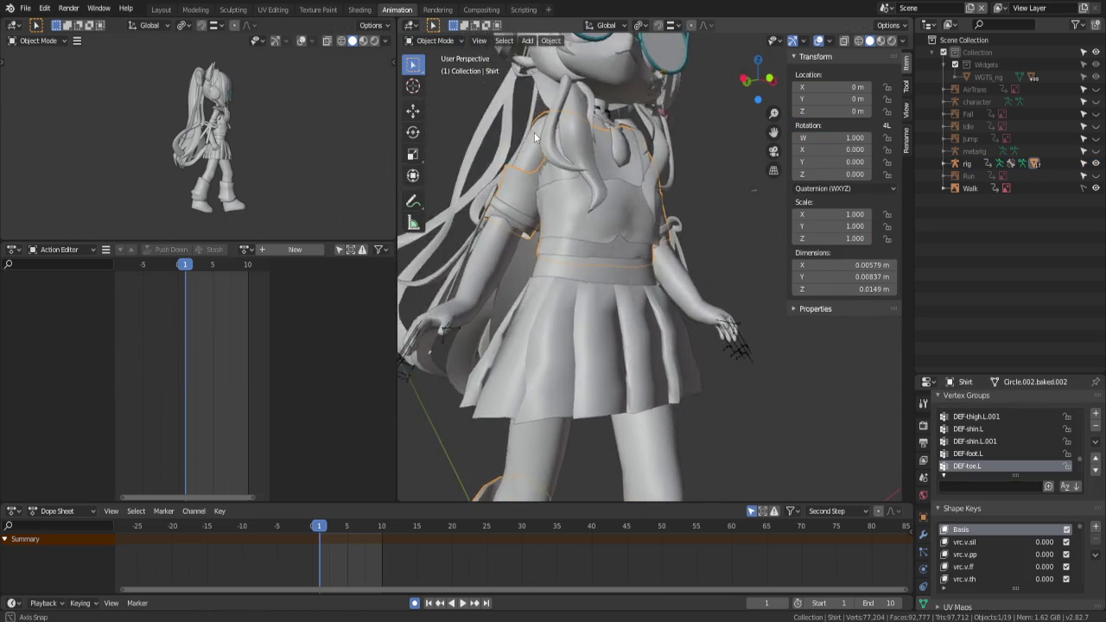
{"action": "key", "text": "z"}
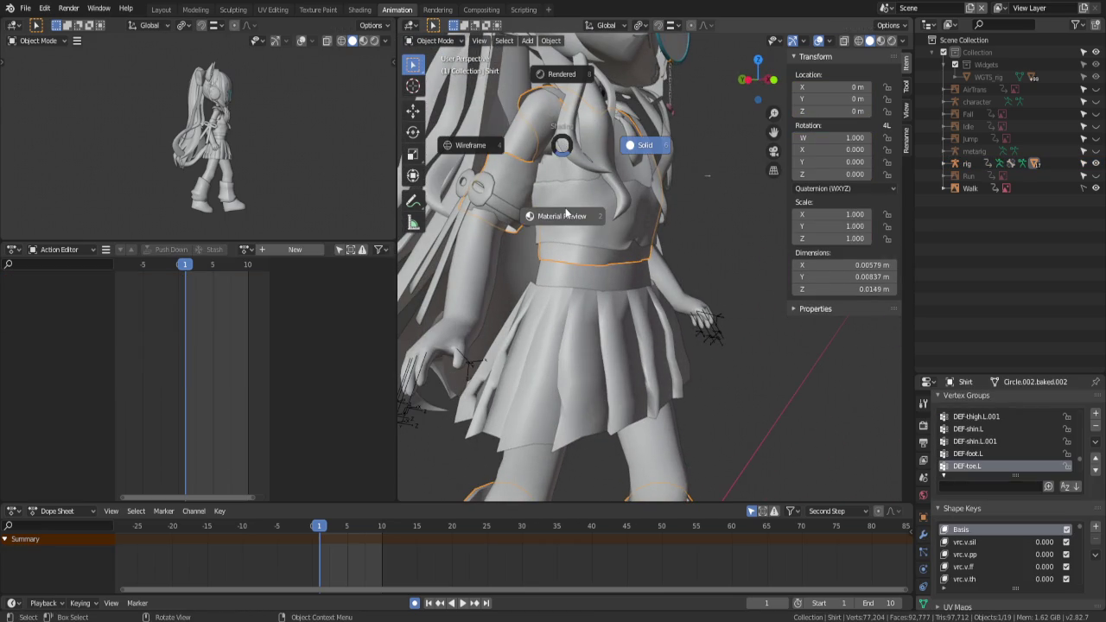
{"action": "left_click", "coordinate": [565, 209]}
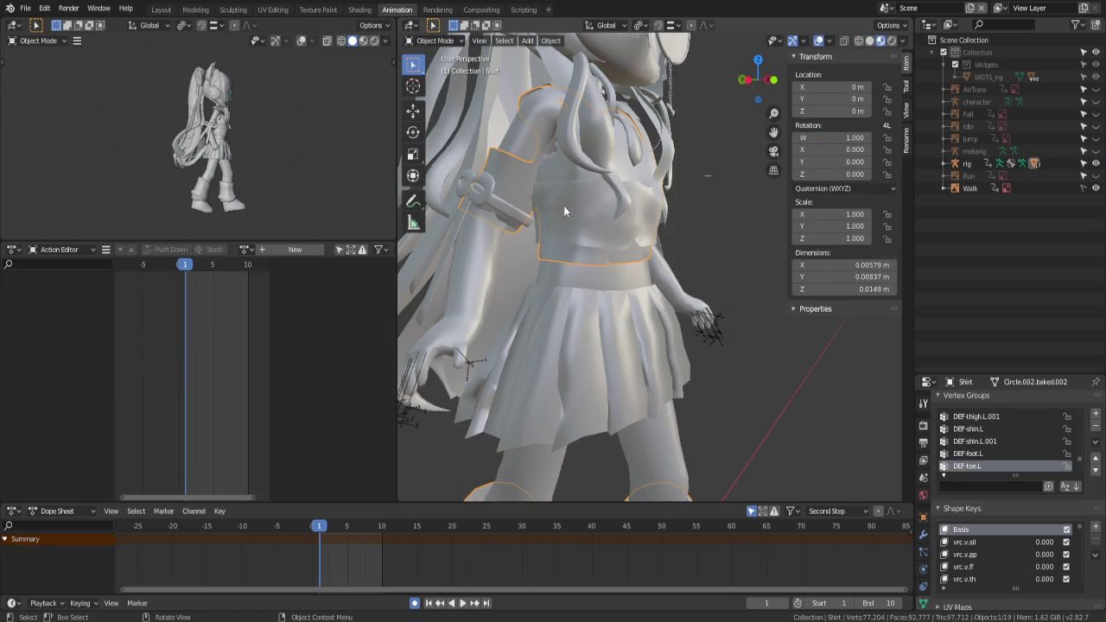
View the character with Material Preview in the Texture Paint workspace
{"action": "left_click", "coordinate": [321, 12]}
{"action": "key", "text": "z"}
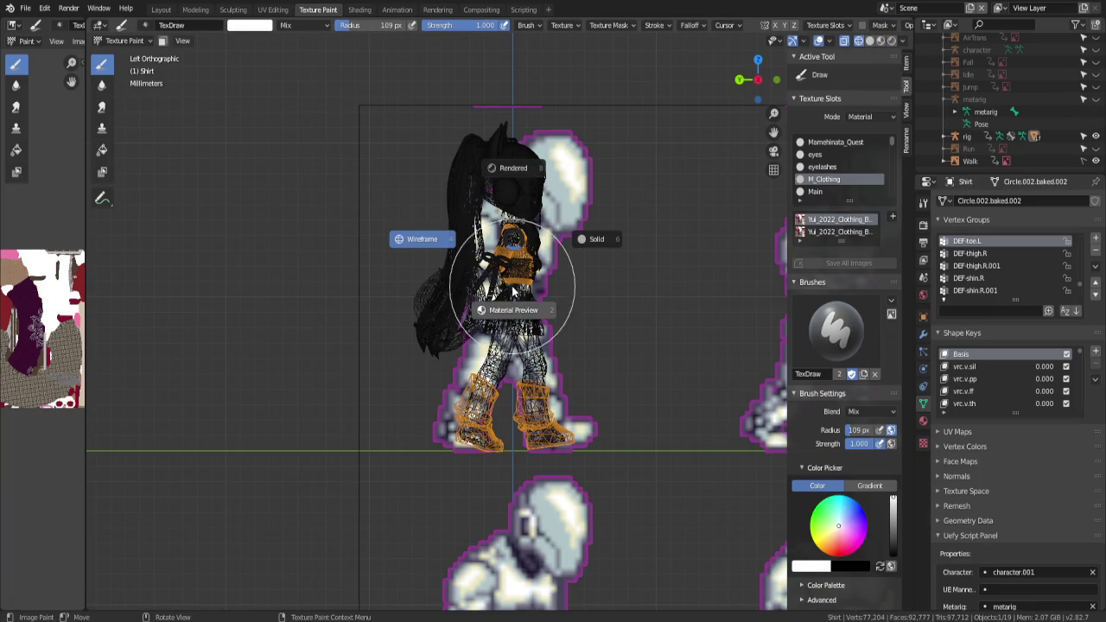
{"action": "left_click", "coordinate": [509, 311]}
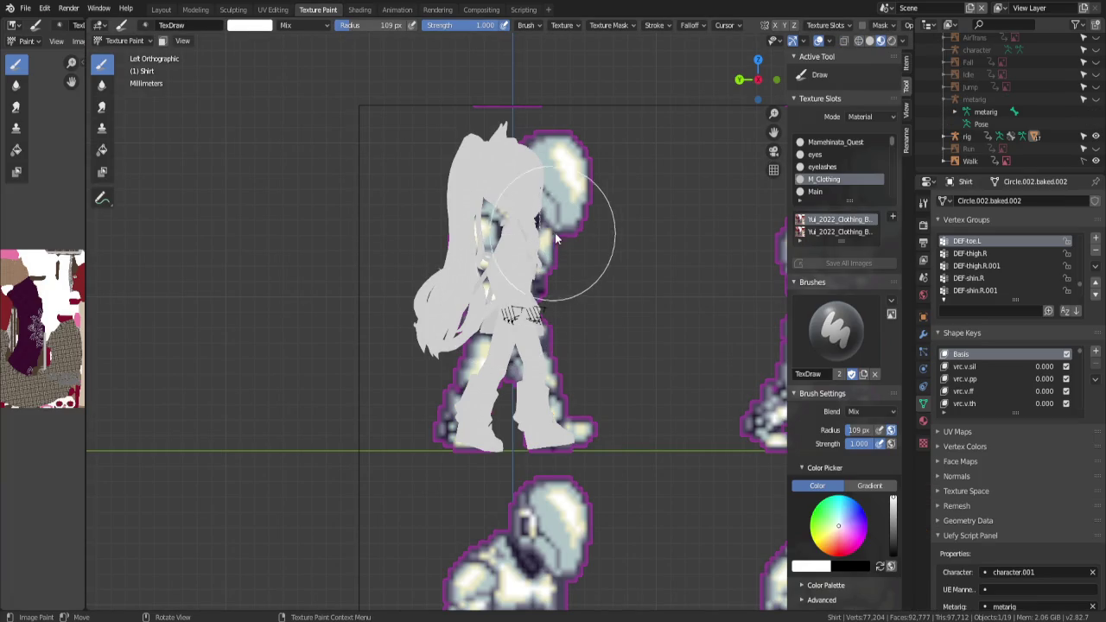
{"action": "scroll", "coordinate": [605, 186], "scroll_direction": "up", "scroll_amount": 2}
{"action": "scroll", "coordinate": [617, 172], "scroll_direction": "up", "scroll_amount": 3}
{"action": "middle_click_drag", "start_coordinate": [609, 170], "coordinate": [554, 197]}
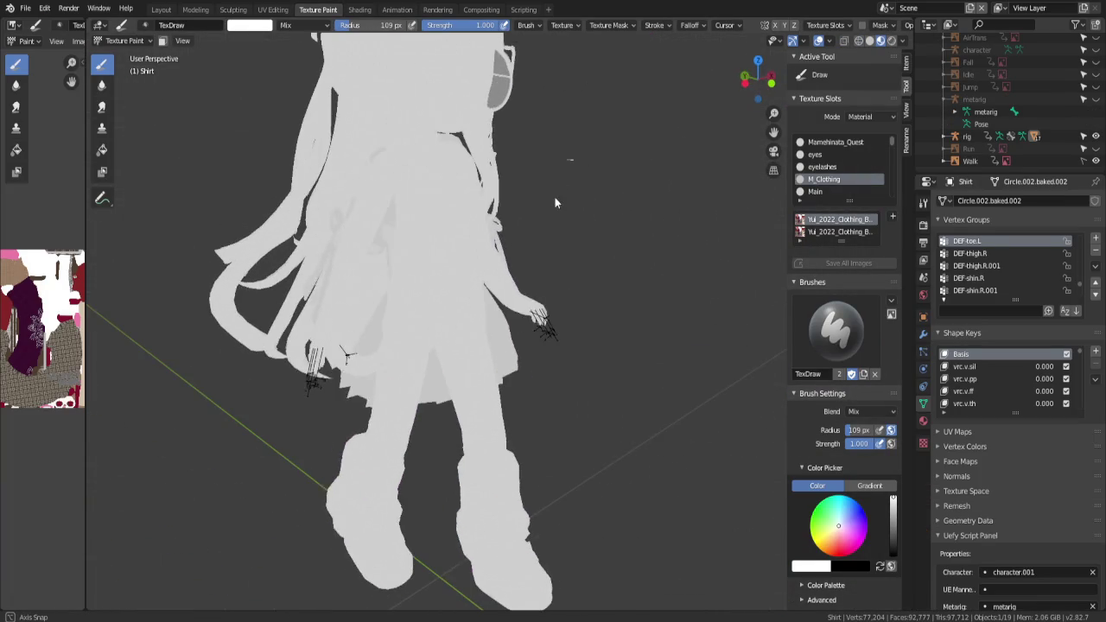
Visit the Shading workspace, then preview materials in the UV Editing workspace
{"action": "left_click", "coordinate": [361, 10]}
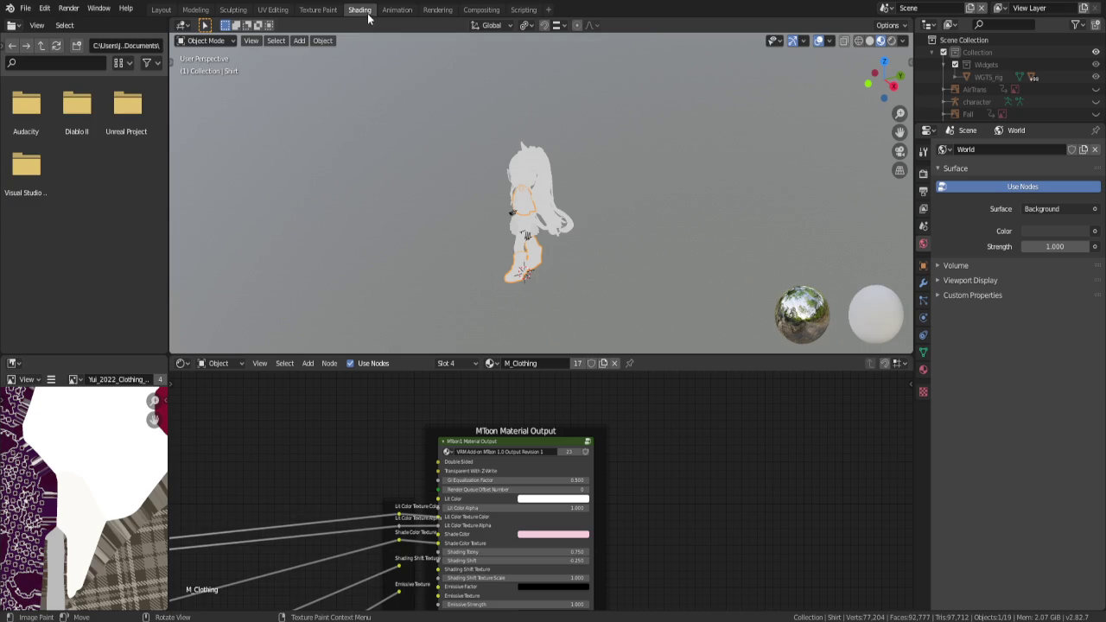
{"action": "left_click", "coordinate": [283, 9]}
{"action": "scroll", "coordinate": [671, 256], "scroll_direction": "up", "scroll_amount": 1}
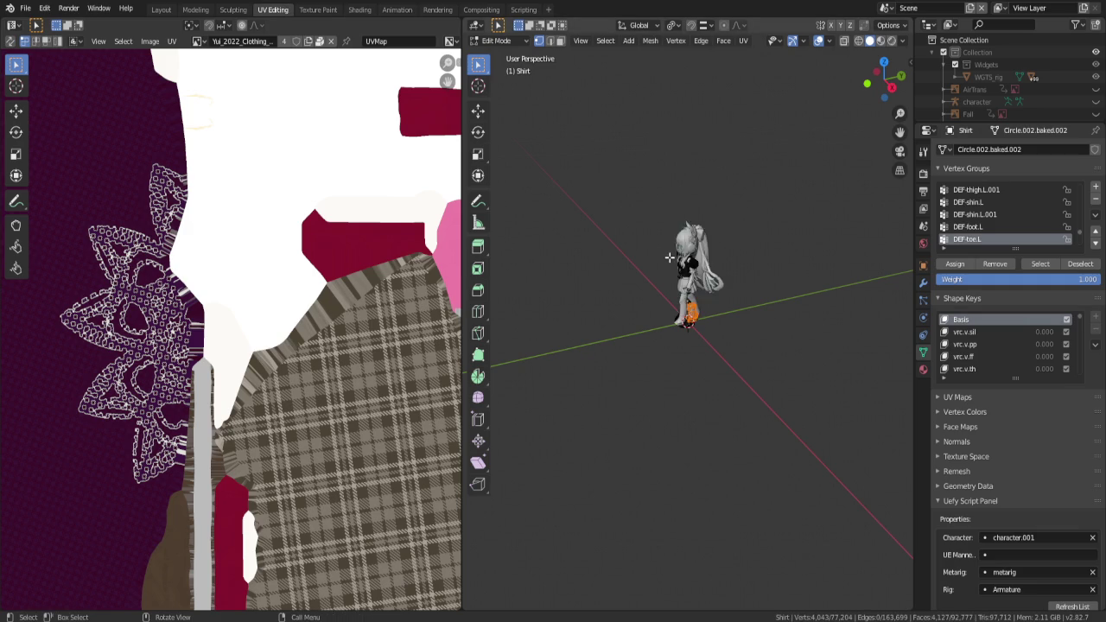
{"action": "scroll", "coordinate": [671, 256], "scroll_direction": "up", "scroll_amount": 3}
{"action": "key", "text": "z"}
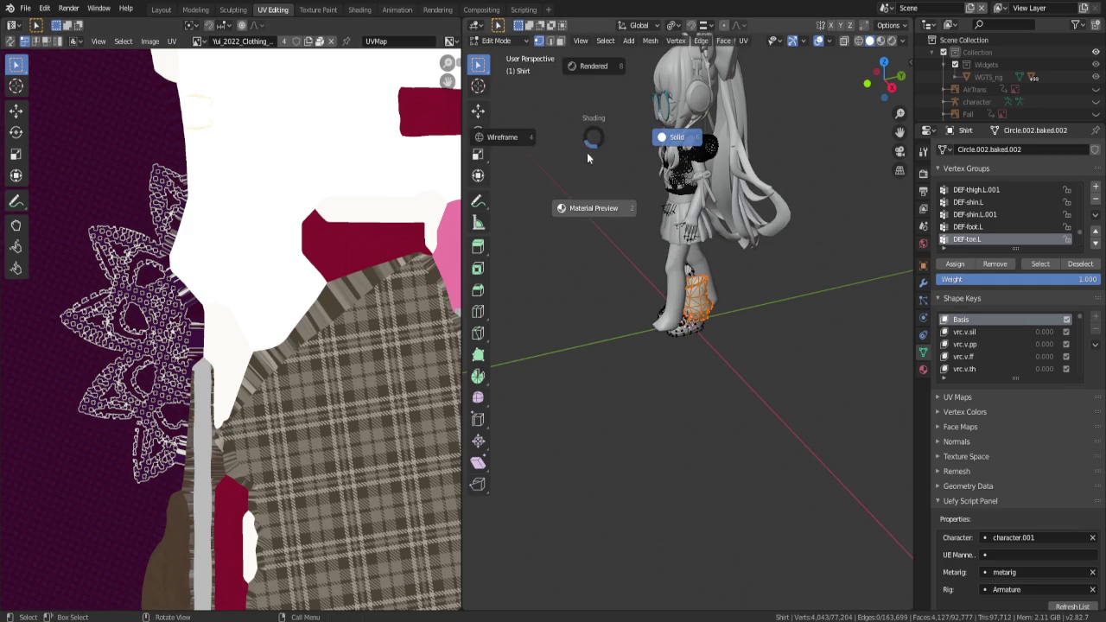
{"action": "left_click", "coordinate": [580, 210]}
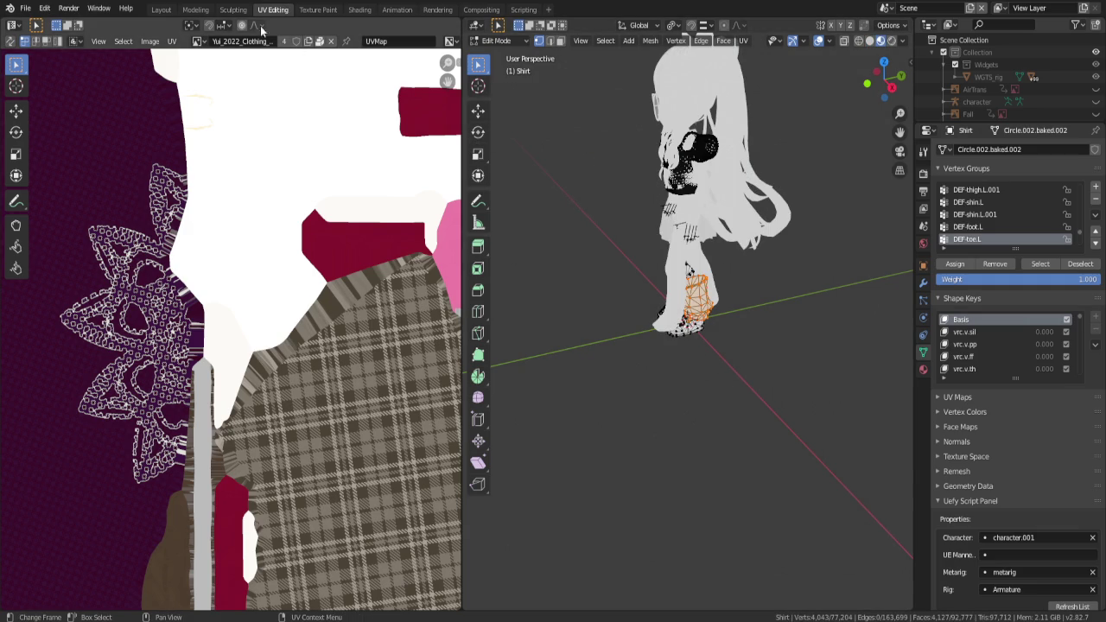
Step through the Sculpting and Layout workspaces back to Animation
{"action": "left_click", "coordinate": [225, 10]}
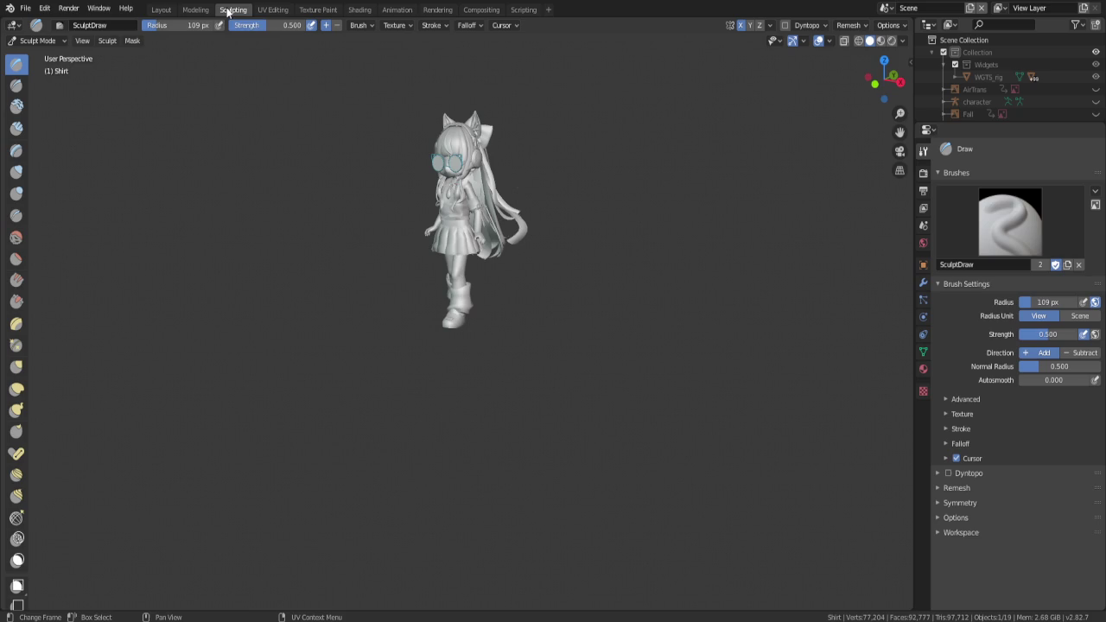
{"action": "left_click", "coordinate": [161, 10]}
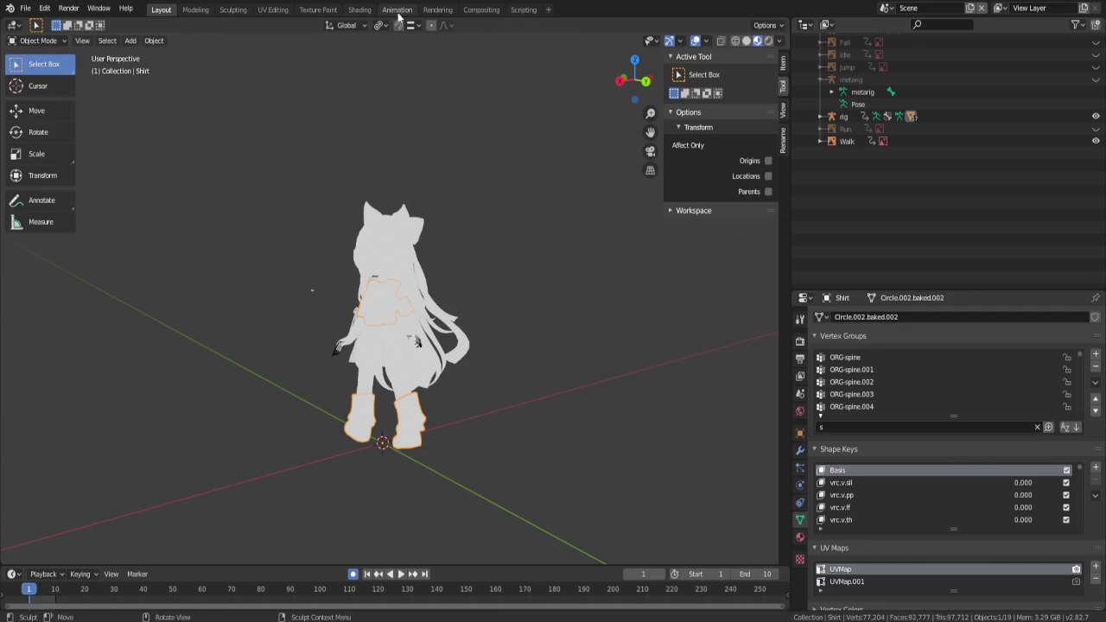
{"action": "left_click", "coordinate": [397, 11]}
{"action": "key", "text": "grave"}
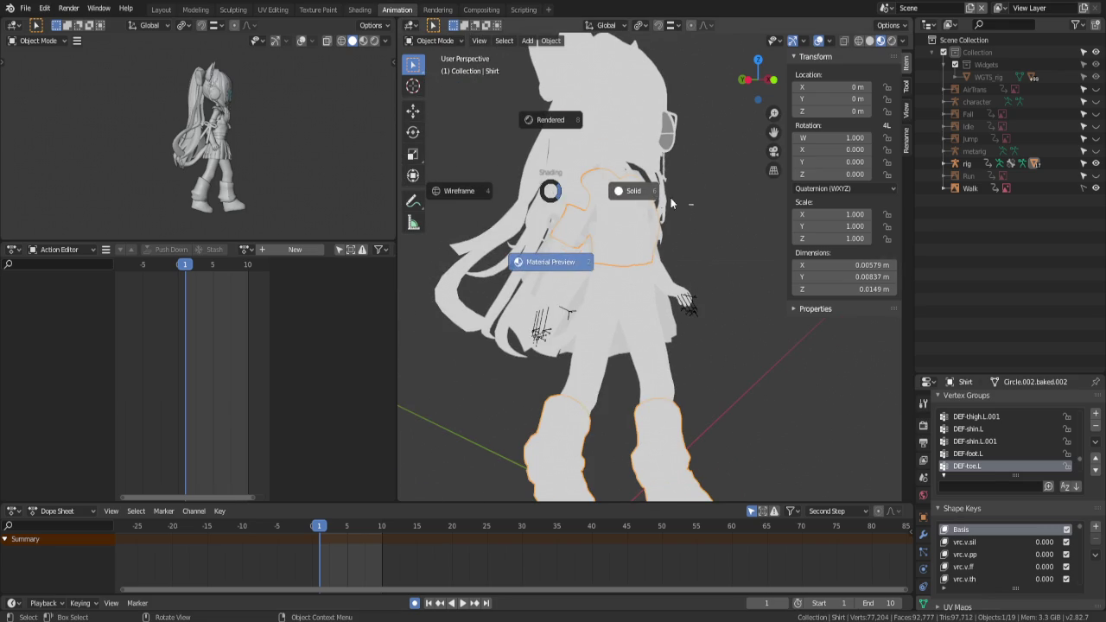
Set solid shading, deselect the shirt, save yui.blend, and select the character rig
{"action": "left_click", "coordinate": [646, 202]}
{"action": "left_click", "coordinate": [736, 299]}
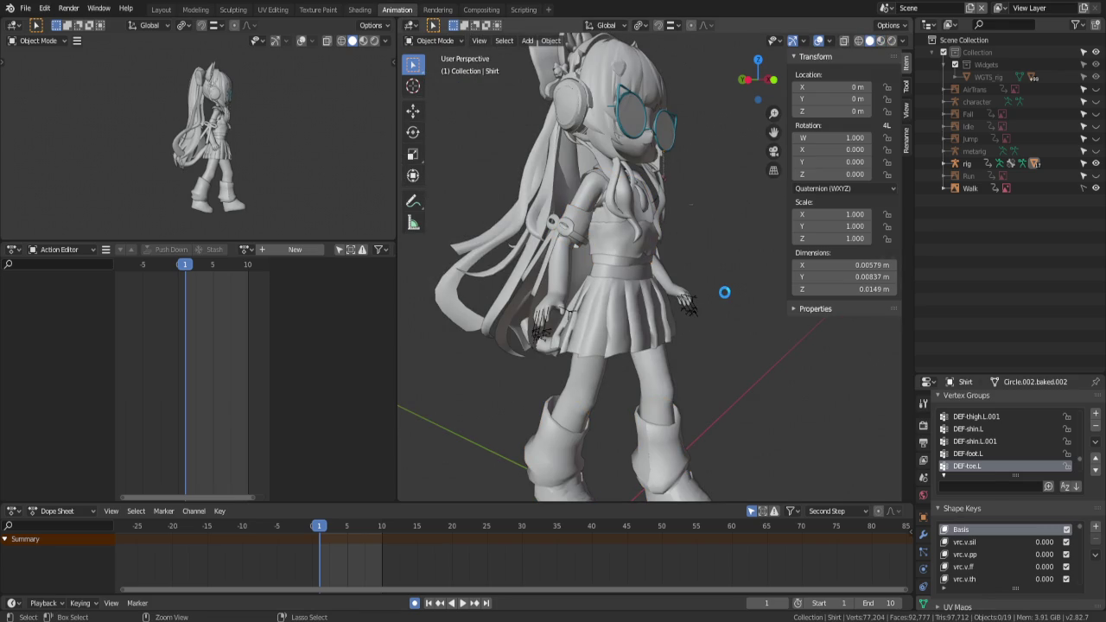
{"action": "key", "text": "ctrl+s"}
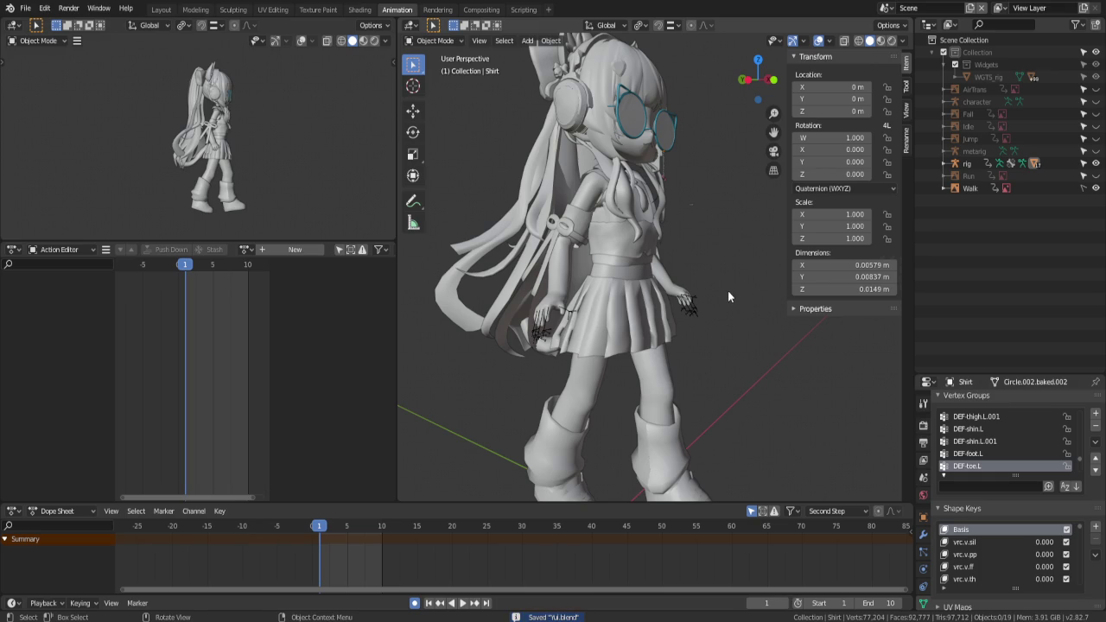
{"action": "middle_click_drag", "start_coordinate": [727, 290], "coordinate": [705, 265]}
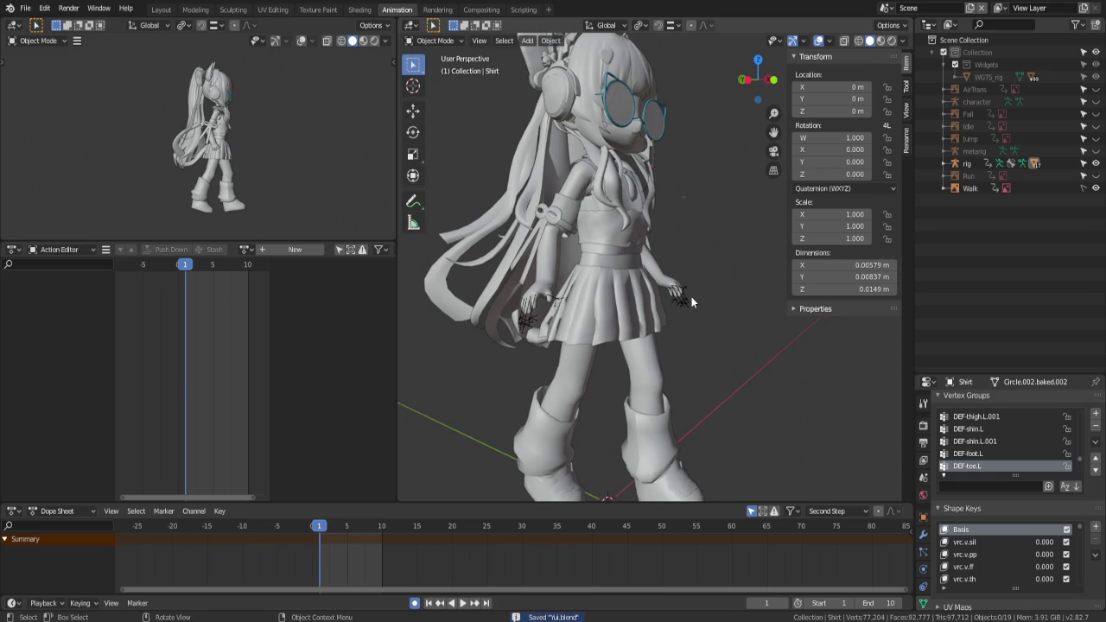
{"action": "left_click", "coordinate": [691, 296]}
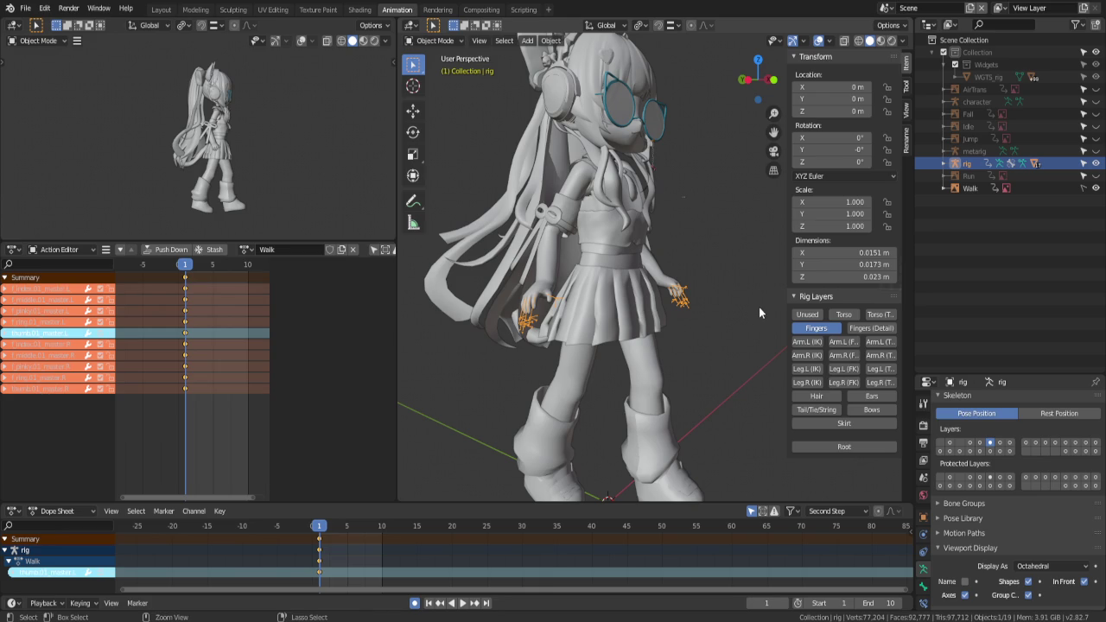
View the scene in Left Ortho, zoom out, and select the Walk sprite sheet
{"action": "key", "text": "ctrl+KP_3"}
{"action": "scroll", "coordinate": [708, 289], "scroll_direction": "down", "scroll_amount": 2}
{"action": "scroll", "coordinate": [673, 266], "scroll_direction": "down", "scroll_amount": 2}
{"action": "scroll", "coordinate": [652, 255], "scroll_direction": "down", "scroll_amount": 1}
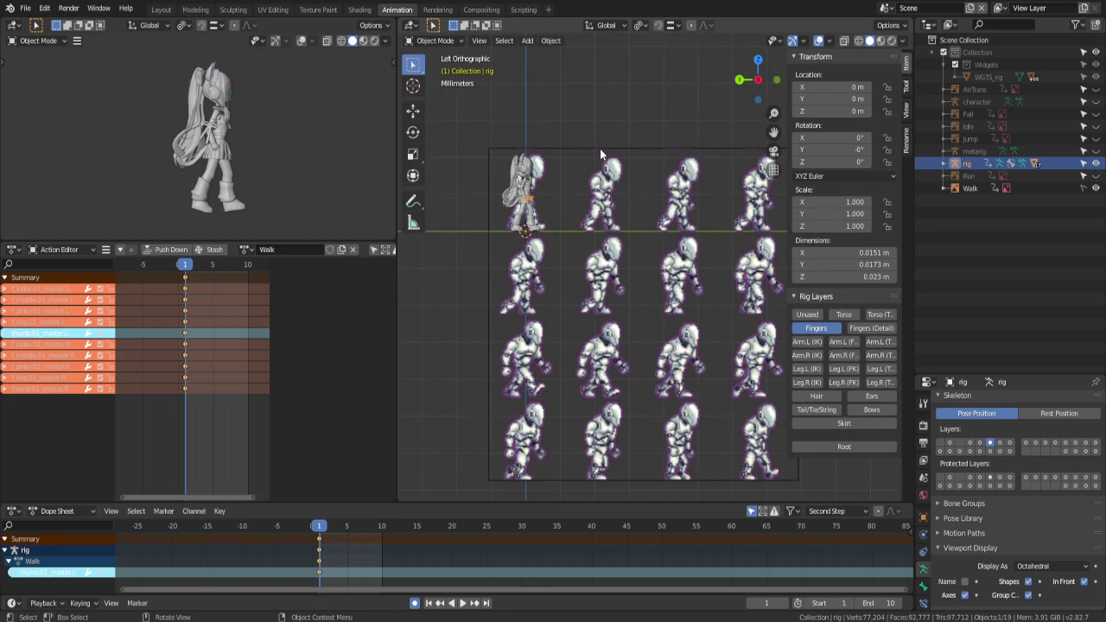
{"action": "key", "text": "alt+a"}
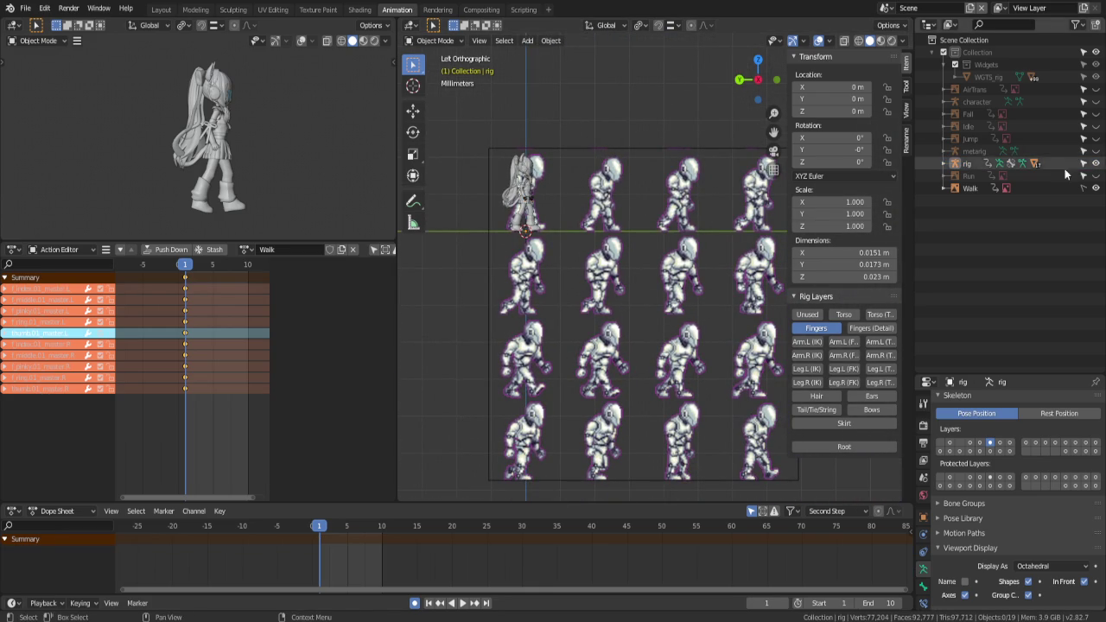
{"action": "left_click", "coordinate": [692, 154]}
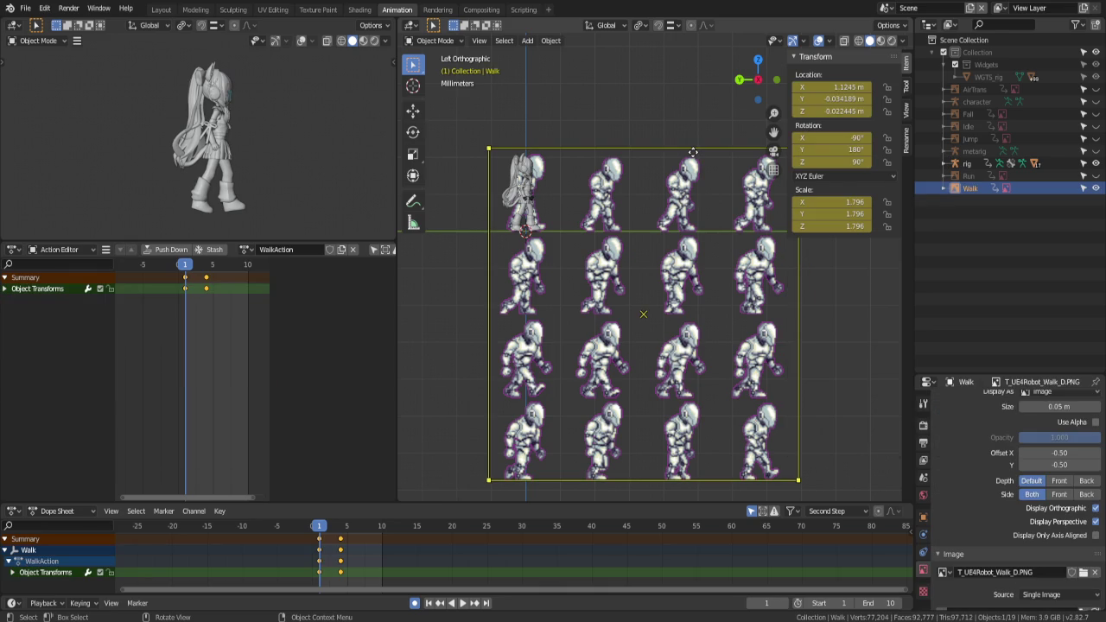
Delete the Walk sprite sheet's frame-4 keyframes
{"action": "key", "text": "Right"}
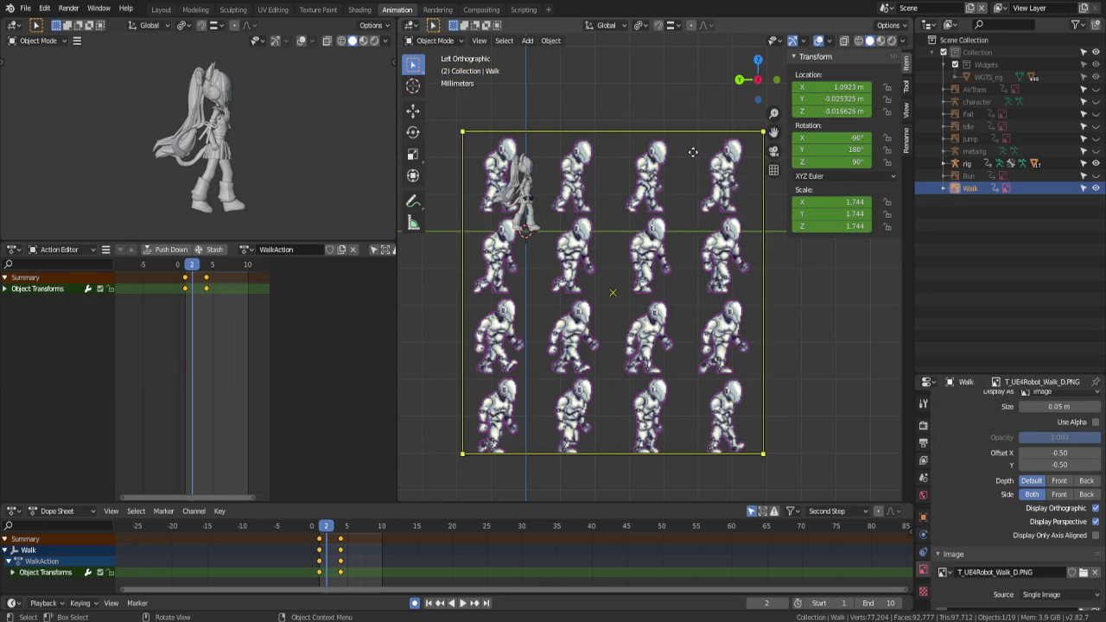
{"action": "key", "text": "Right"}
{"action": "key", "text": "Right"}
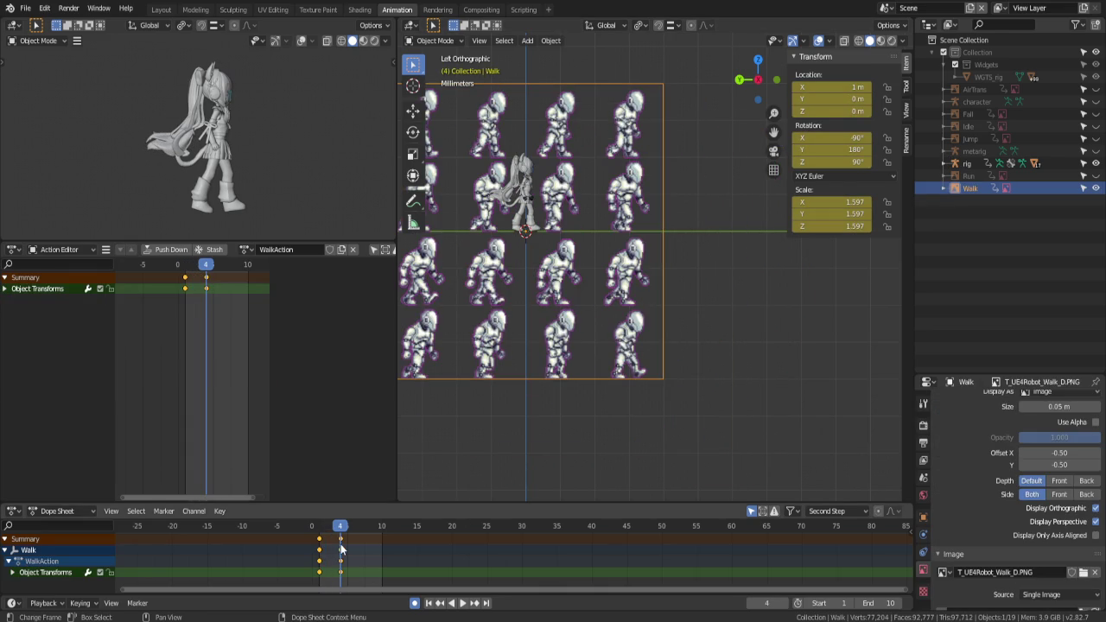
{"action": "left_click", "coordinate": [340, 538]}
{"action": "key", "text": "x"}
{"action": "left_click", "coordinate": [301, 536]}
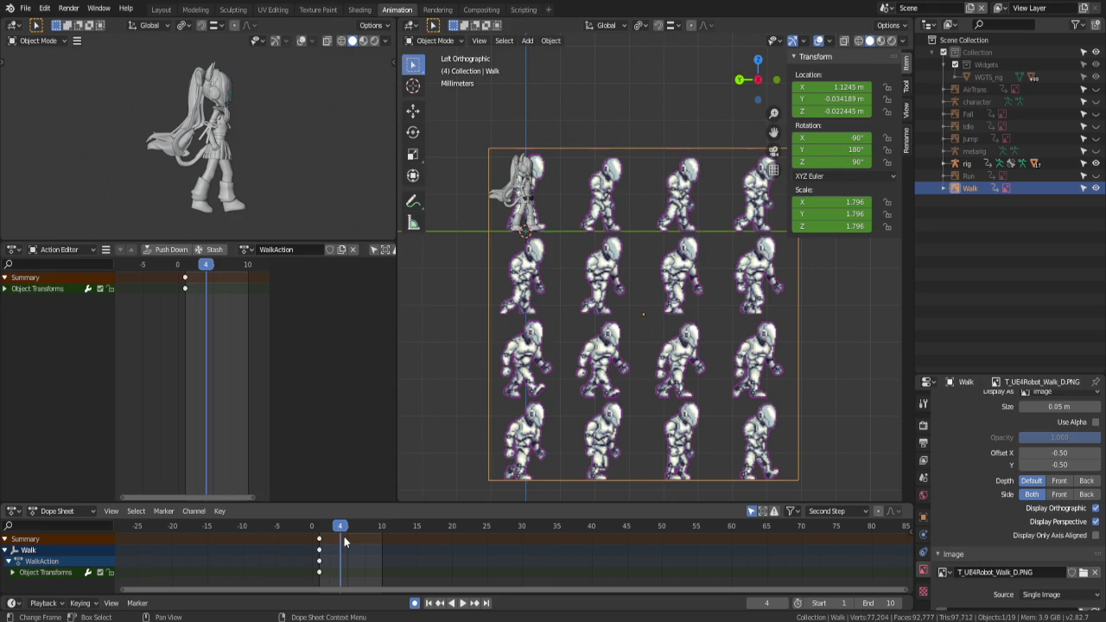
Return to frame 2 and start moving the sprite sheet along Y
{"action": "left_click_drag", "start_coordinate": [342, 527], "coordinate": [319, 527]}
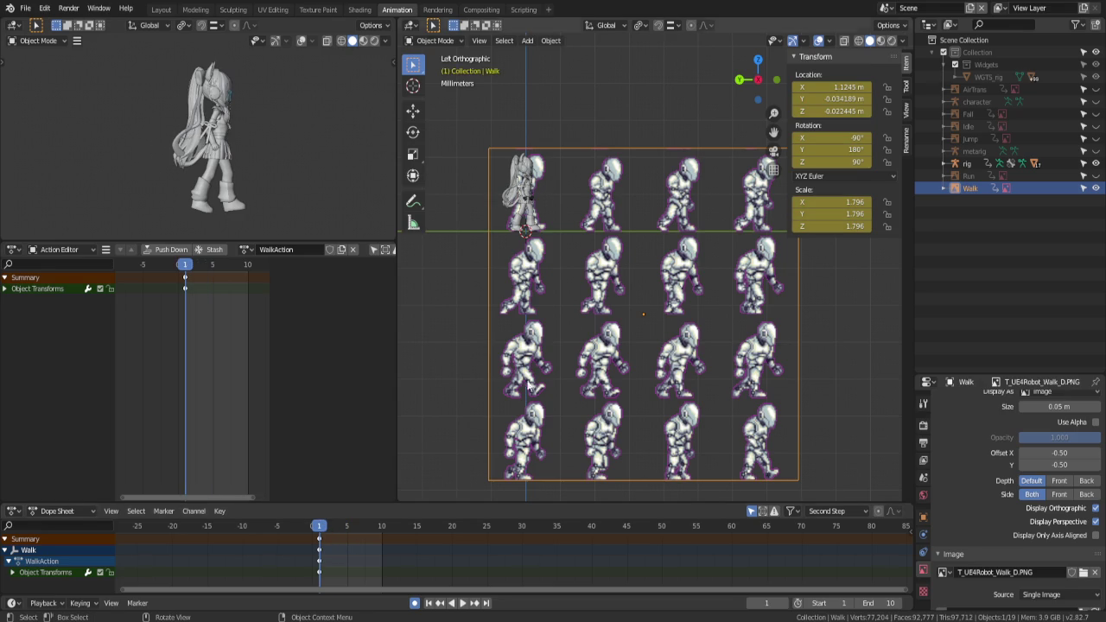
{"action": "key", "text": "Right"}
{"action": "scroll", "coordinate": [546, 248], "scroll_direction": "up", "scroll_amount": 2}
{"action": "middle_click_drag", "start_coordinate": [554, 251], "coordinate": [610, 279], "text": "shift"}
{"action": "key", "text": "g"}
{"action": "key", "text": "y"}
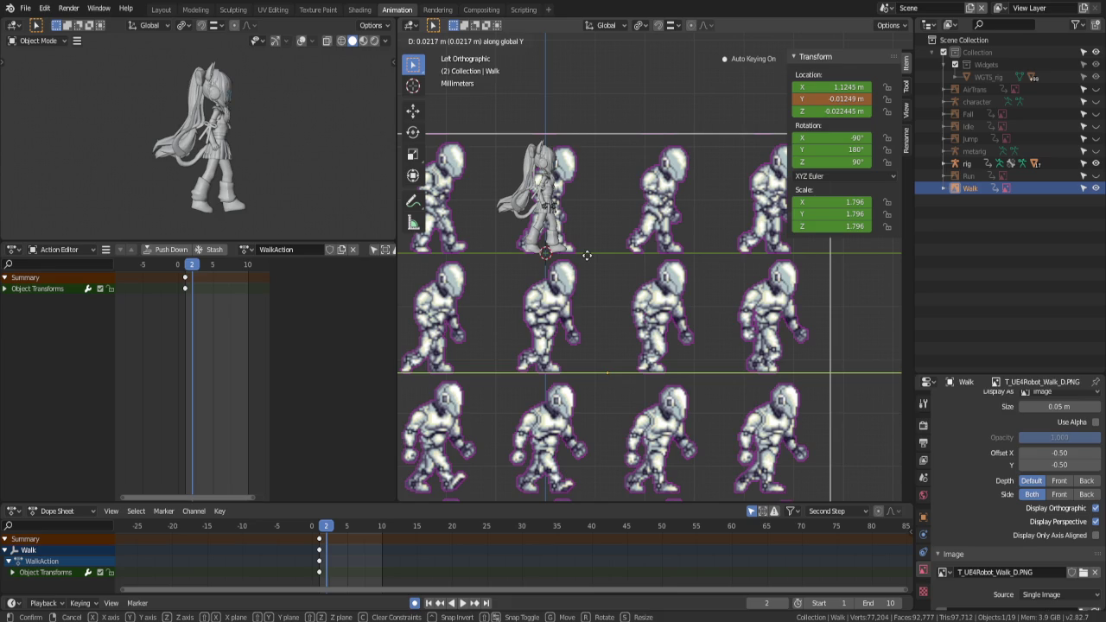
Key the Walk sprite sheet's Y position on frames 2, 3 and 4
{"action": "left_click", "coordinate": [586, 256]}
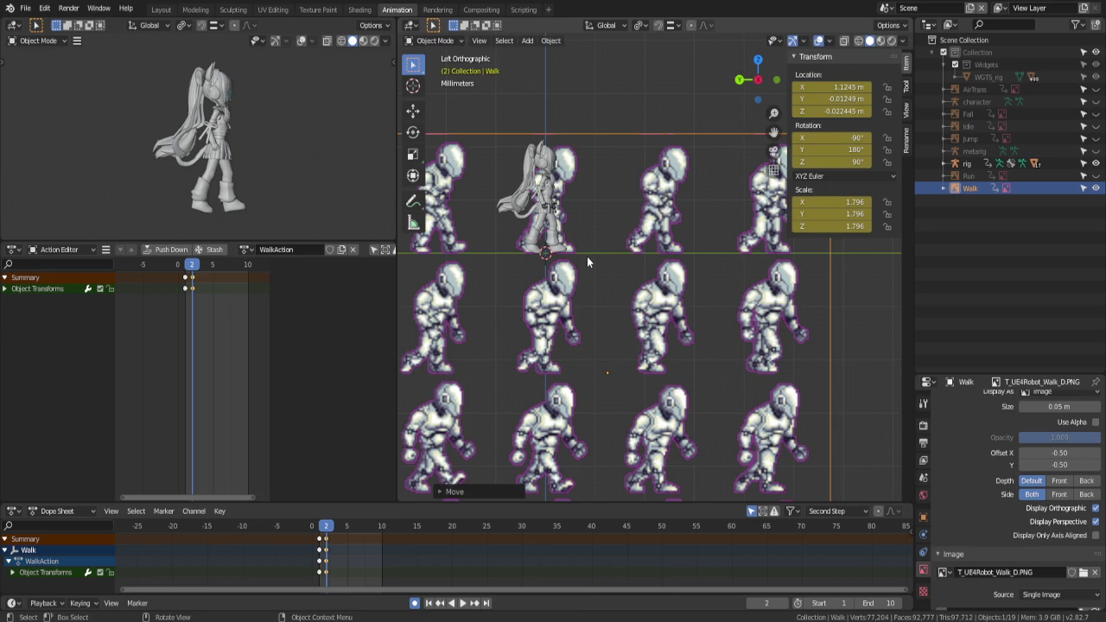
{"action": "key", "text": "Right"}
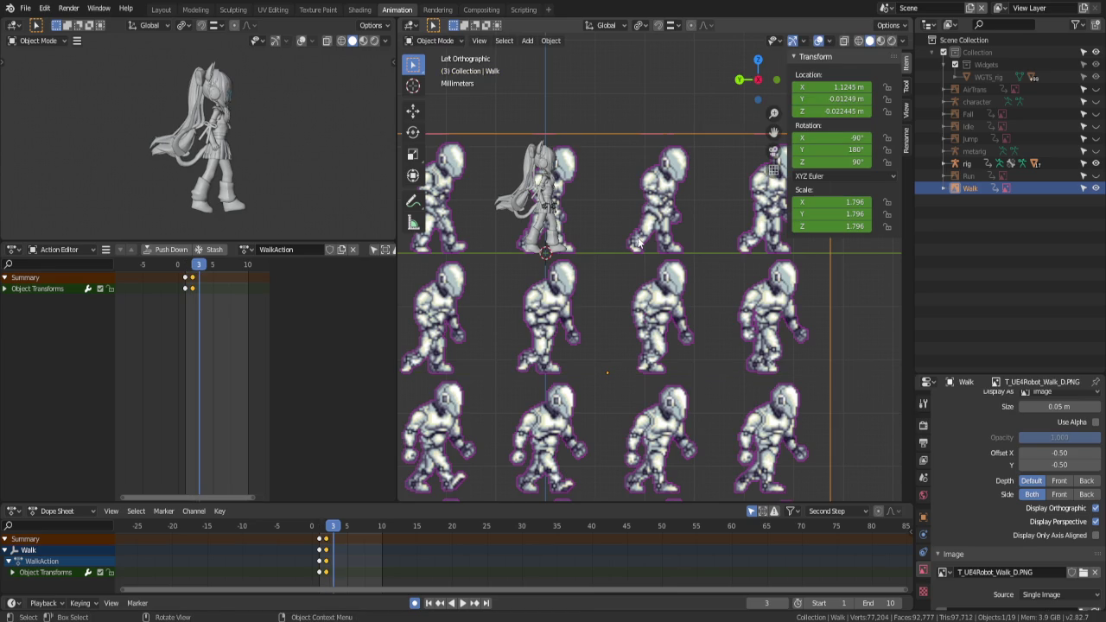
{"action": "key", "text": "g"}
{"action": "key", "text": "y"}
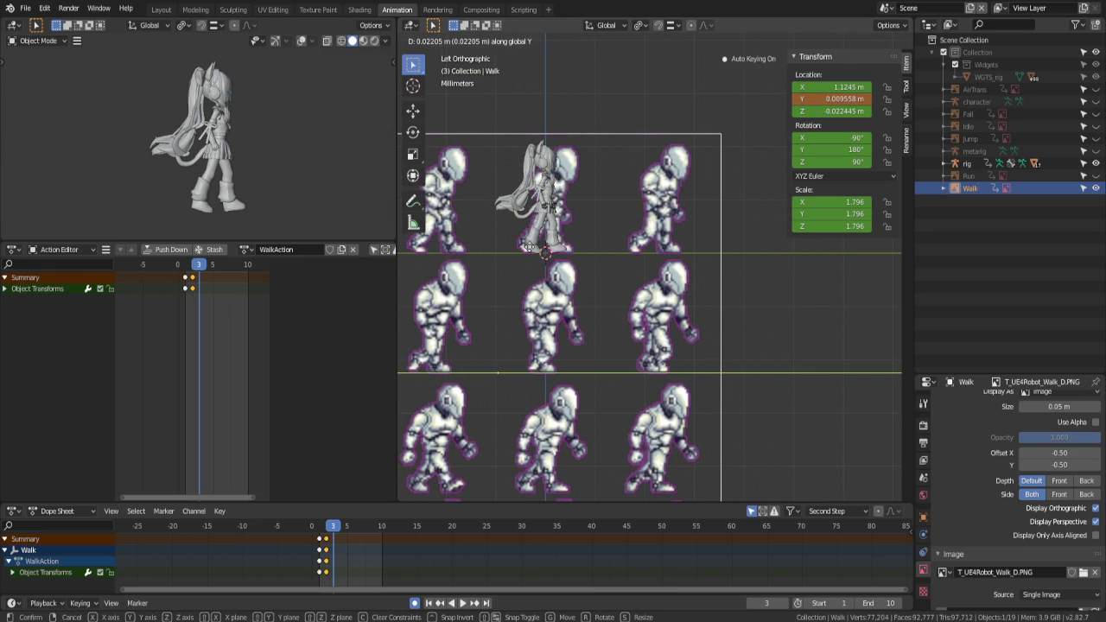
{"action": "left_click", "coordinate": [527, 250]}
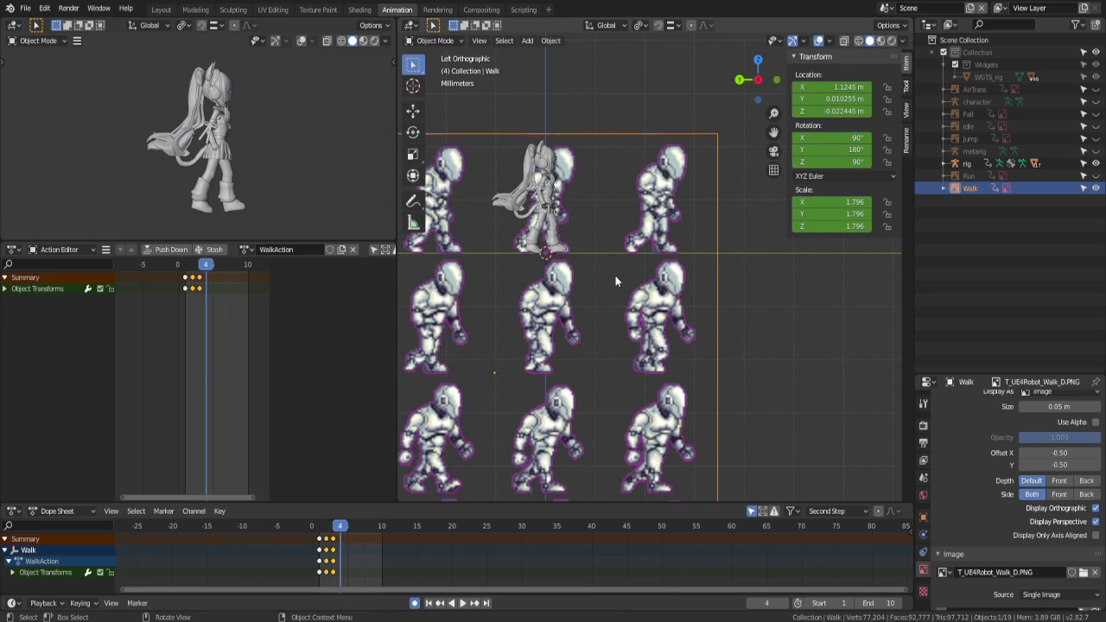
{"action": "key", "text": "Right"}
{"action": "key", "text": "g"}
{"action": "key", "text": "y"}
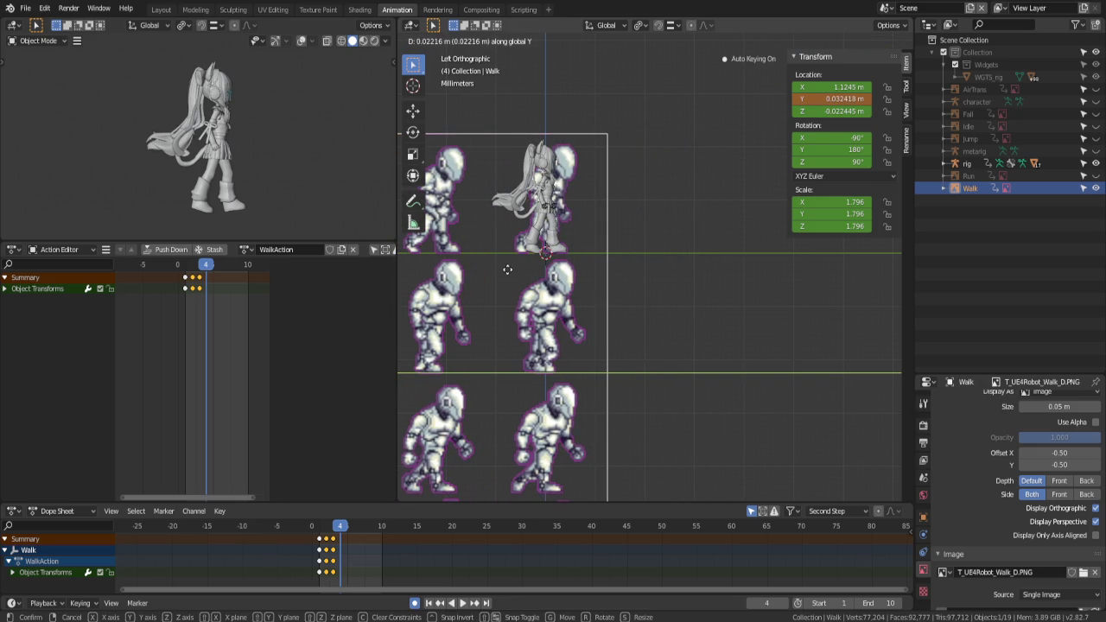
{"action": "left_click", "coordinate": [508, 274]}
At frame 5, shift the sprite sheet along Z and then along Y
{"action": "key", "text": "Right"}
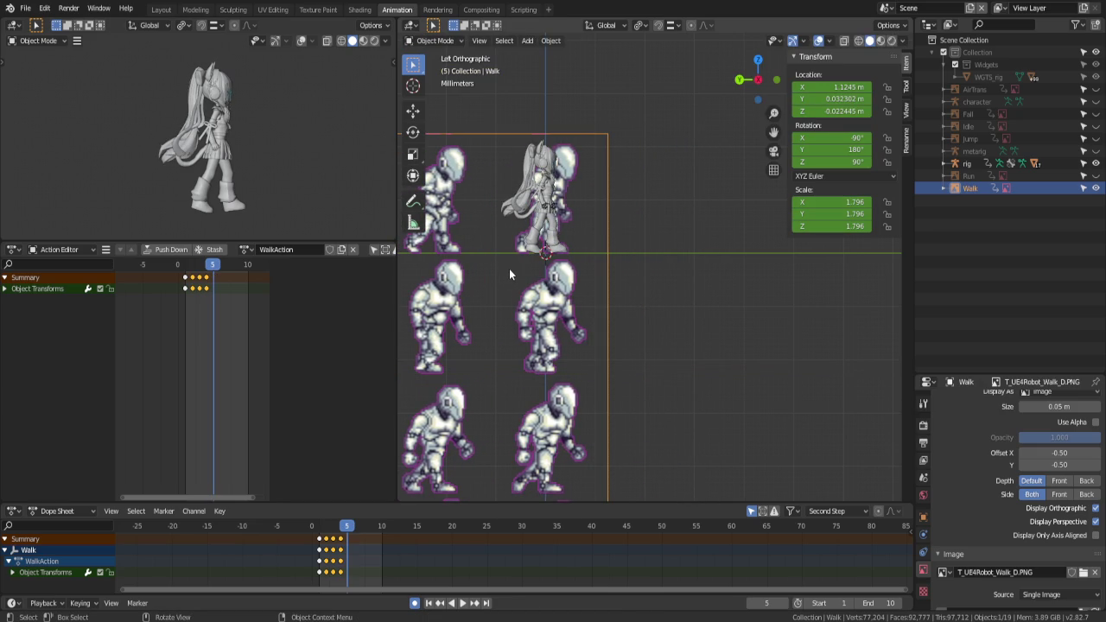
{"action": "key", "text": "g"}
{"action": "key", "text": "z"}
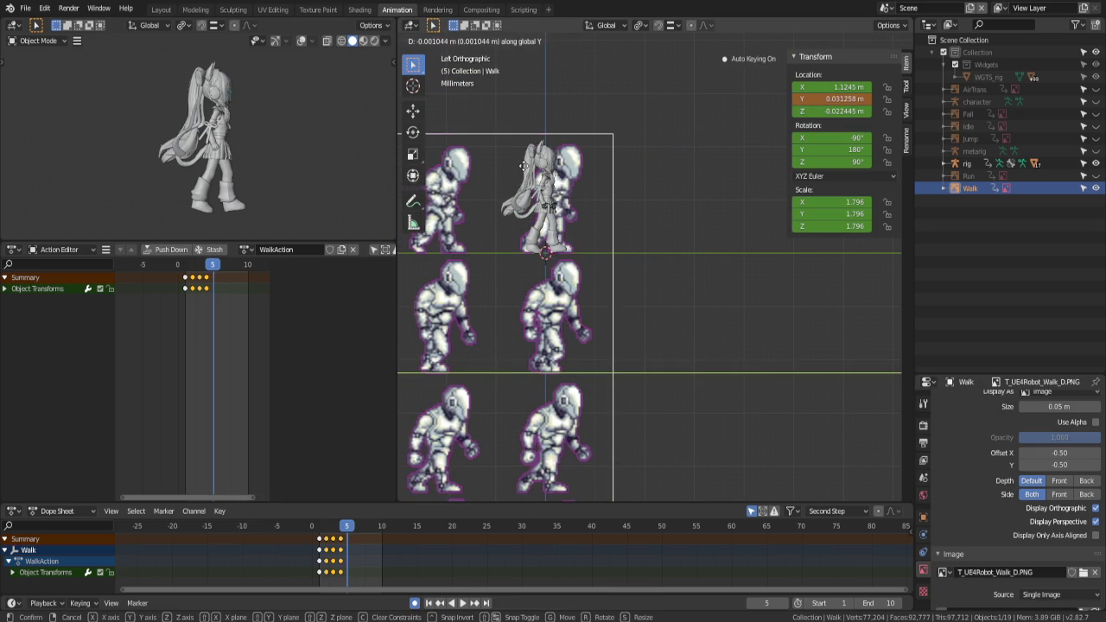
{"action": "left_click", "coordinate": [539, 156]}
{"action": "key", "text": "g"}
{"action": "key", "text": "y"}
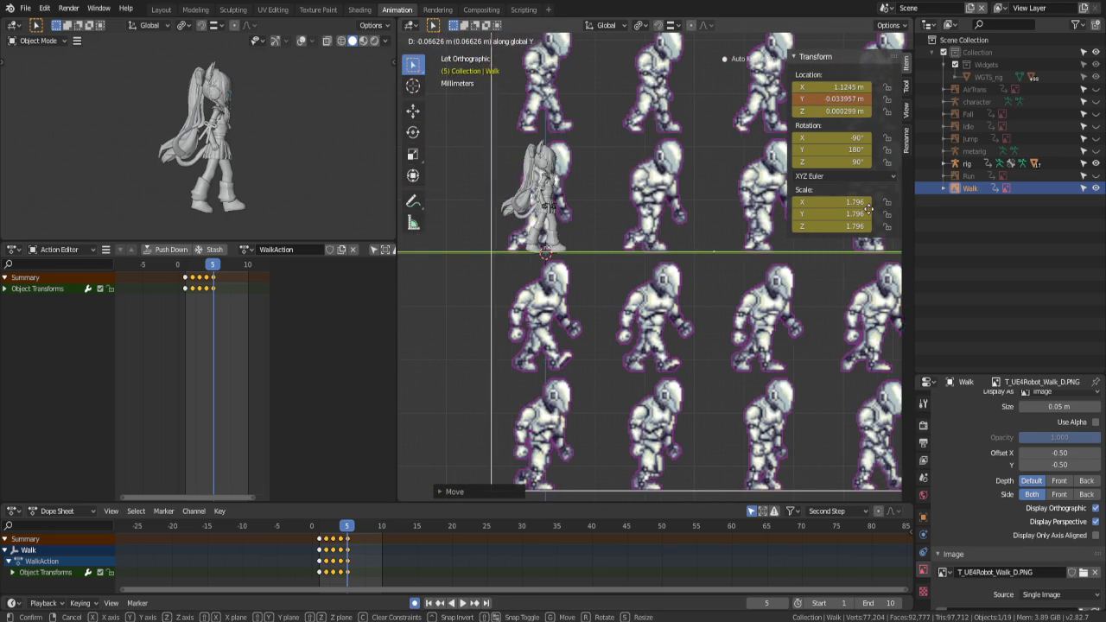
{"action": "left_click", "coordinate": [876, 212]}
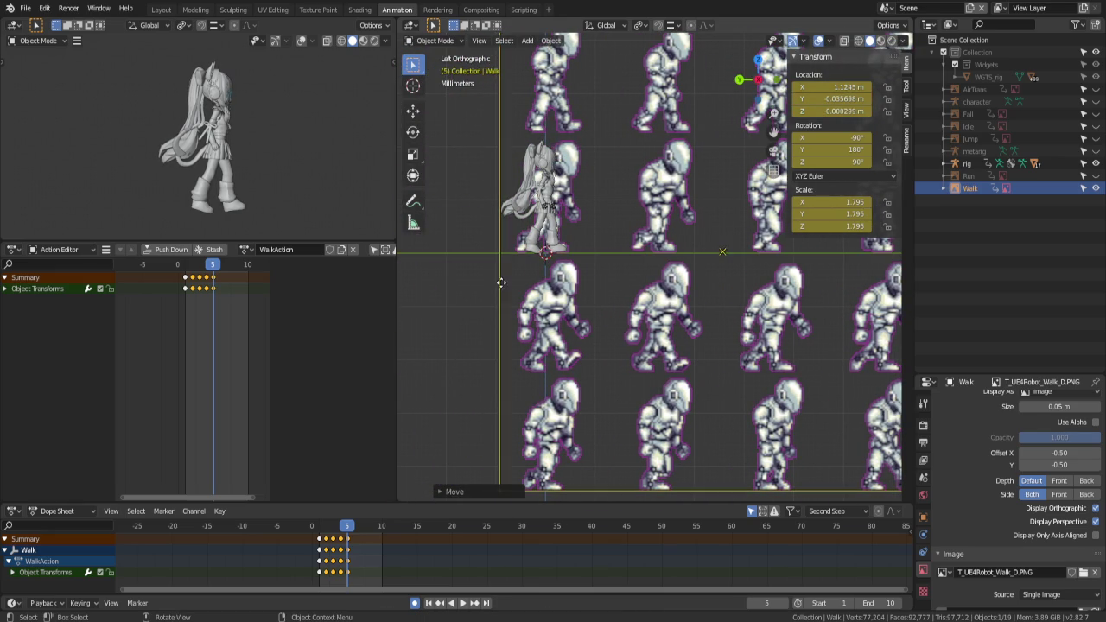
Key the sprite sheet's Y position on frames 6 and 7
{"action": "key", "text": "Right"}
{"action": "key", "text": "g"}
{"action": "key", "text": "y"}
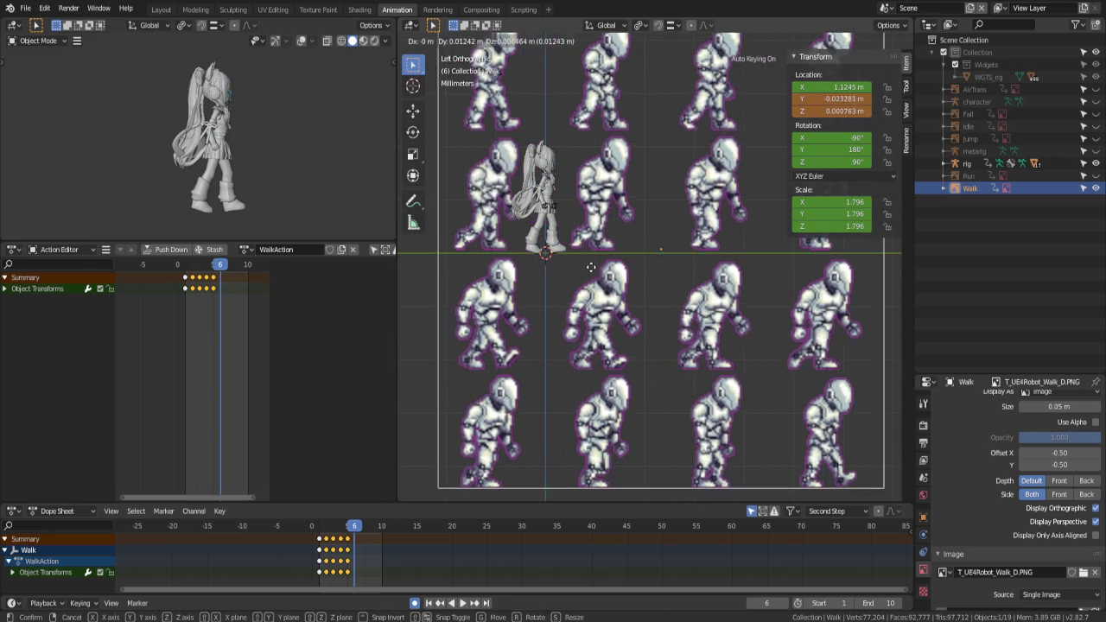
{"action": "left_click", "coordinate": [539, 273]}
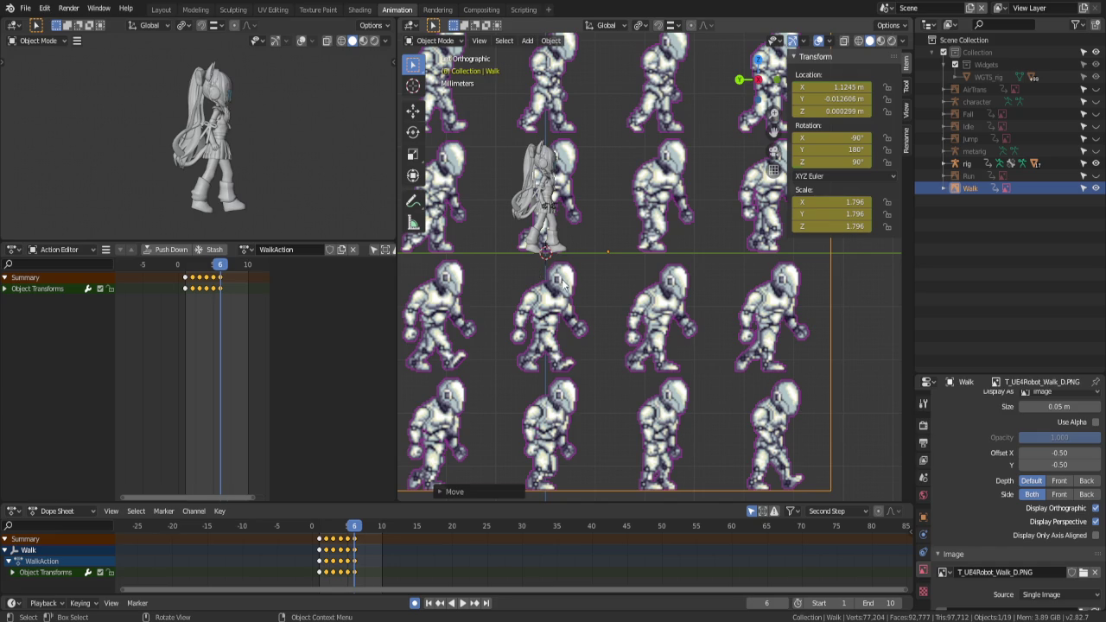
{"action": "key", "text": "Right"}
{"action": "key", "text": "g"}
{"action": "key", "text": "y"}
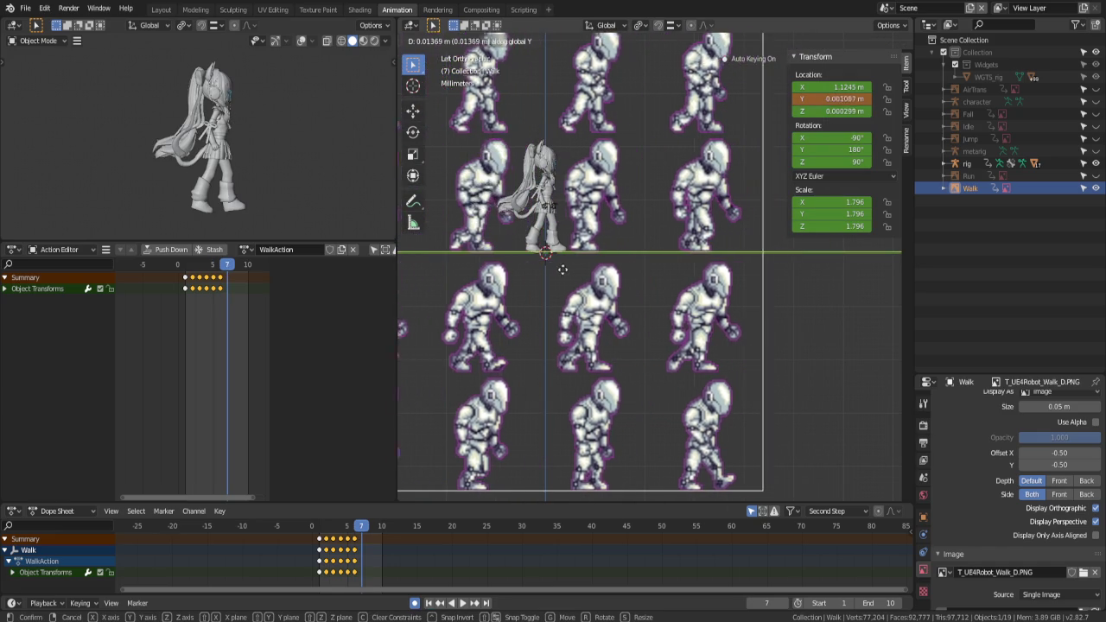
{"action": "left_click", "coordinate": [521, 278]}
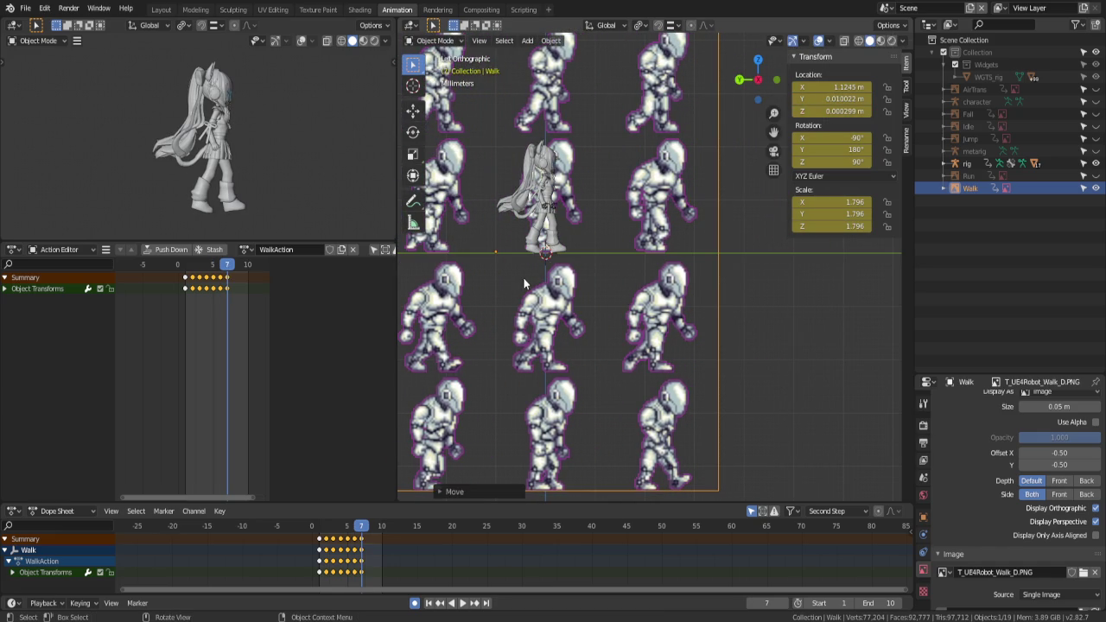
Key frame 8 along Y, then start a Z move at frame 9
{"action": "key", "text": "Right"}
{"action": "key", "text": "g"}
{"action": "key", "text": "y"}
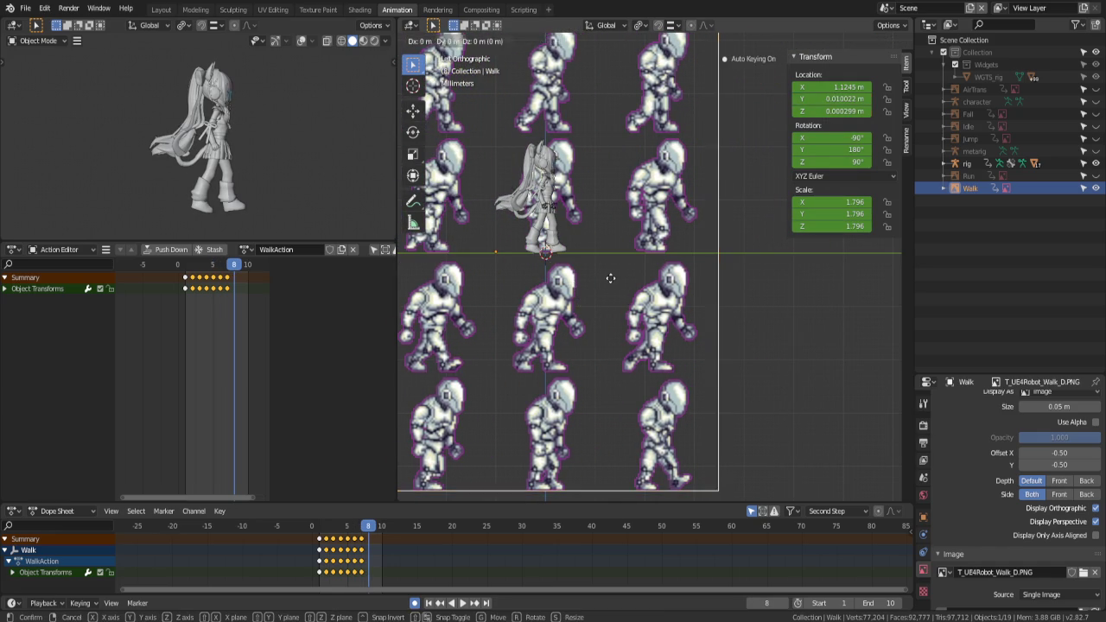
{"action": "left_click", "coordinate": [501, 275]}
{"action": "key", "text": "Right"}
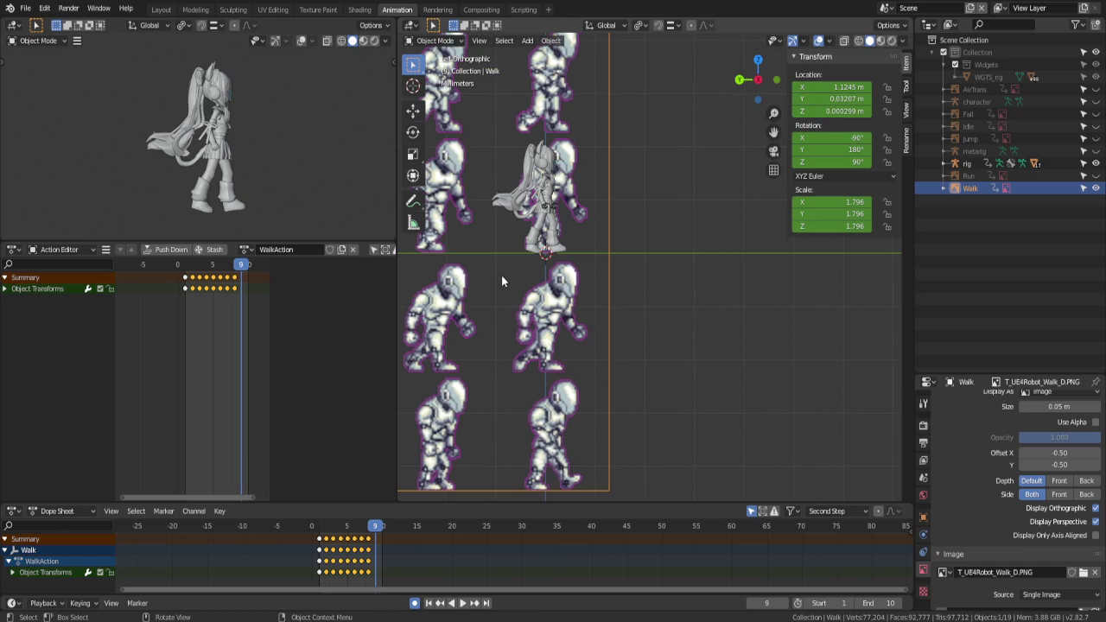
{"action": "key", "text": "g"}
{"action": "key", "text": "z"}
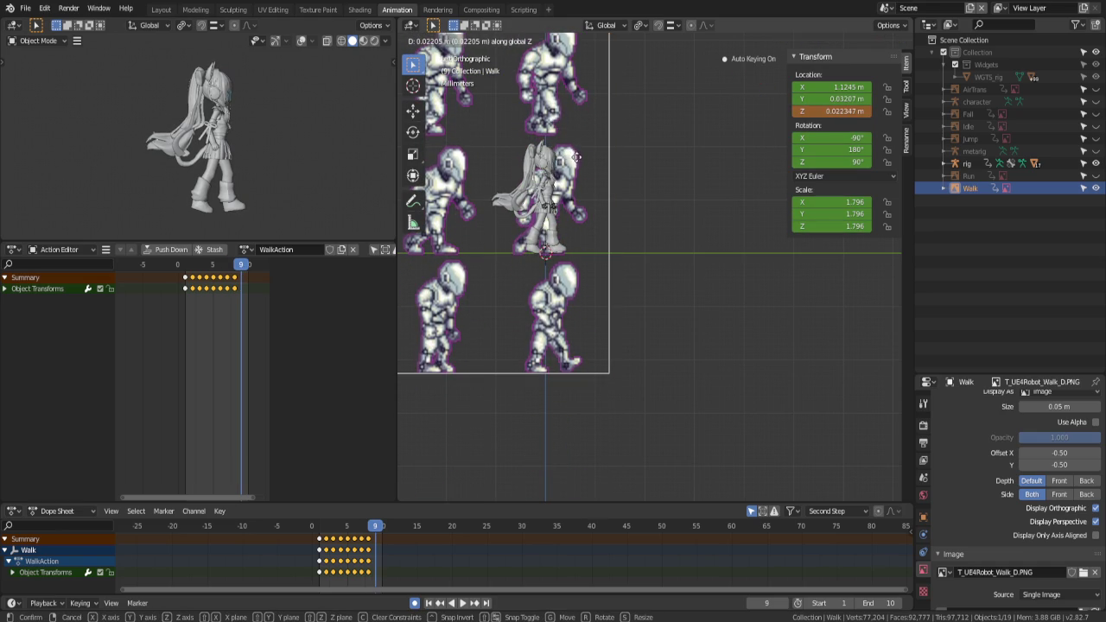
Finish keying the sprite sheet's vertical and sideways shift on frame 9
{"action": "left_click", "coordinate": [584, 157]}
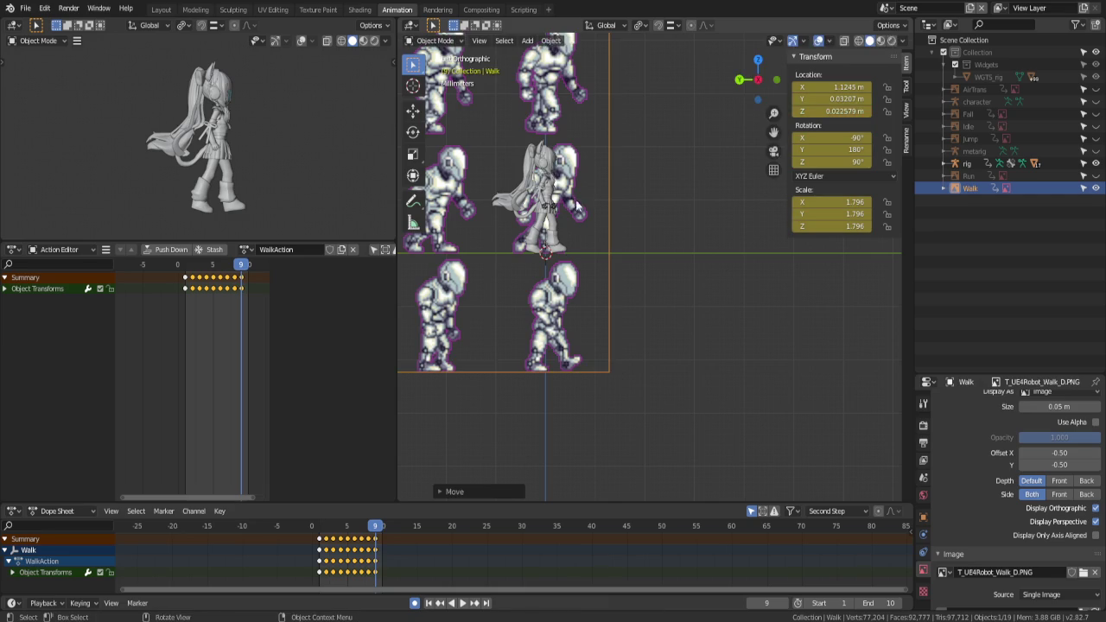
{"action": "key", "text": "g"}
{"action": "key", "text": "y"}
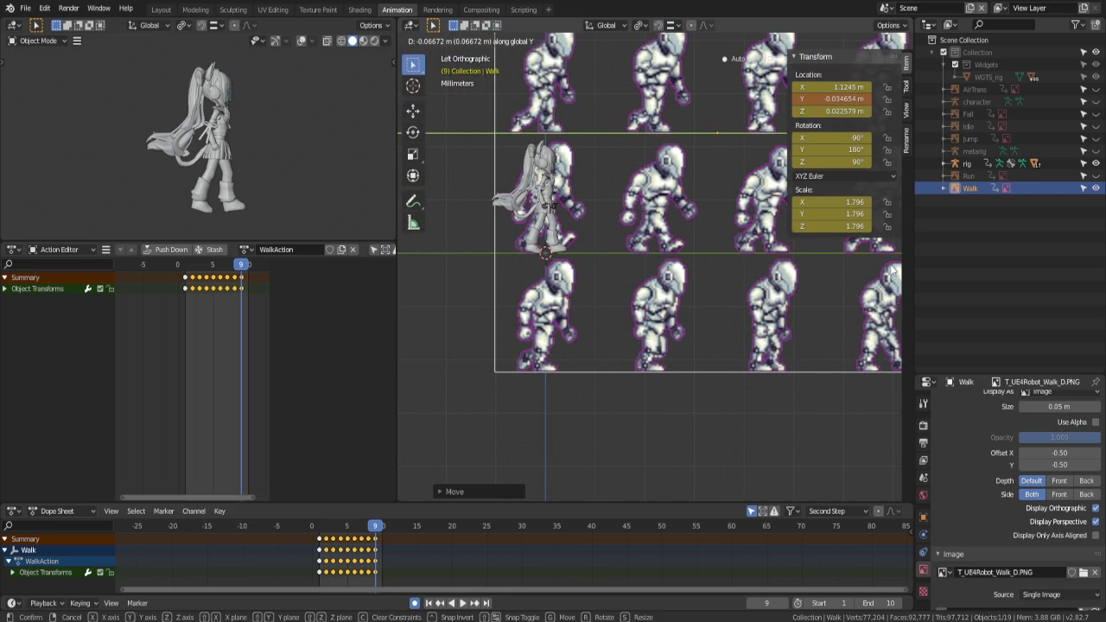
{"action": "left_click", "coordinate": [894, 270]}
Key the sprite sheet's Y position on frames 10, 11 and 12 to match each robot pose
{"action": "key", "text": "Right"}
{"action": "key", "text": "g"}
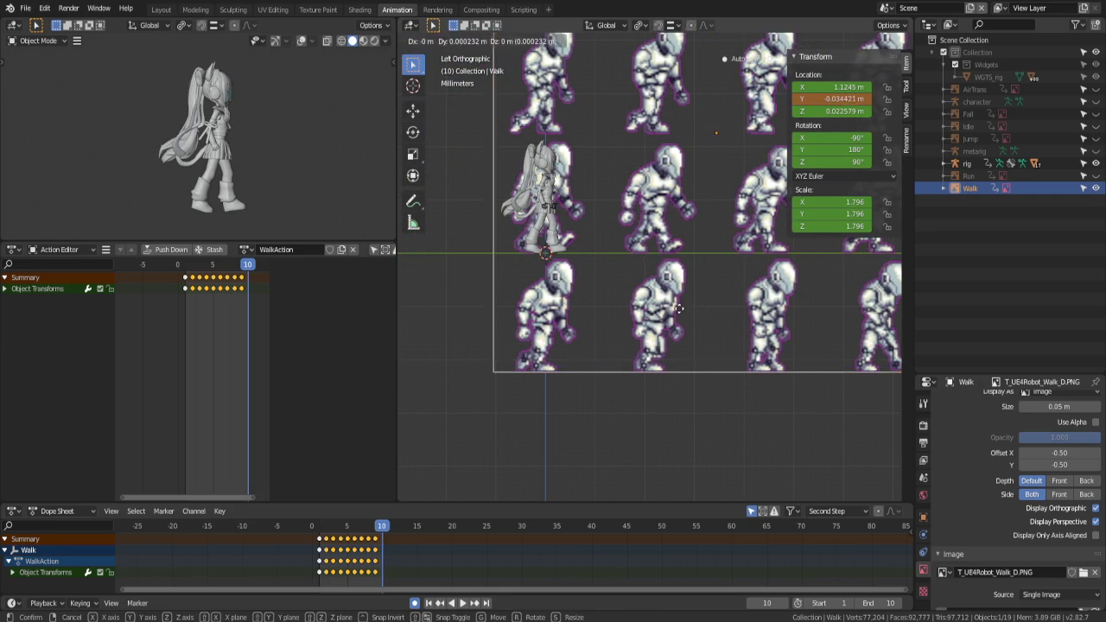
{"action": "key", "text": "y"}
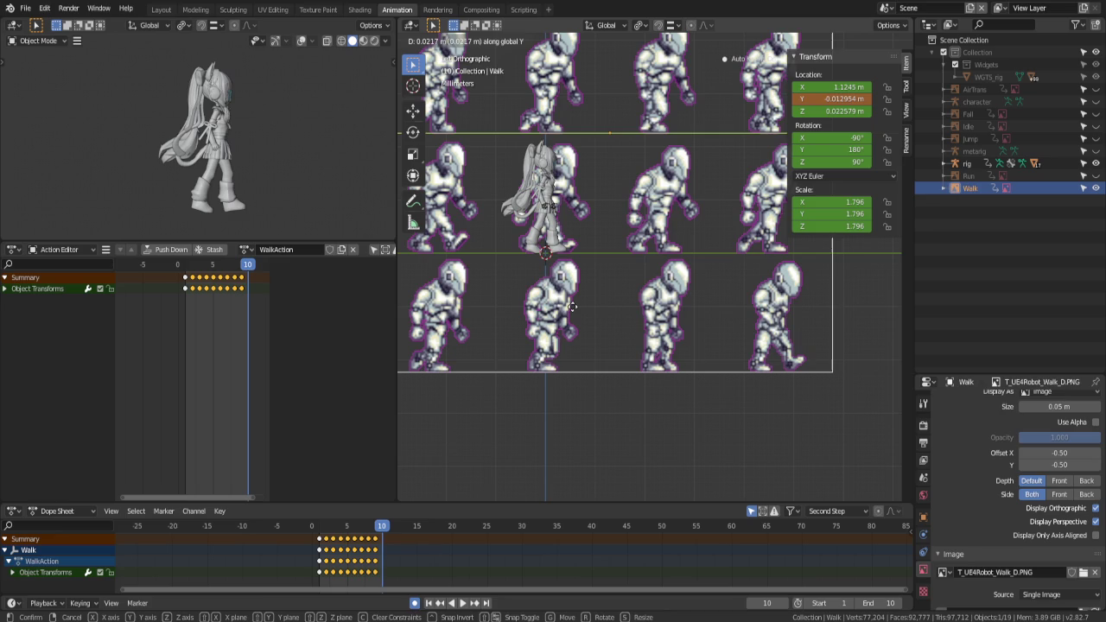
{"action": "left_click", "coordinate": [572, 305]}
{"action": "key", "text": "Right"}
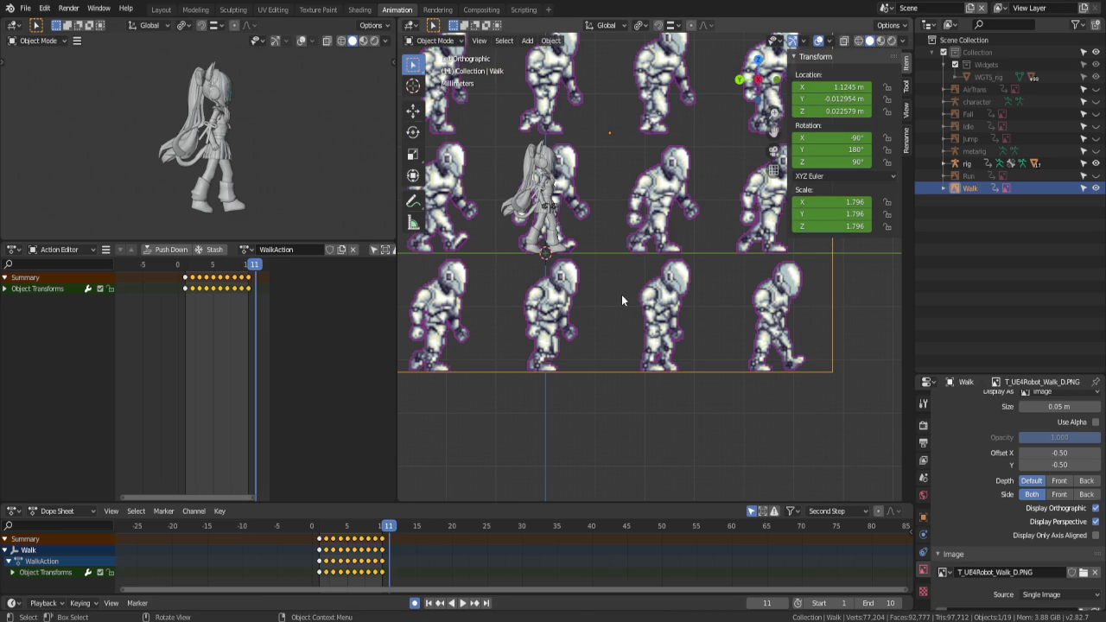
{"action": "key", "text": "g"}
{"action": "key", "text": "y"}
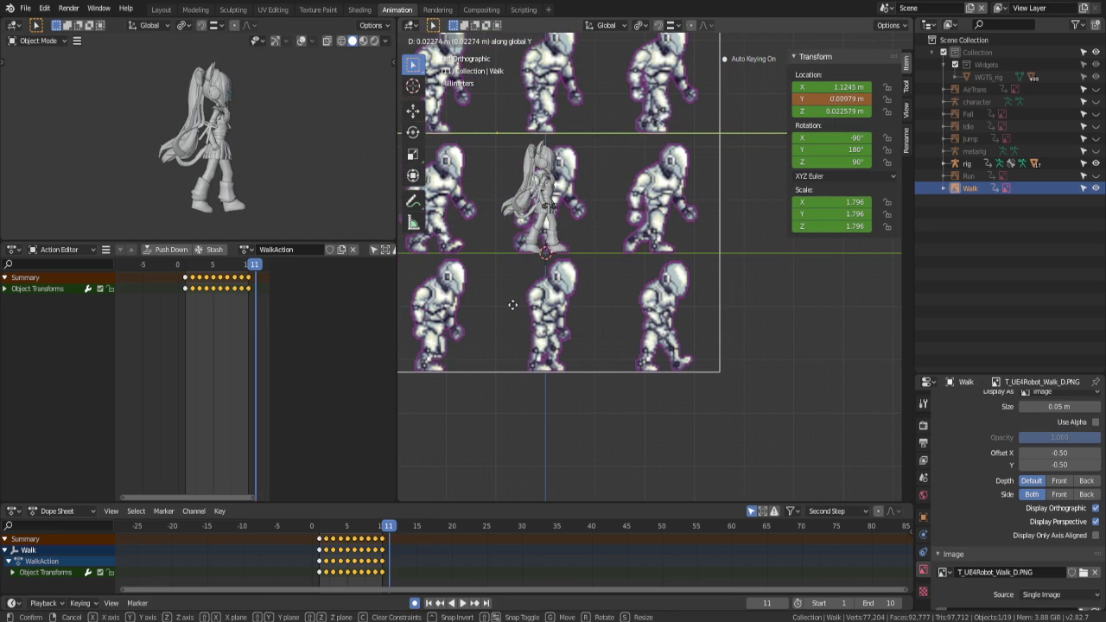
{"action": "left_click", "coordinate": [513, 304]}
{"action": "key", "text": "Right"}
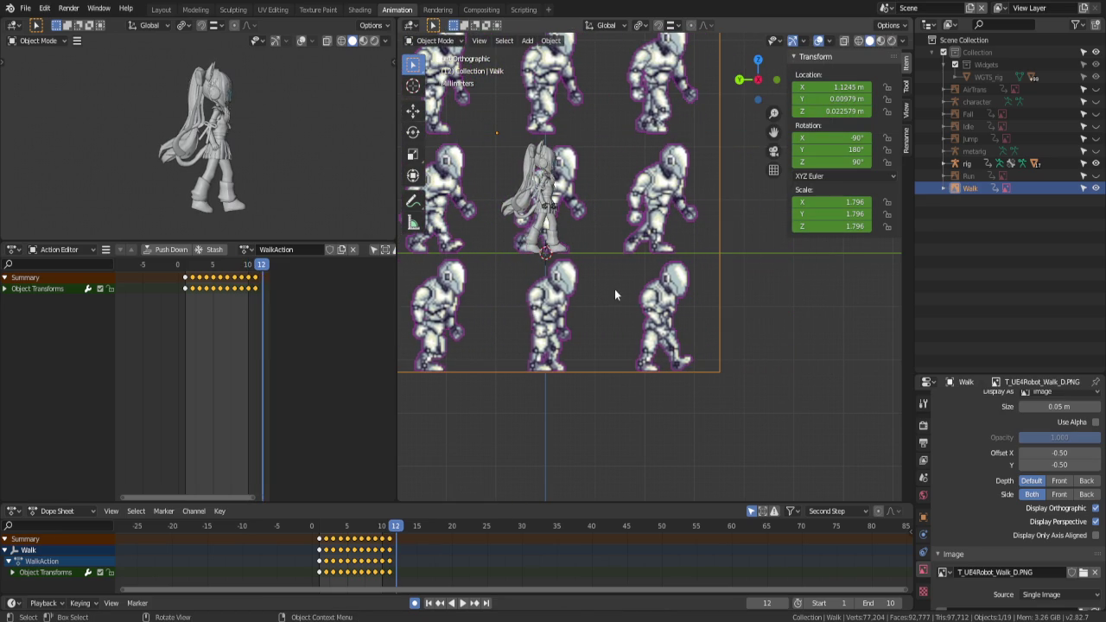
{"action": "key", "text": "g"}
{"action": "key", "text": "y"}
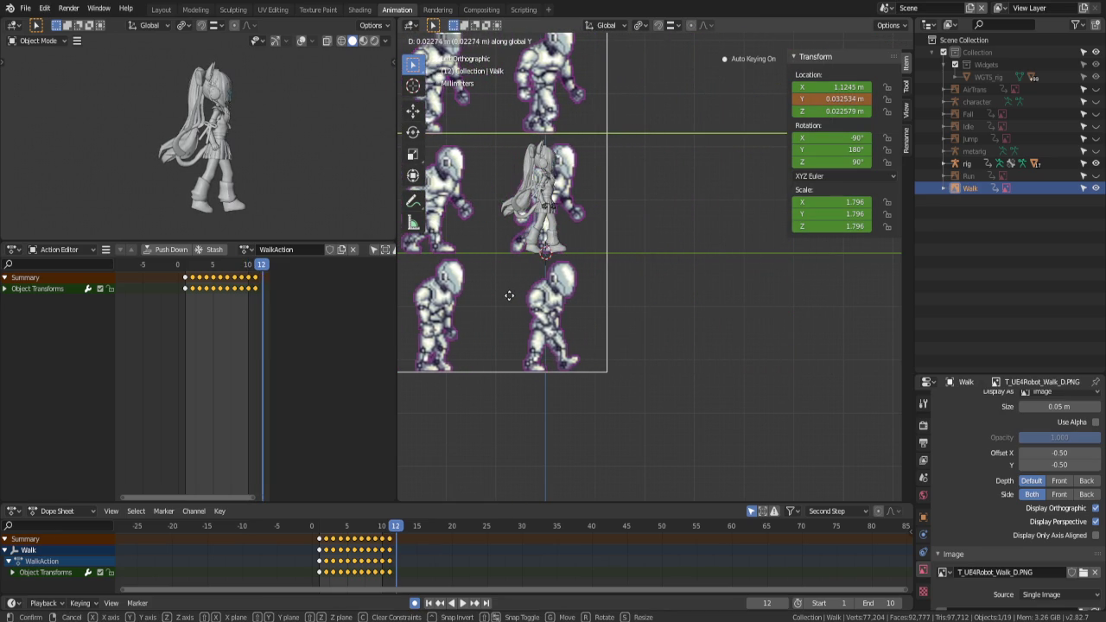
{"action": "left_click", "coordinate": [510, 296]}
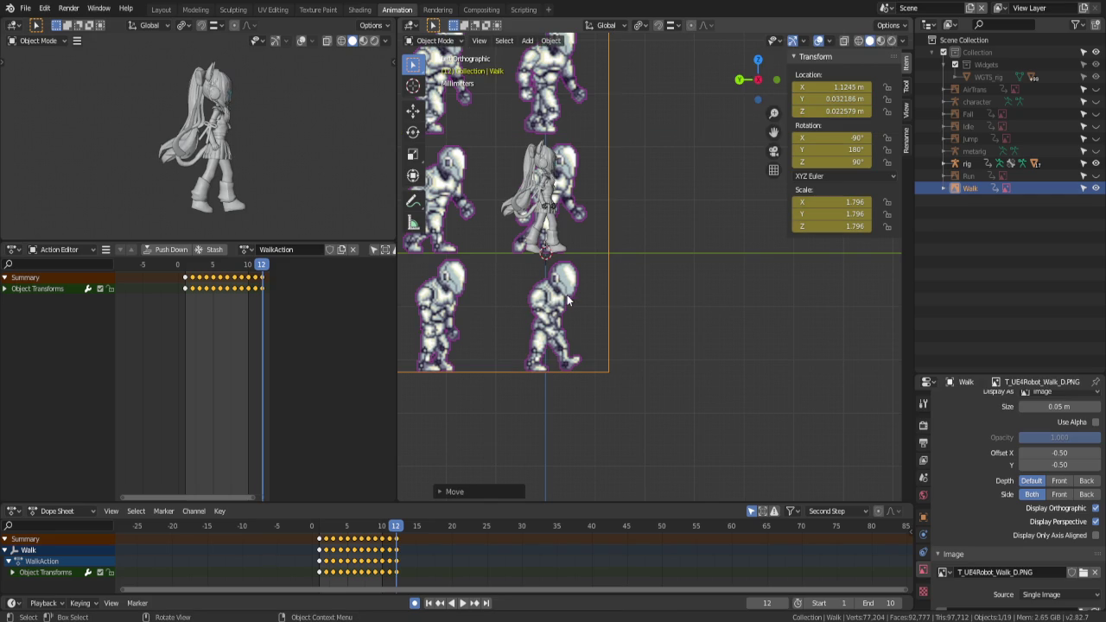
Key the sprite sheet's new height and Y position on frame 13
{"action": "key", "text": "Right"}
{"action": "key", "text": "g"}
{"action": "key", "text": "z"}
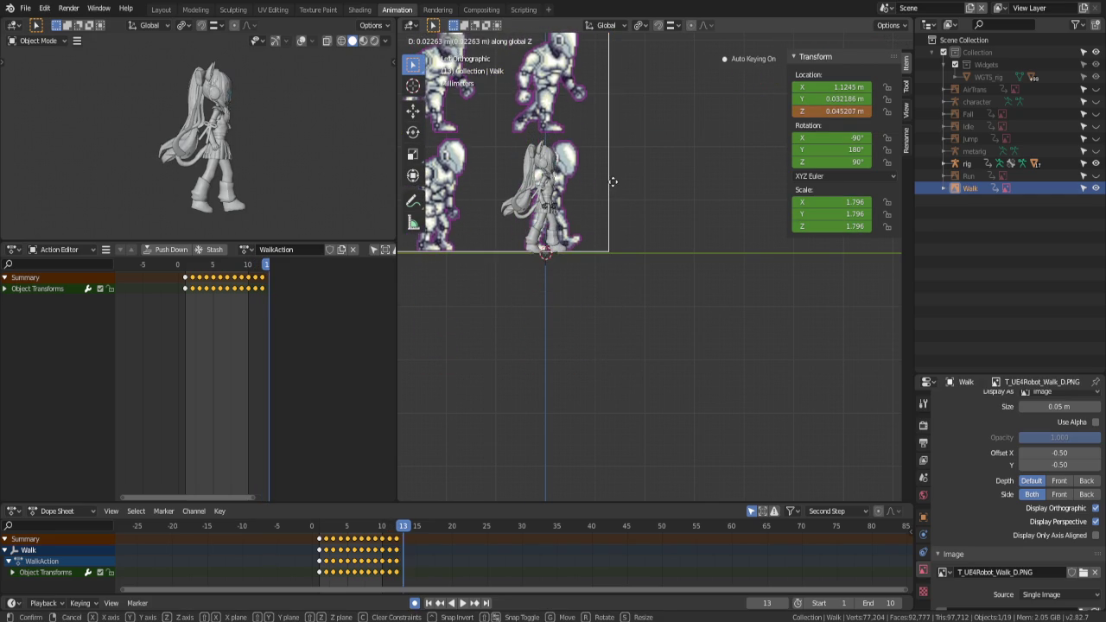
{"action": "left_click", "coordinate": [612, 183]}
{"action": "key", "text": "g"}
{"action": "key", "text": "y"}
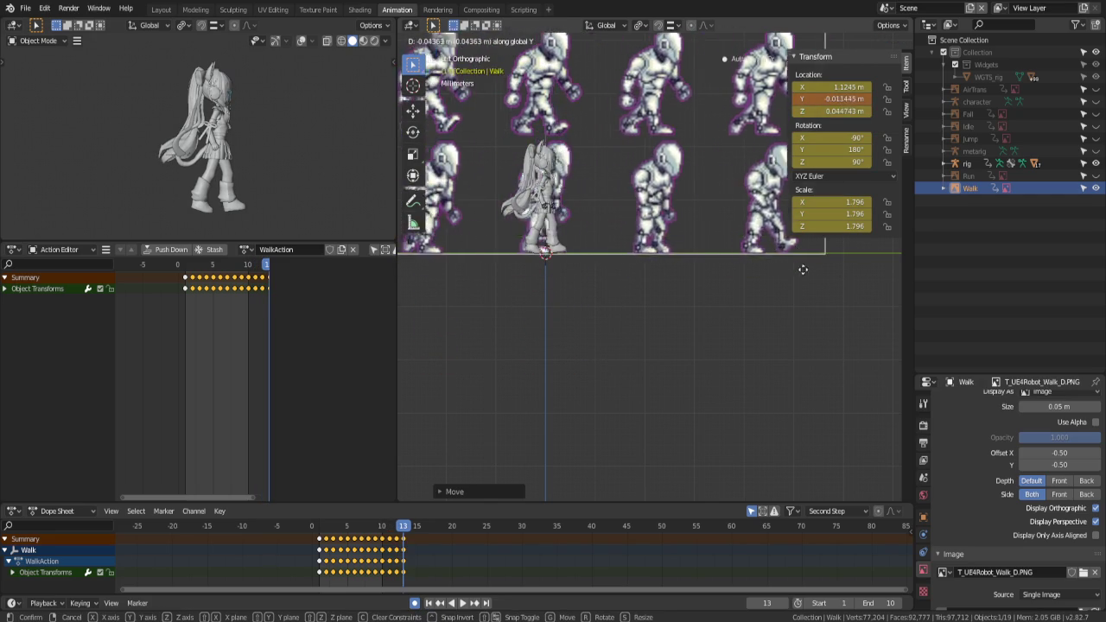
{"action": "left_click", "coordinate": [401, 288]}
Key the sprite sheet's Y position on frames 14 and 15, reaching frame 16
{"action": "key", "text": "Right"}
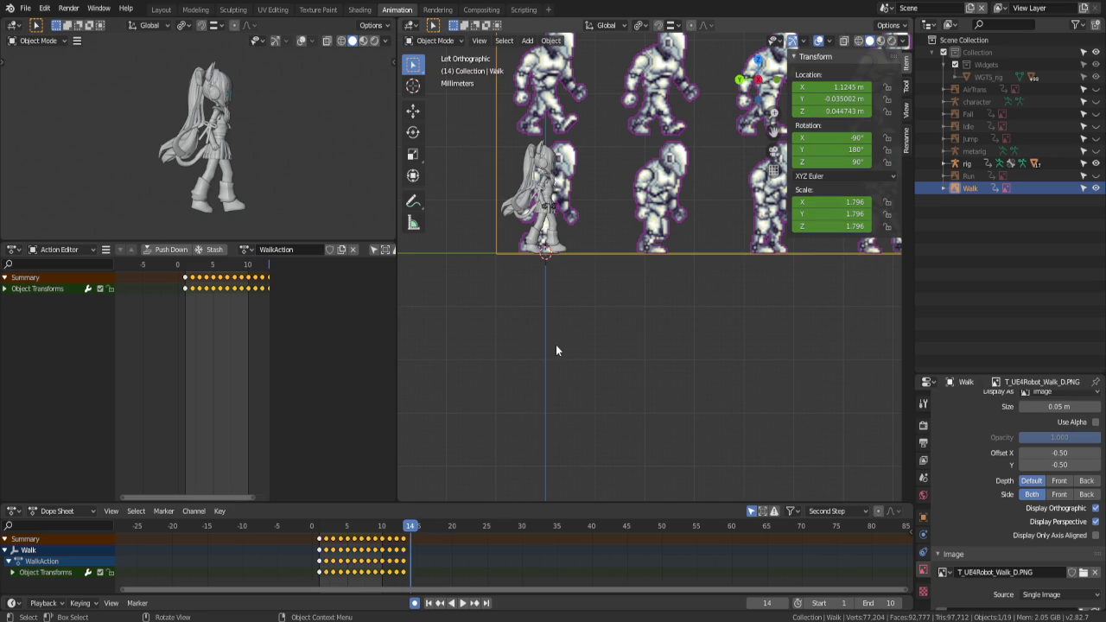
{"action": "key", "text": "g"}
{"action": "key", "text": "y"}
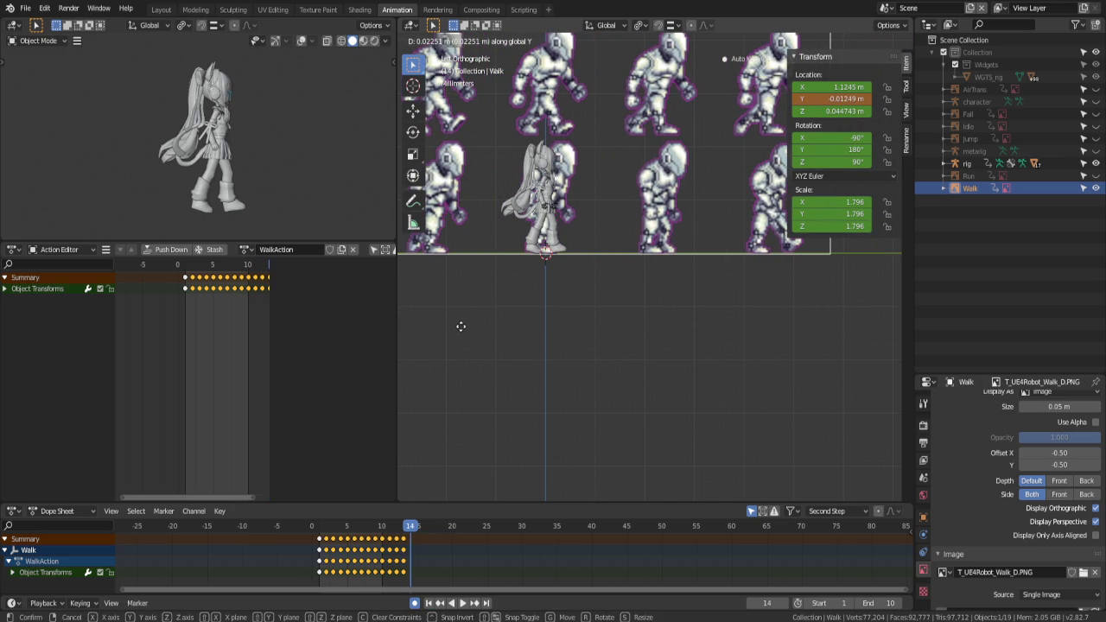
{"action": "left_click", "coordinate": [461, 328]}
{"action": "key", "text": "Right"}
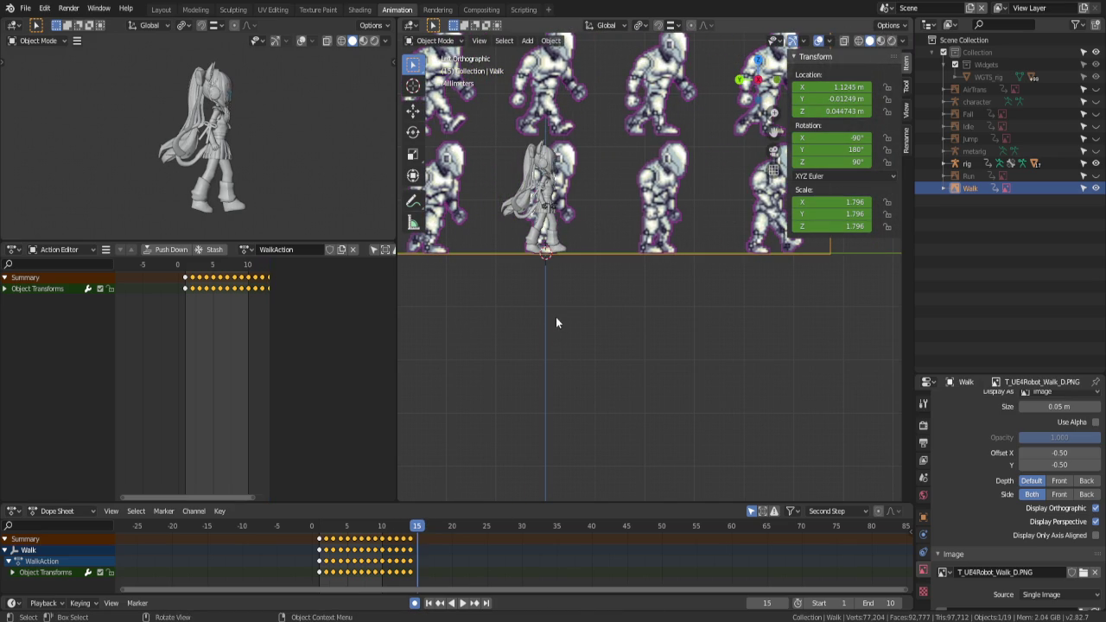
{"action": "key", "text": "g"}
{"action": "key", "text": "y"}
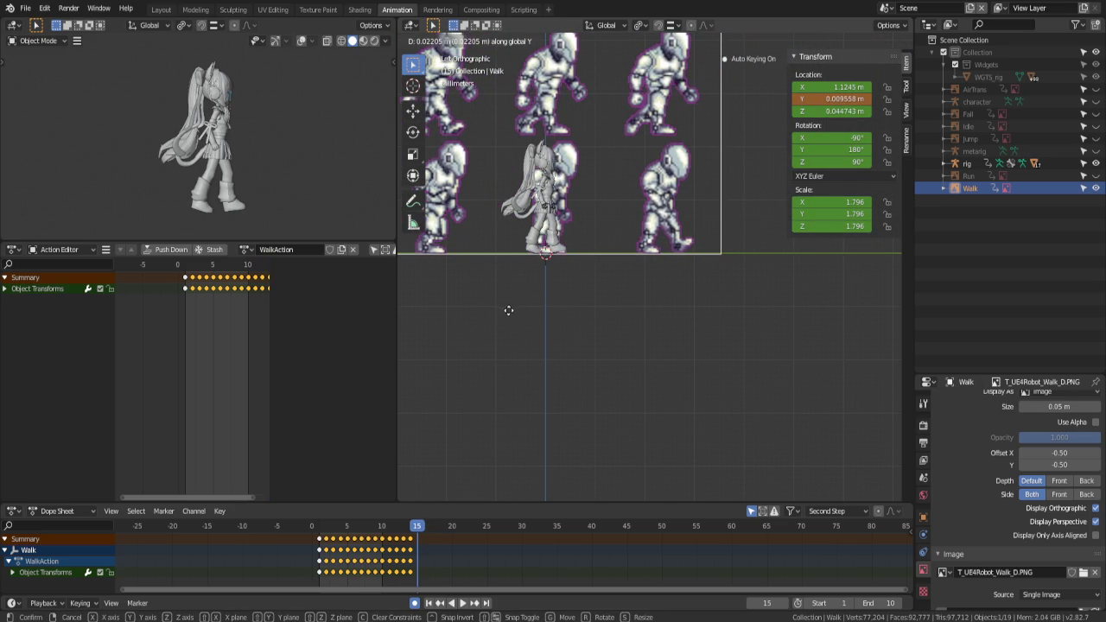
{"action": "left_click", "coordinate": [507, 310]}
{"action": "key", "text": "Right"}
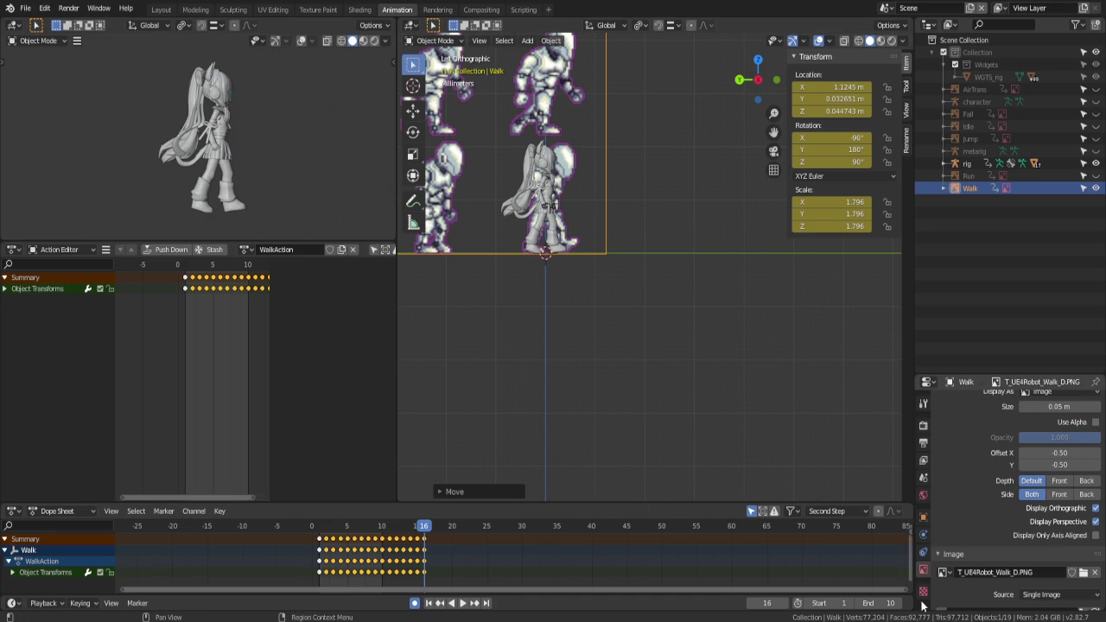
Set the animation's end frame to 16
{"action": "left_click", "coordinate": [885, 602]}
{"action": "type", "text": "16"}
{"action": "key", "text": "Return"}
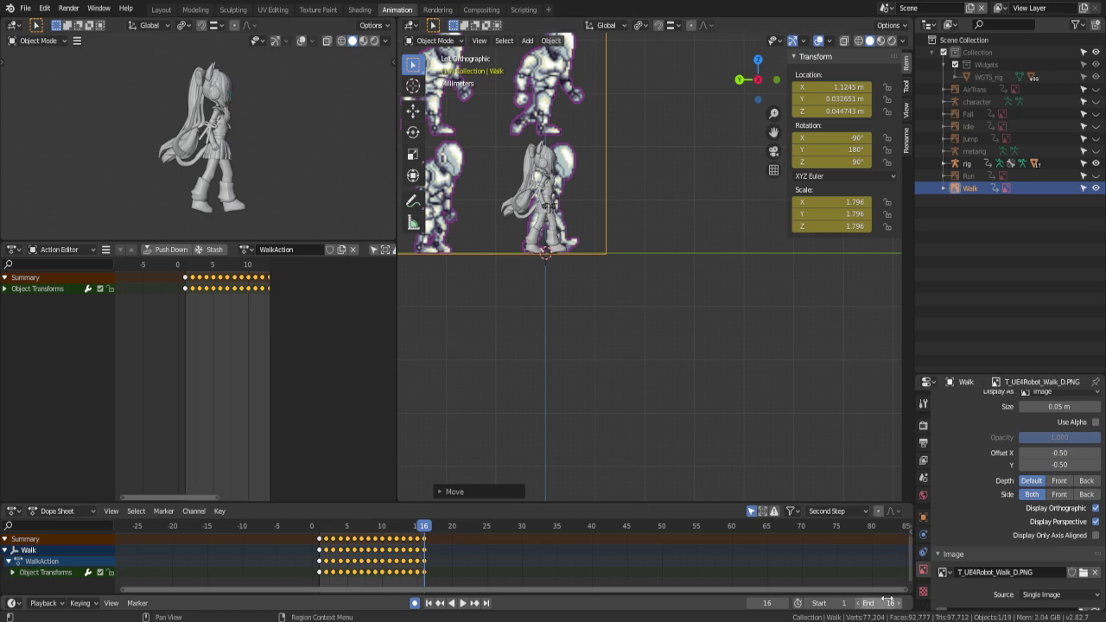
{"action": "middle_click_drag", "start_coordinate": [624, 296], "coordinate": [704, 367], "text": "shift"}
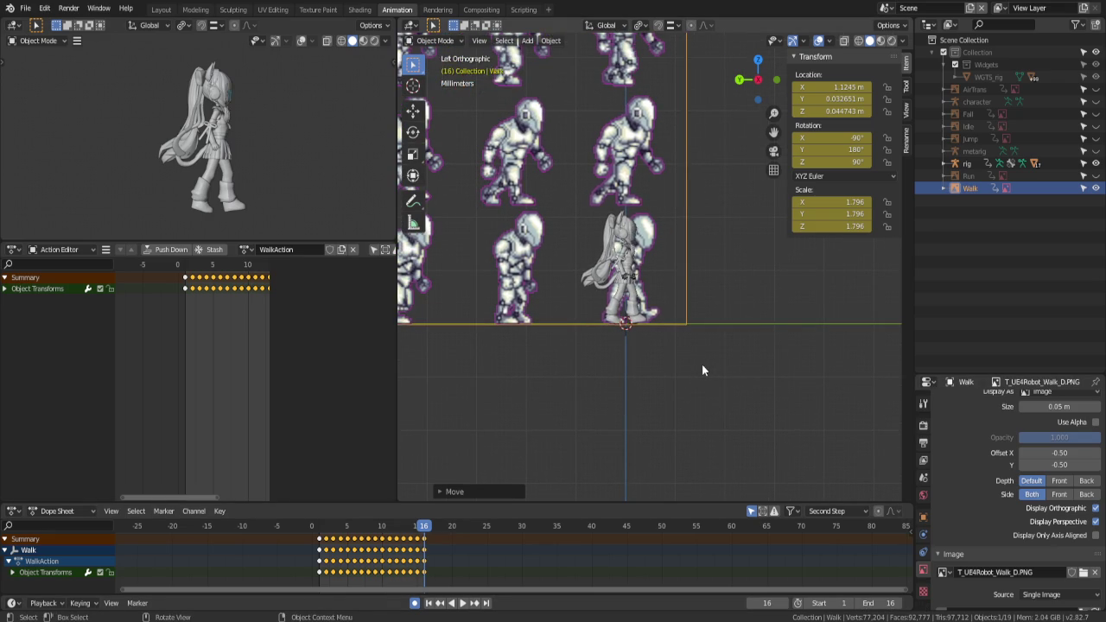
Return to frame 1 and select the rig object
{"action": "key", "text": "Left"}
{"action": "key", "text": "Left"}
{"action": "key", "text": "Left"}
{"action": "key", "text": "Left"}
{"action": "key", "text": "Left"}
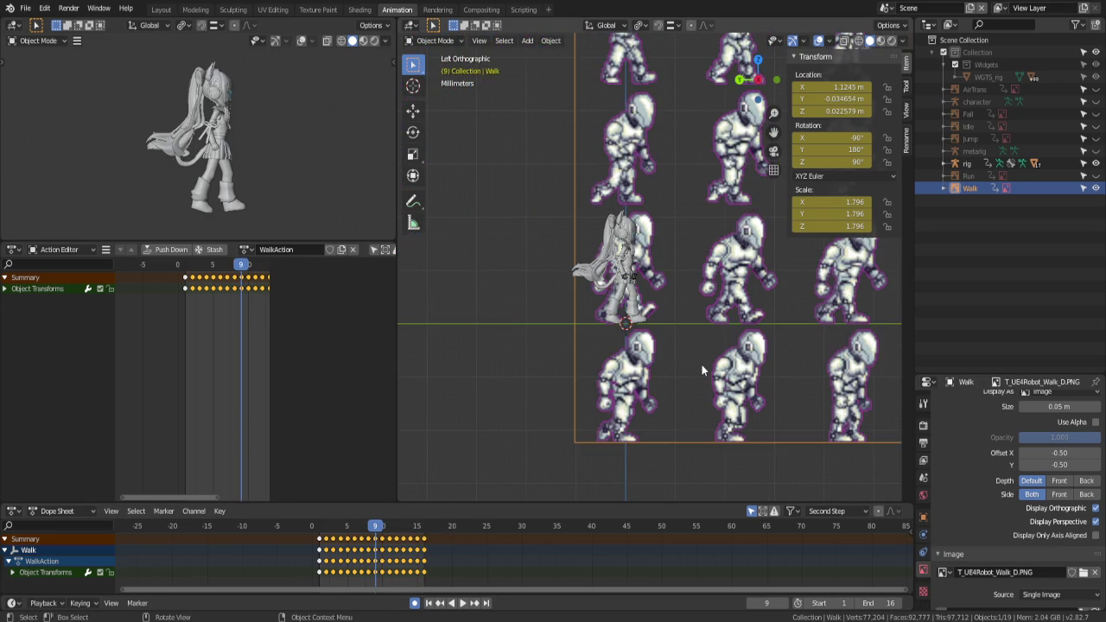
{"action": "key", "text": "Left"}
{"action": "key", "text": "Left"}
{"action": "key", "text": "Left"}
{"action": "key", "text": "Left"}
{"action": "key", "text": "Left"}
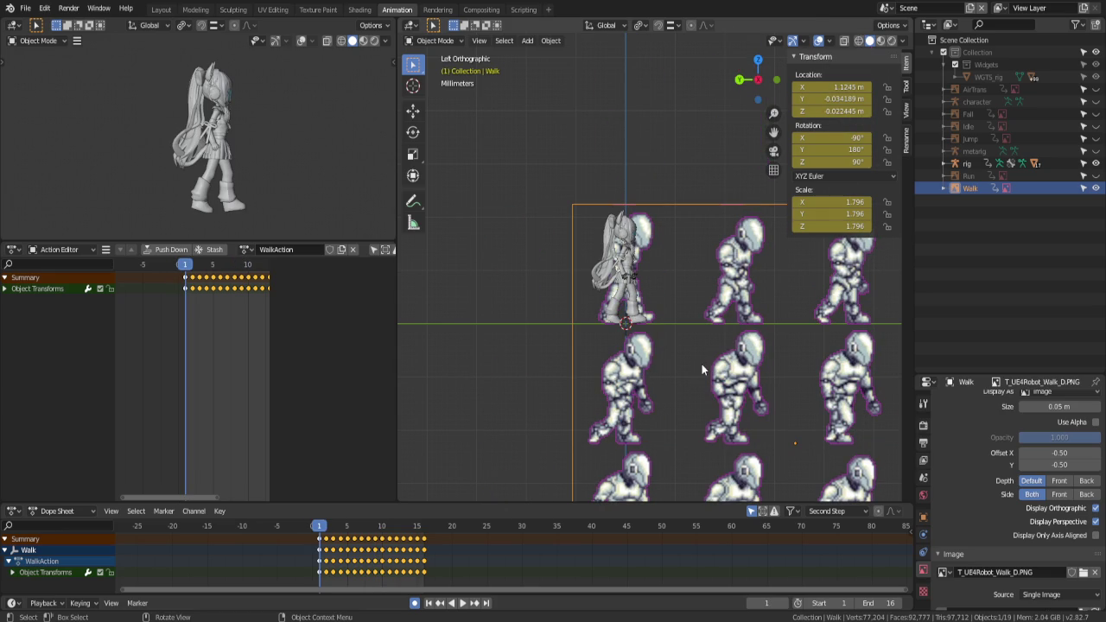
{"action": "middle_click_drag", "start_coordinate": [668, 167], "coordinate": [595, 148], "text": "shift"}
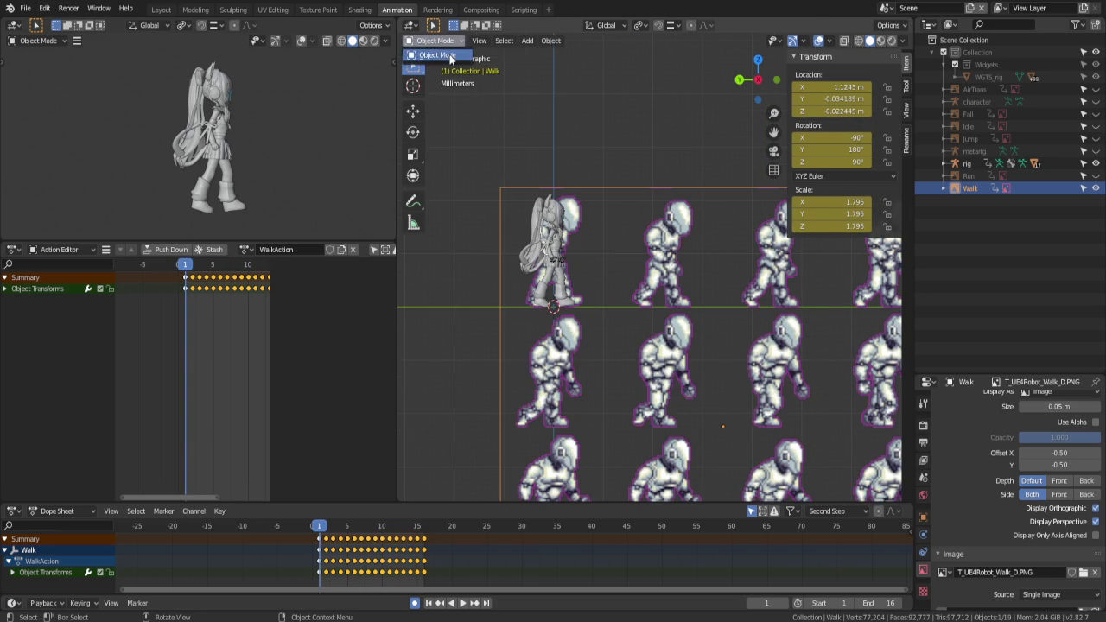
{"action": "left_click", "coordinate": [968, 163]}
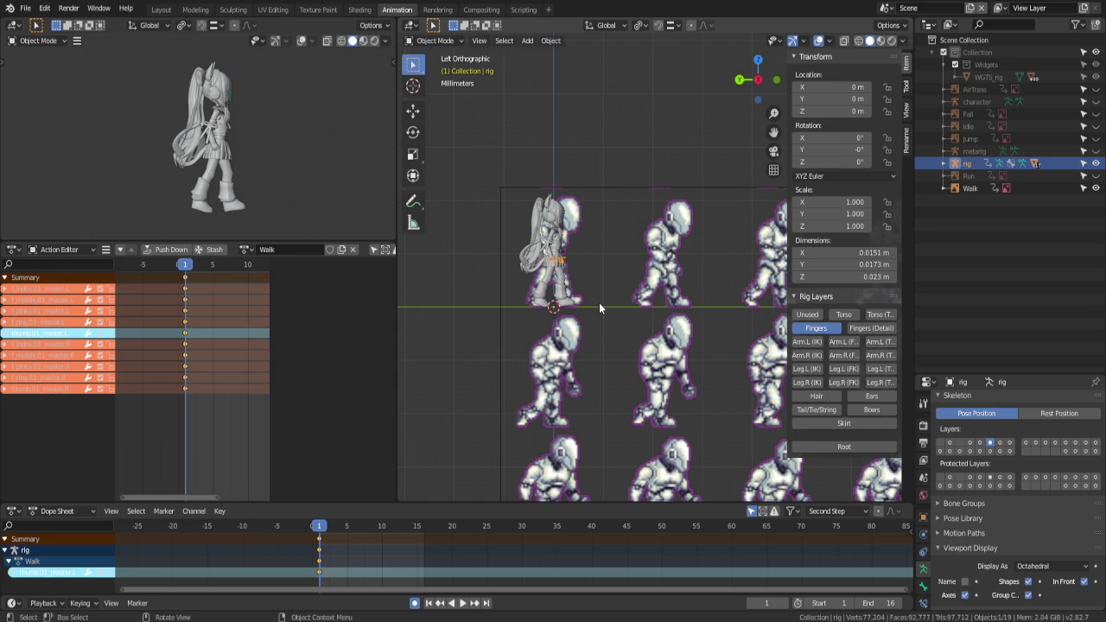
Show the rig's Hair bone layer and hide the Fingers layer
{"action": "scroll", "coordinate": [595, 309], "scroll_direction": "up", "scroll_amount": 2}
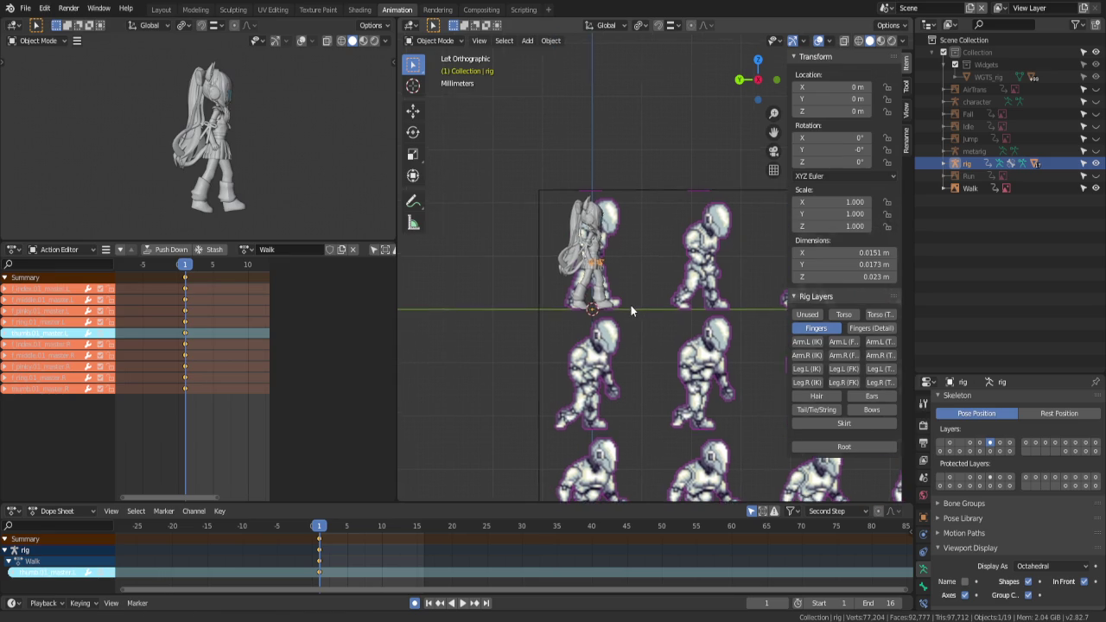
{"action": "scroll", "coordinate": [629, 304], "scroll_direction": "up", "scroll_amount": 2}
{"action": "left_click", "coordinate": [814, 398]}
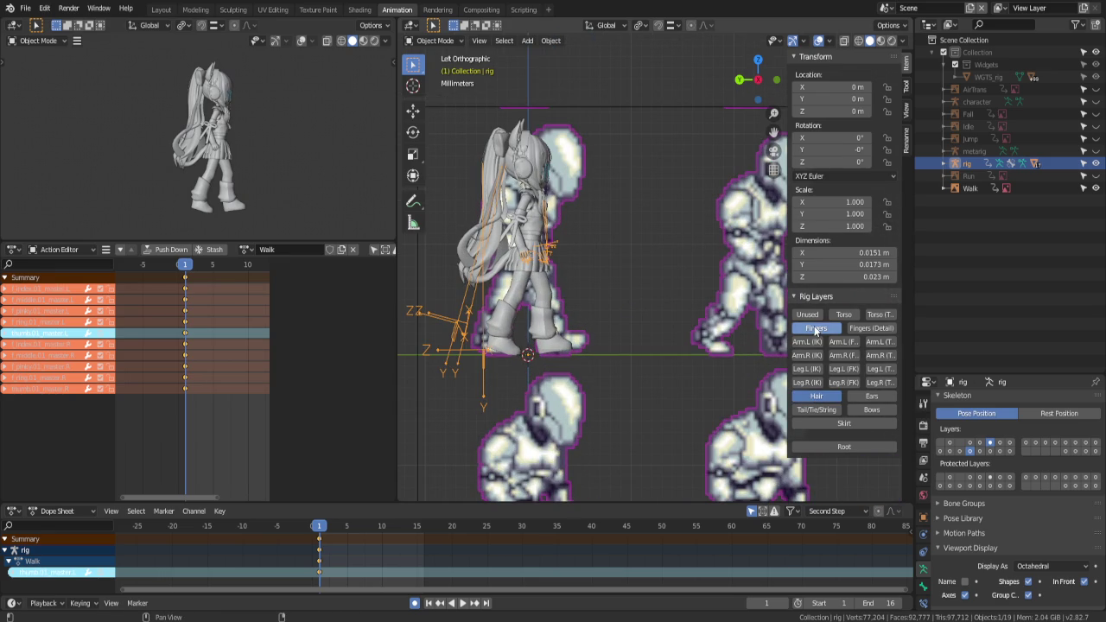
{"action": "left_click", "coordinate": [815, 327]}
Add the Walk sprite sheet to the selection and delete all selected keyframes
{"action": "left_click", "coordinate": [659, 303], "text": "shift"}
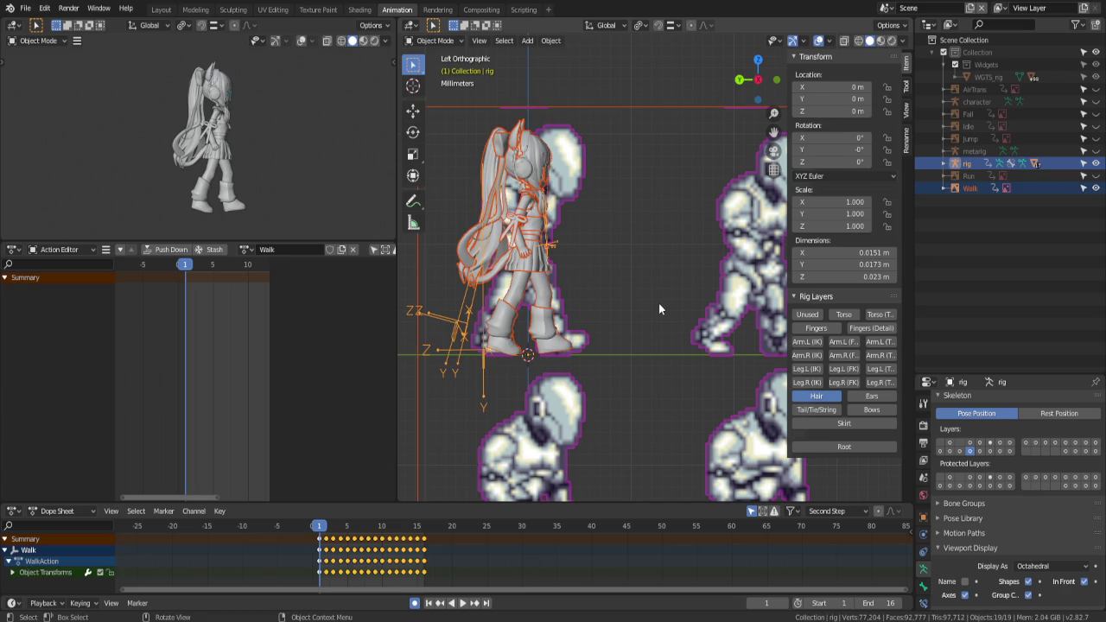
{"action": "key", "text": "a"}
{"action": "key", "text": "x"}
{"action": "left_click", "coordinate": [468, 559]}
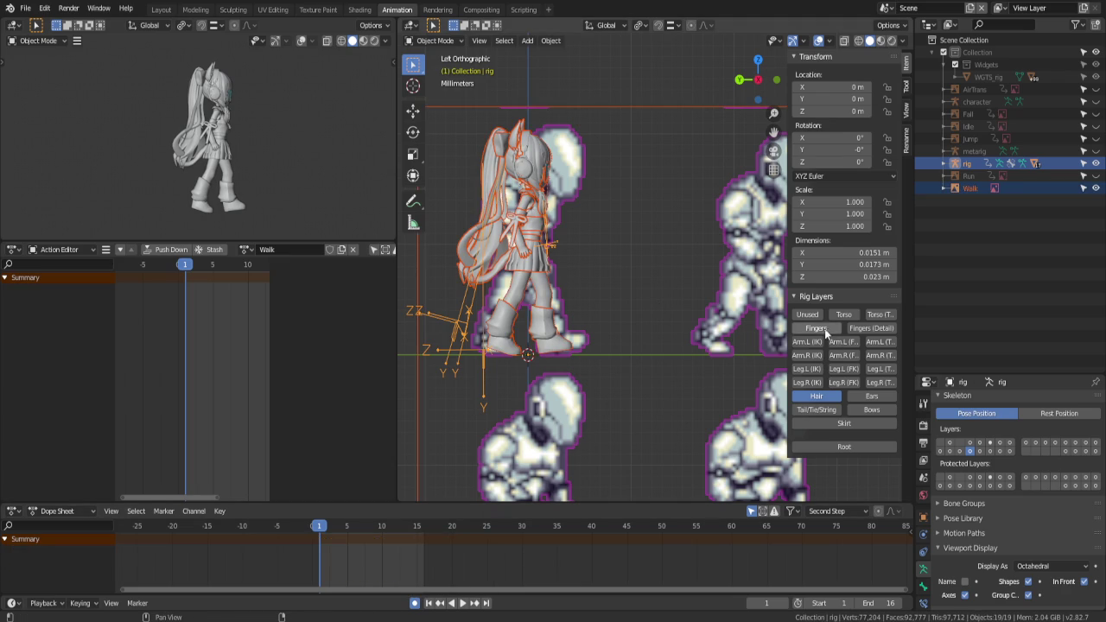
Show the left/right arm IK, left/right leg IK and Torso layers, hiding Hair
{"action": "left_click", "coordinate": [806, 342]}
{"action": "left_click", "coordinate": [807, 355]}
{"action": "left_click", "coordinate": [817, 395]}
{"action": "left_click", "coordinate": [819, 383]}
{"action": "left_click", "coordinate": [816, 370]}
{"action": "left_click", "coordinate": [816, 369]}
{"action": "left_click", "coordinate": [806, 369]}
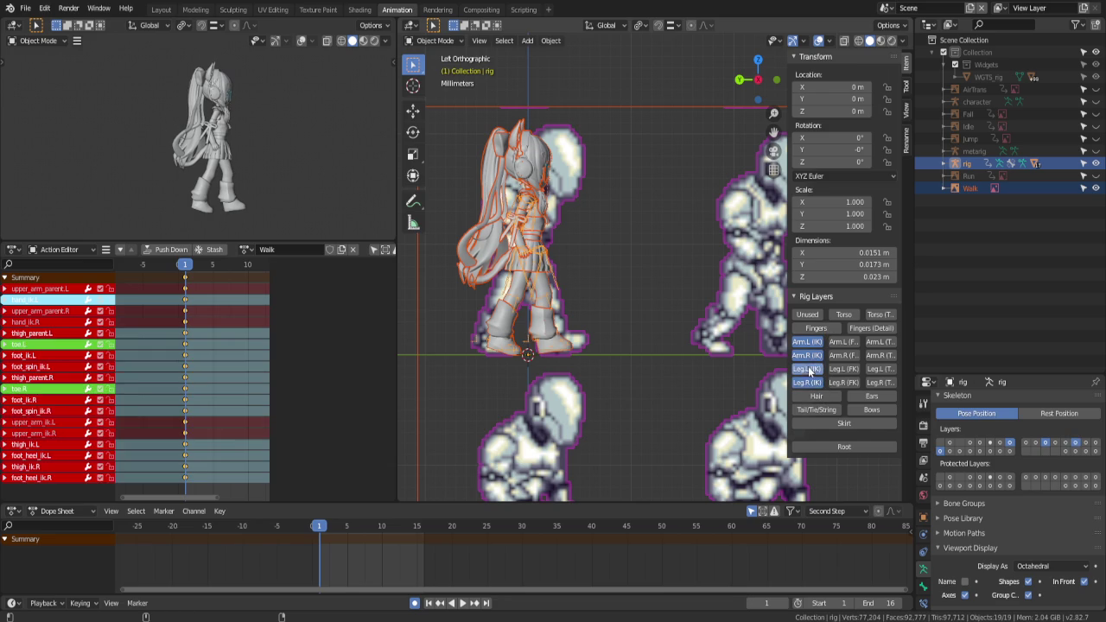
{"action": "left_click", "coordinate": [843, 314]}
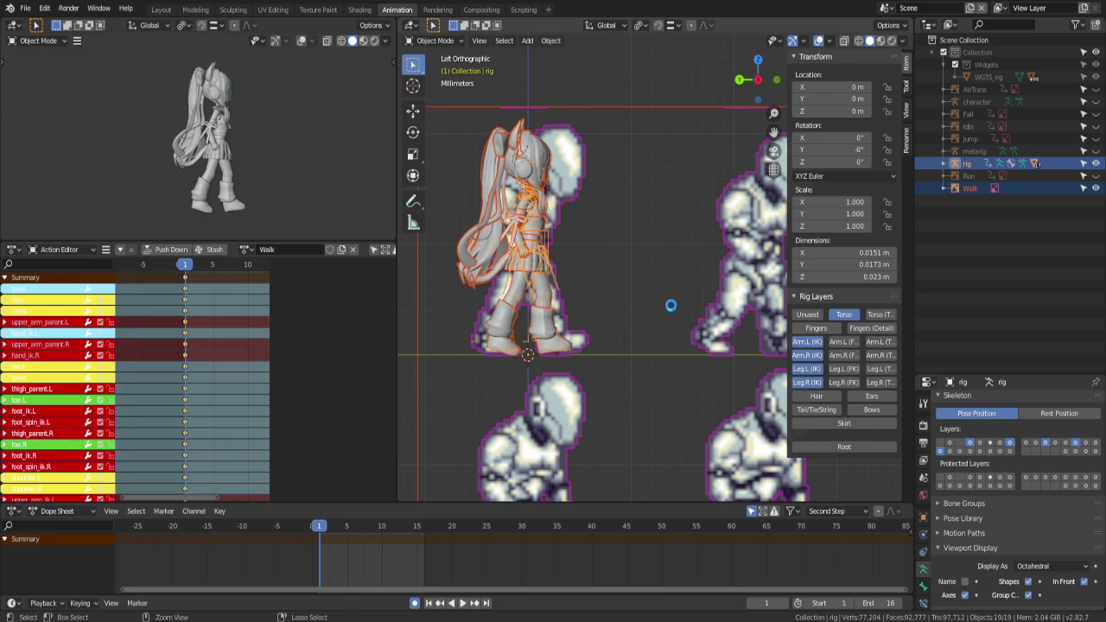
Save the blend file and make the rig active for posing
{"action": "key", "text": "ctrl+s"}
{"action": "scroll", "coordinate": [490, 368], "scroll_direction": "up", "scroll_amount": 1}
{"action": "scroll", "coordinate": [490, 369], "scroll_direction": "up", "scroll_amount": 1}
{"action": "middle_click_drag", "start_coordinate": [544, 253], "coordinate": [588, 309], "text": "shift"}
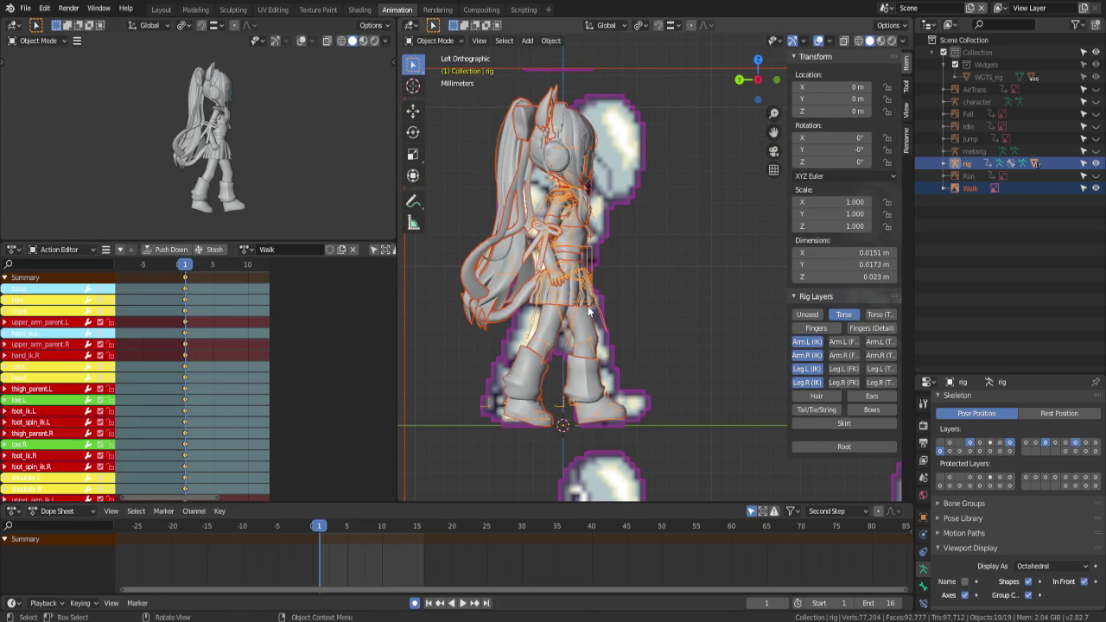
{"action": "left_click", "coordinate": [588, 311]}
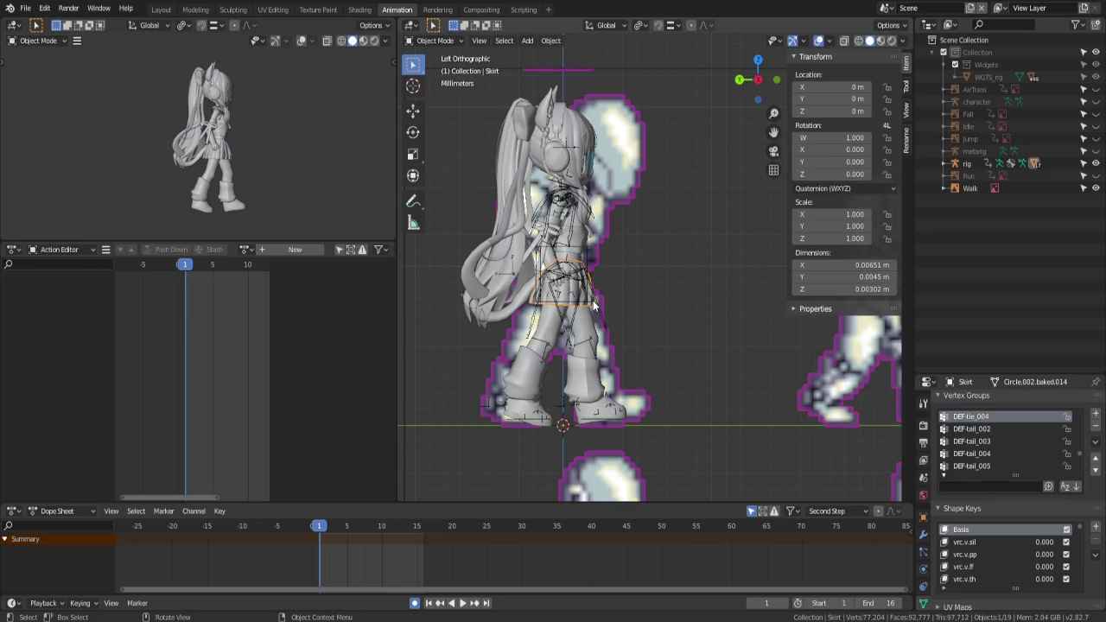
{"action": "left_click", "coordinate": [594, 304]}
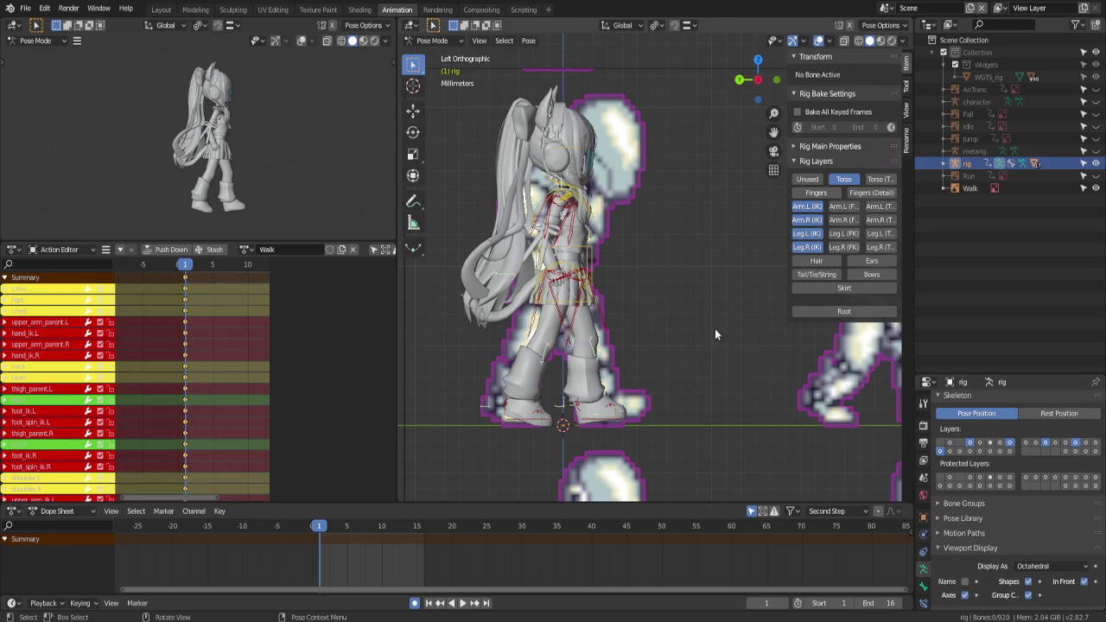
Select all the visible rig bones in Pose Mode
{"action": "scroll", "coordinate": [664, 302], "scroll_direction": "down", "scroll_amount": 2}
{"action": "scroll", "coordinate": [660, 306], "scroll_direction": "down", "scroll_amount": 1}
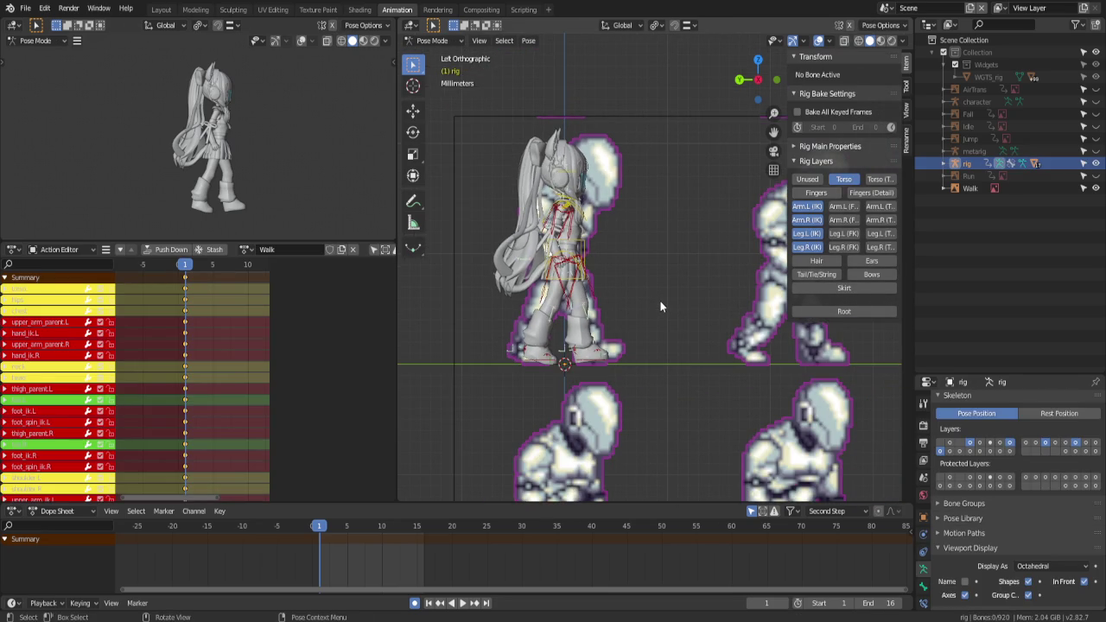
{"action": "key", "text": "a"}
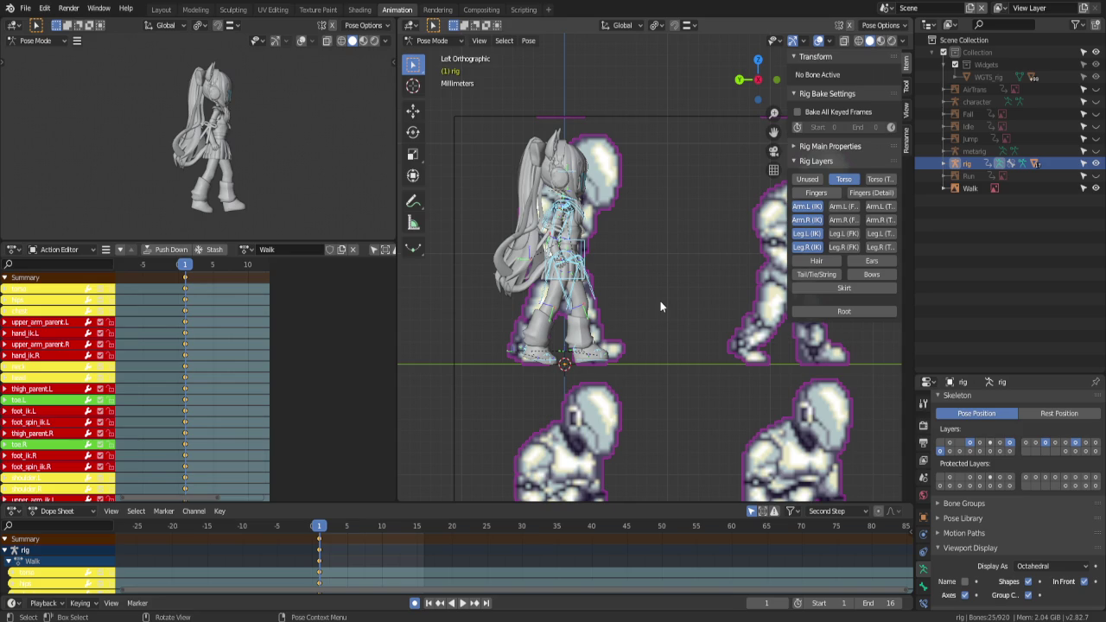
{"action": "middle_click_drag", "start_coordinate": [665, 303], "coordinate": [577, 281], "text": "shift"}
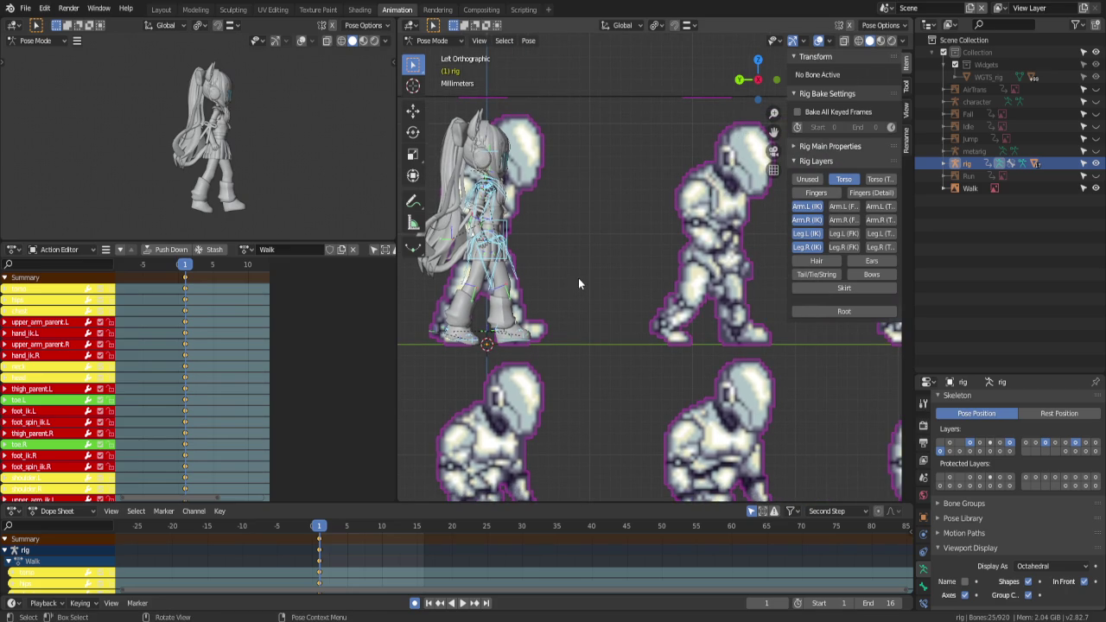
Flip between frames 1 and 2 to check the pose, ending on frame 1
{"action": "key", "text": "Right"}
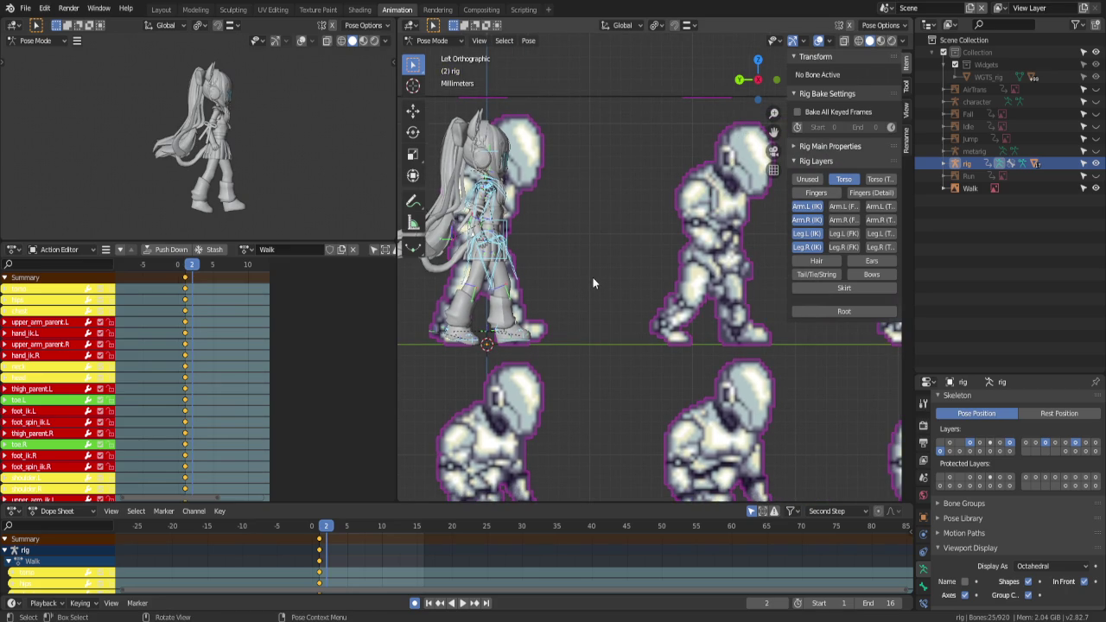
{"action": "key", "text": "Left"}
{"action": "key", "text": "Right"}
{"action": "key", "text": "Left"}
Show the Hair layer and hide the arm IK, left leg IK and Torso layers
{"action": "left_click", "coordinate": [816, 260]}
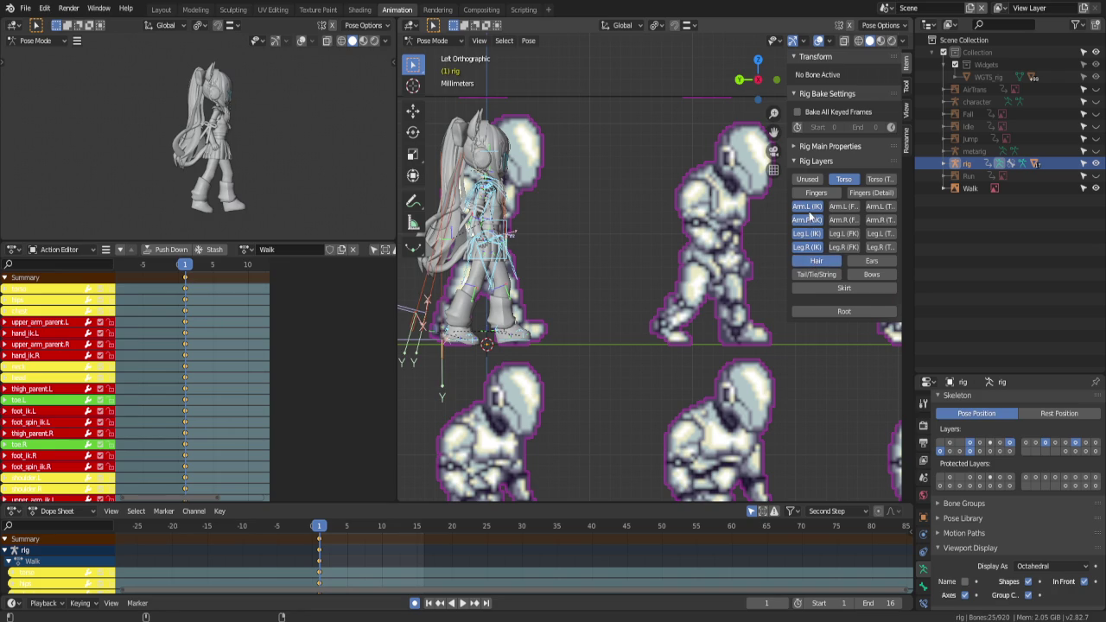
{"action": "left_click_drag", "start_coordinate": [806, 206], "coordinate": [806, 220]}
{"action": "left_click", "coordinate": [807, 233]}
{"action": "left_click", "coordinate": [840, 179]}
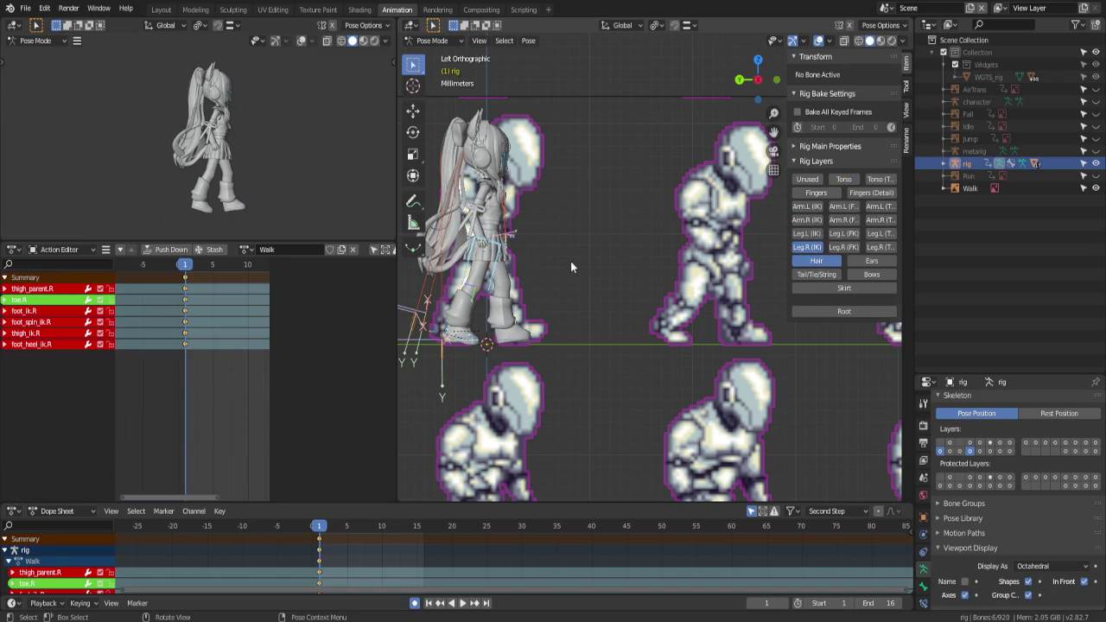
Delete the visible bones' keyframes, then undo the deletion
{"action": "key", "text": "a"}
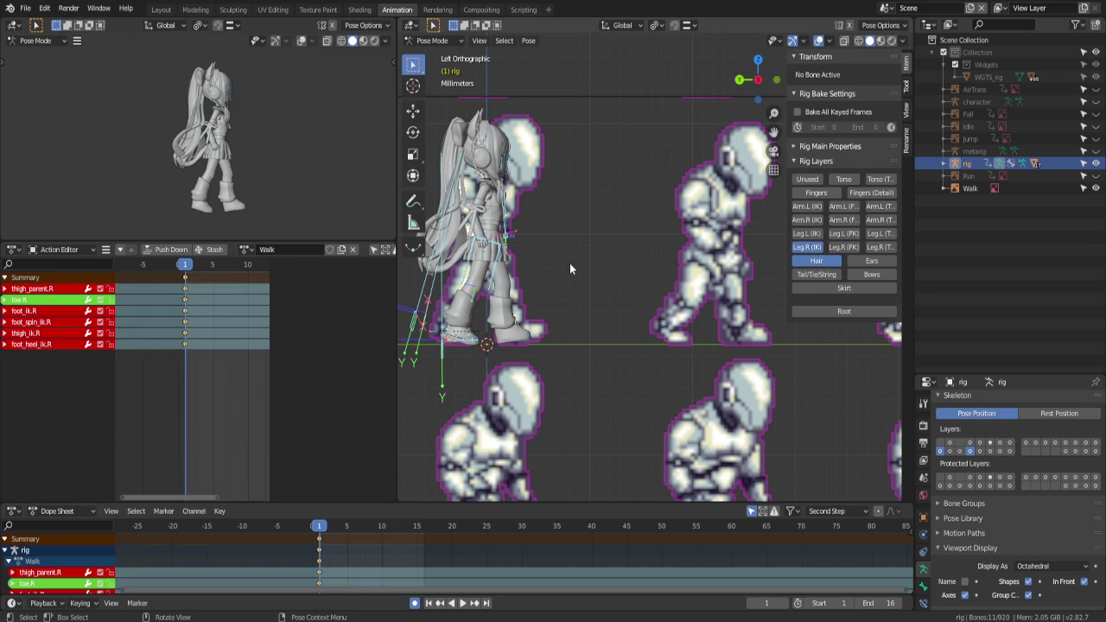
{"action": "key", "text": "x"}
{"action": "left_click", "coordinate": [338, 565]}
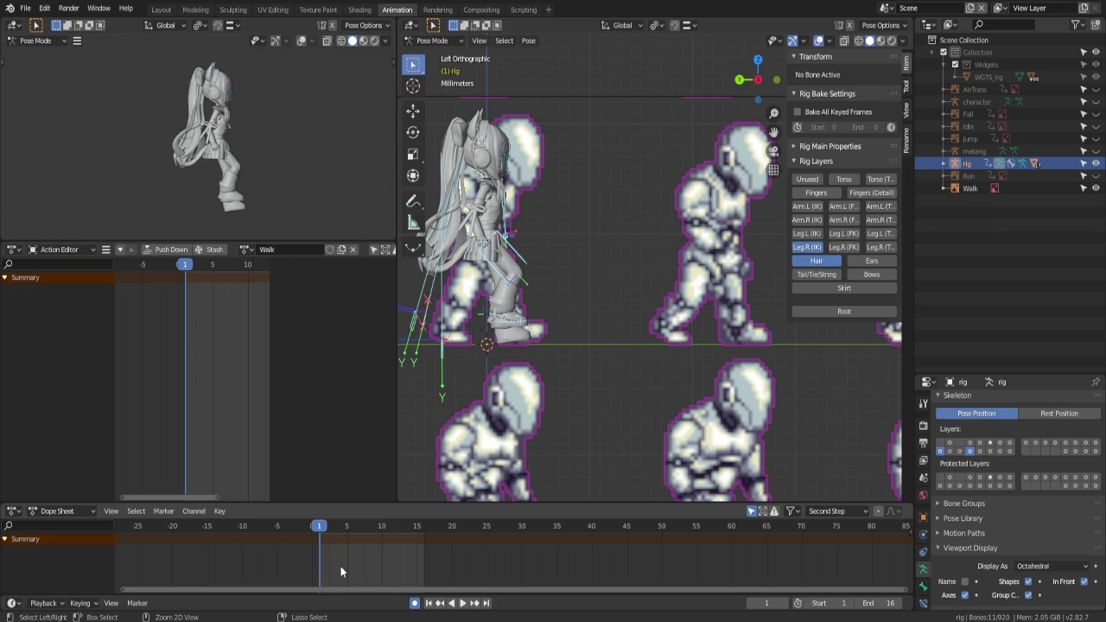
{"action": "key", "text": "ctrl+z"}
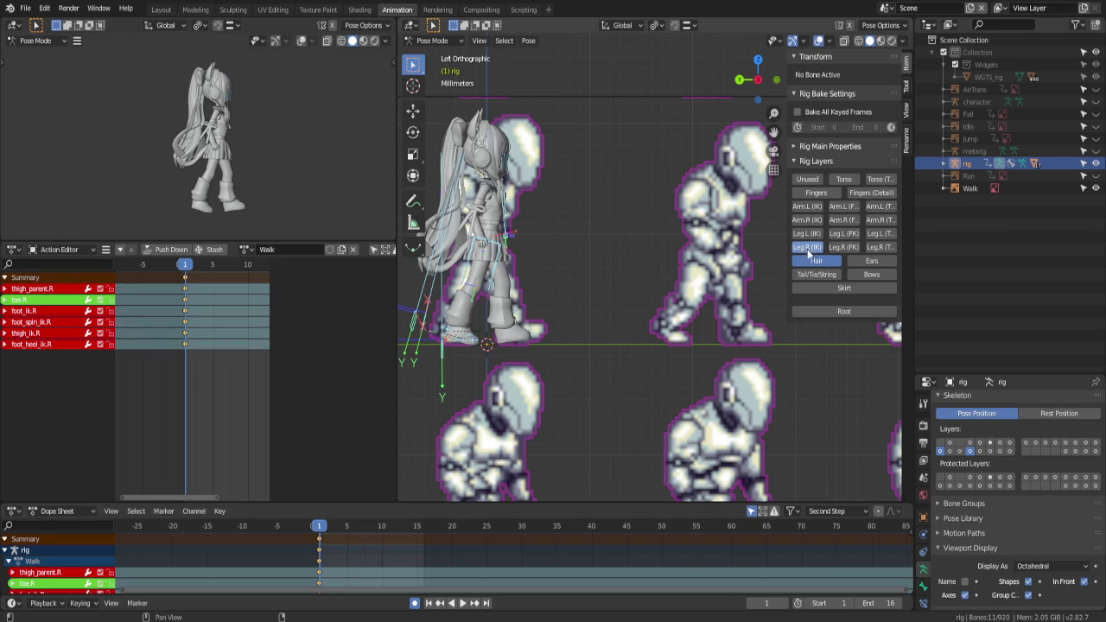
Hide the right leg IK layer and select all the hair bones, previewing frame 2
{"action": "left_click", "coordinate": [807, 248]}
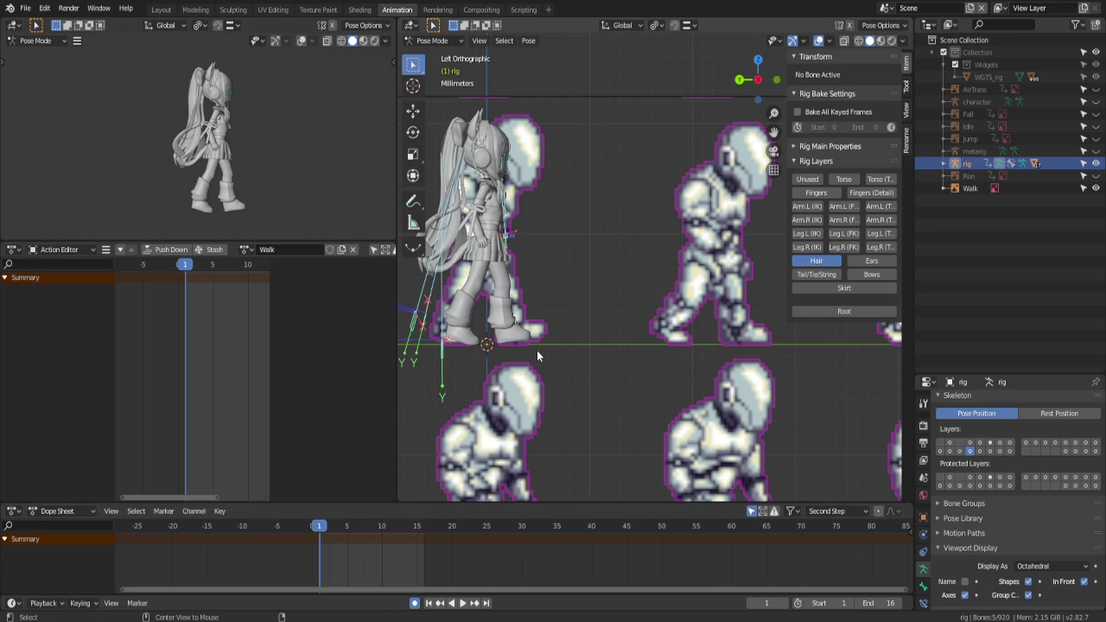
{"action": "key", "text": "a"}
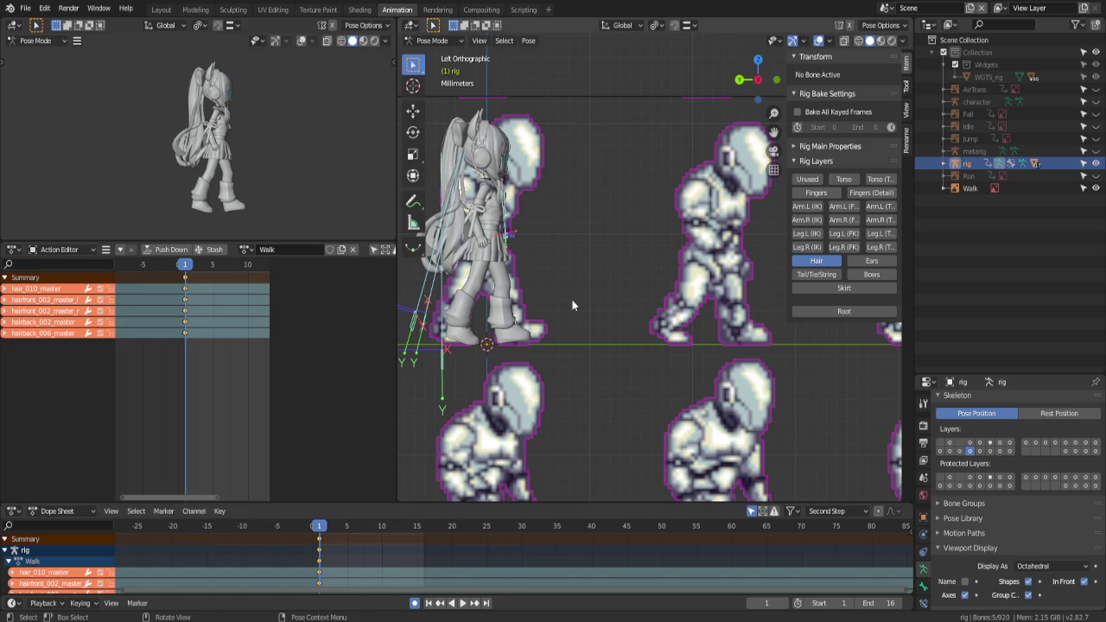
{"action": "key", "text": "Right"}
{"action": "key", "text": "Left"}
Reframe the view and step through frames 1 to 4 to preview the hair
{"action": "scroll", "coordinate": [634, 306], "scroll_direction": "down", "scroll_amount": 3}
{"action": "scroll", "coordinate": [634, 307], "scroll_direction": "down", "scroll_amount": 2}
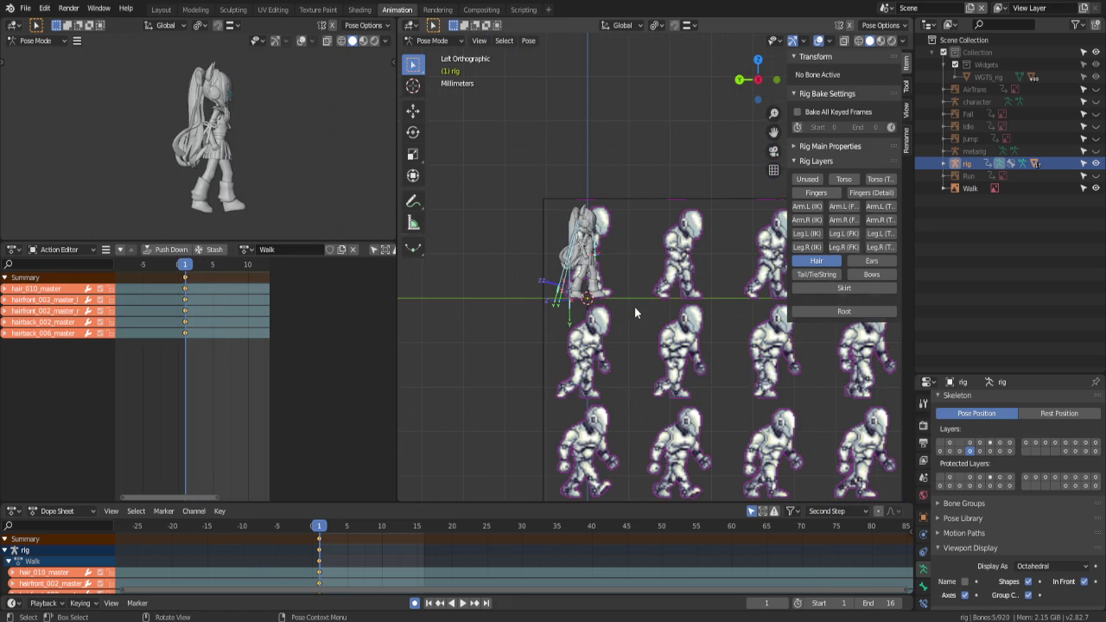
{"action": "middle_click_drag", "start_coordinate": [654, 292], "coordinate": [509, 283], "text": "shift"}
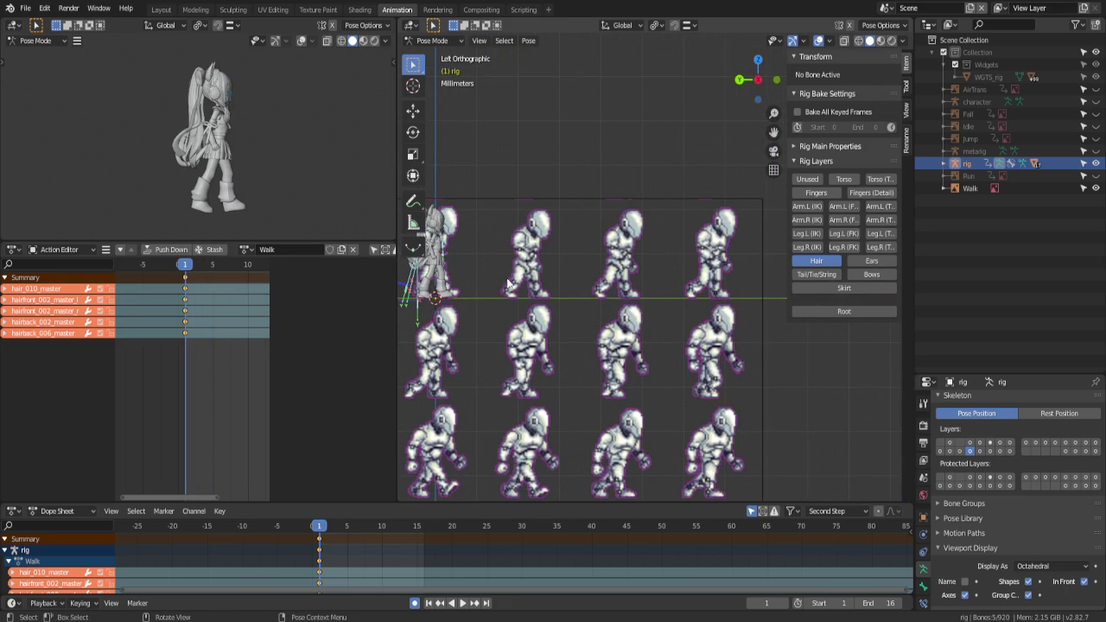
{"action": "key", "text": "Right"}
{"action": "key", "text": "Right"}
{"action": "key", "text": "Right"}
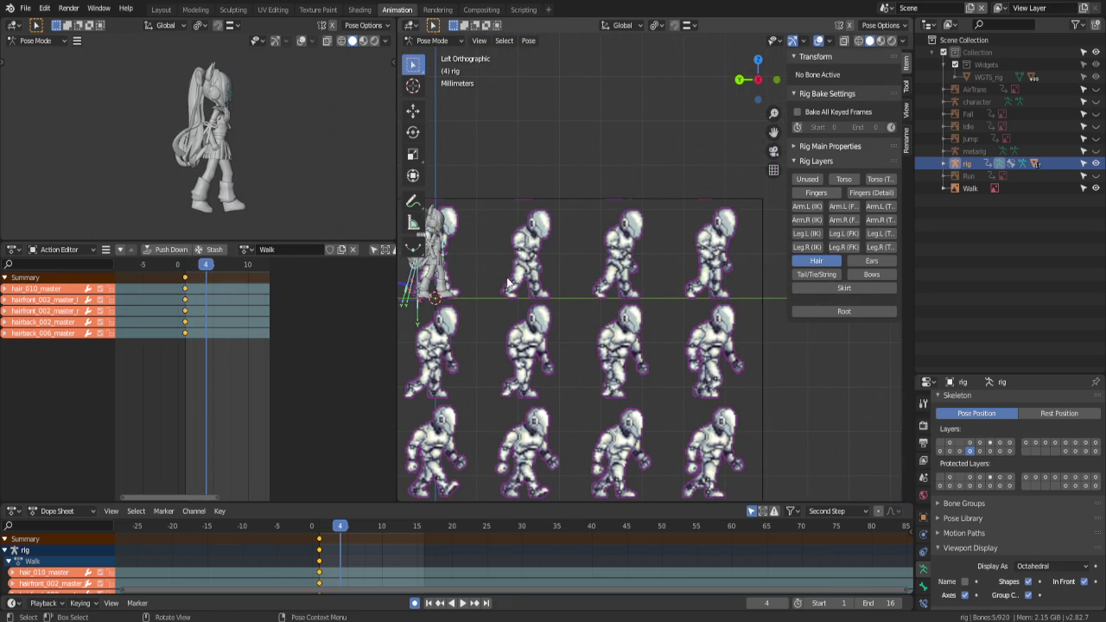
{"action": "key", "text": "Left"}
{"action": "key", "text": "Left"}
{"action": "key", "text": "Left"}
Switch to Object Mode, reselect the rig, and return it to Pose Mode
{"action": "left_click", "coordinate": [437, 39]}
{"action": "left_click", "coordinate": [443, 55]}
{"action": "left_click", "coordinate": [527, 203]}
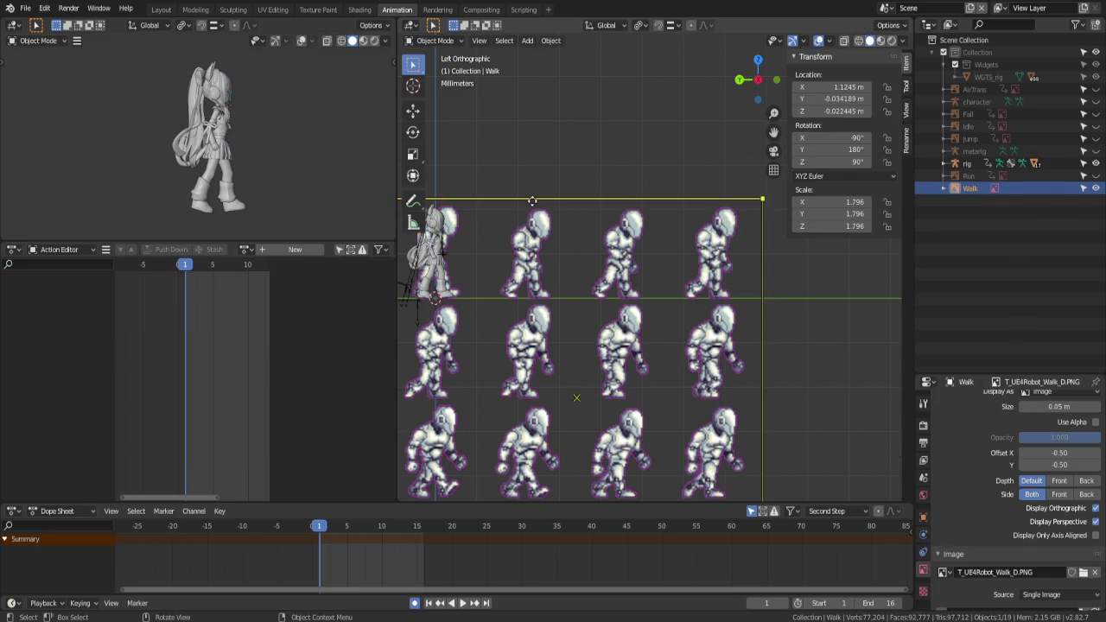
{"action": "left_click", "coordinate": [558, 145], "text": "ctrl"}
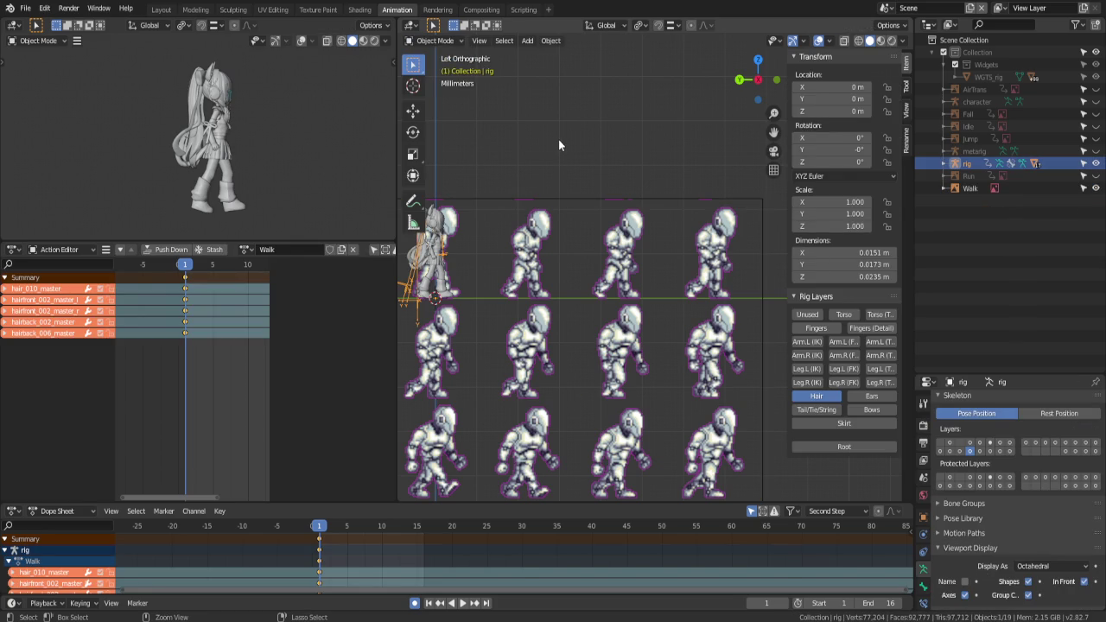
{"action": "key", "text": "ctrl+Tab"}
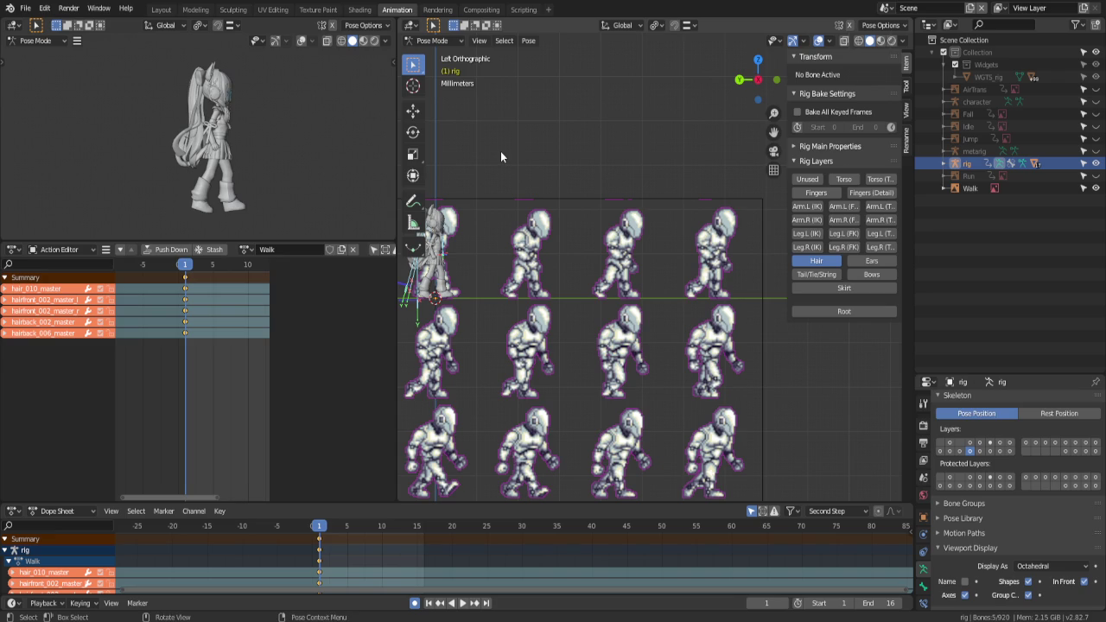
Deselect and then reselect all the visible hair bones
{"action": "scroll", "coordinate": [572, 171], "scroll_direction": "up", "scroll_amount": 2}
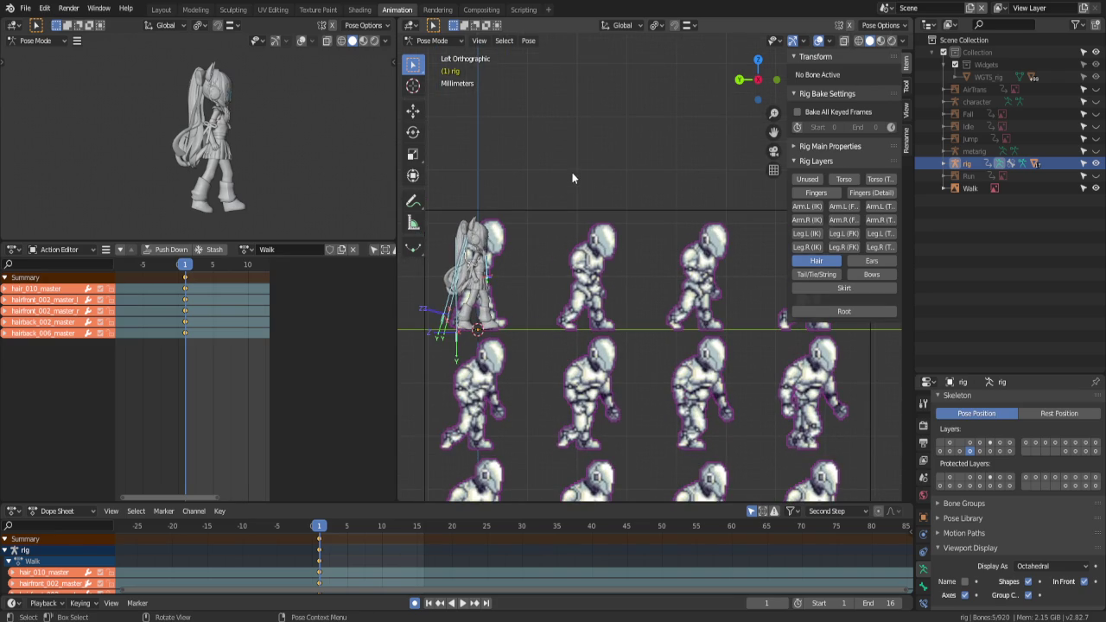
{"action": "left_click", "coordinate": [571, 173]}
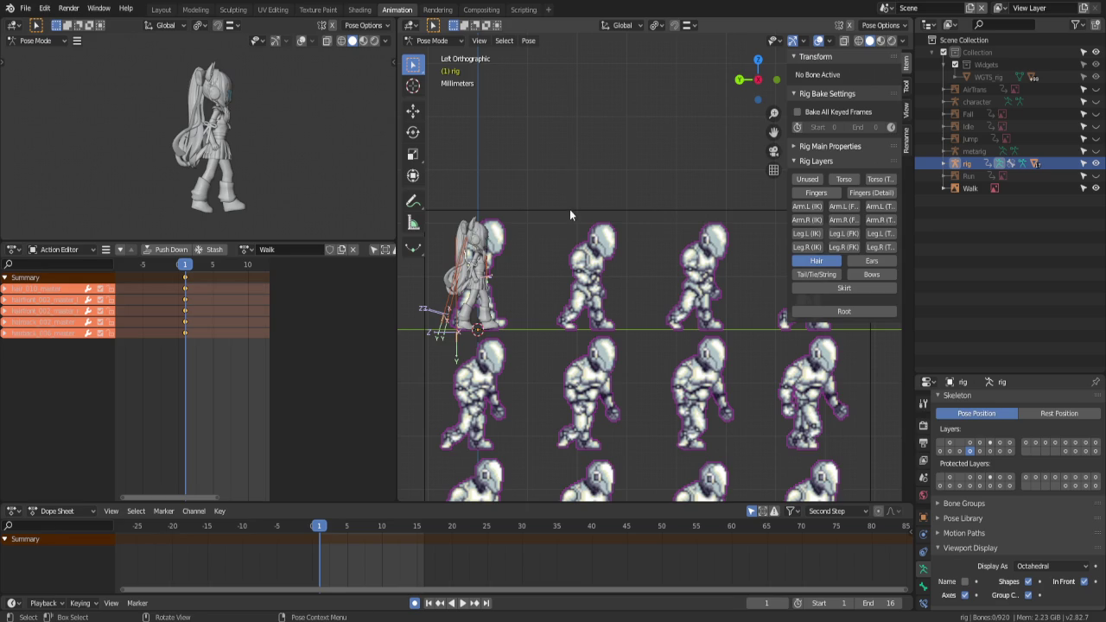
{"action": "scroll", "coordinate": [617, 223], "scroll_direction": "up", "scroll_amount": 1}
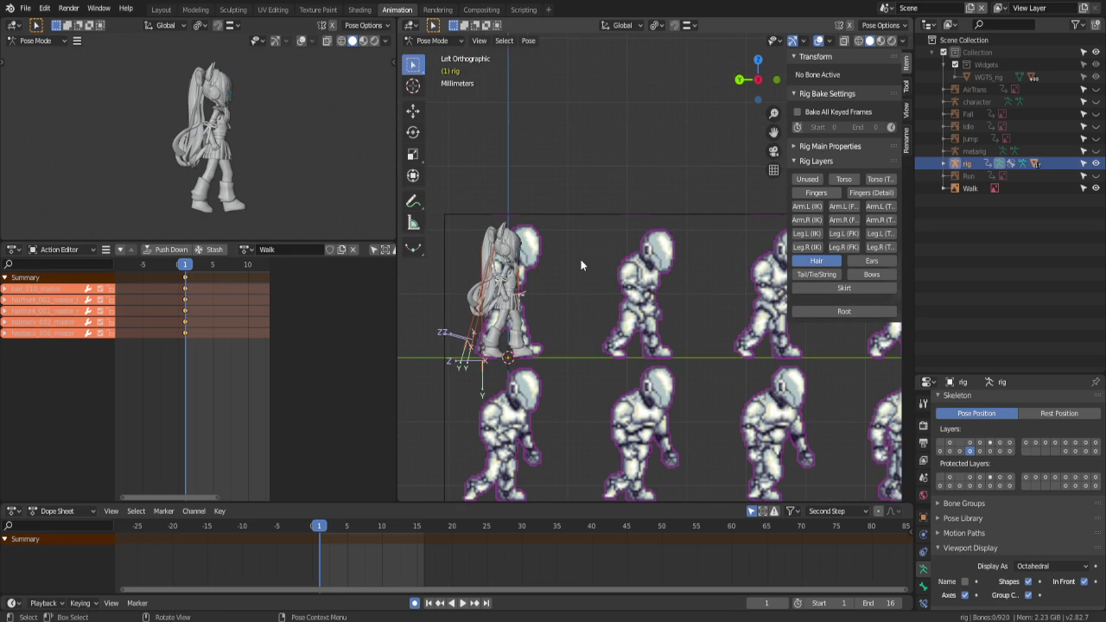
{"action": "scroll", "coordinate": [573, 260], "scroll_direction": "up", "scroll_amount": 2}
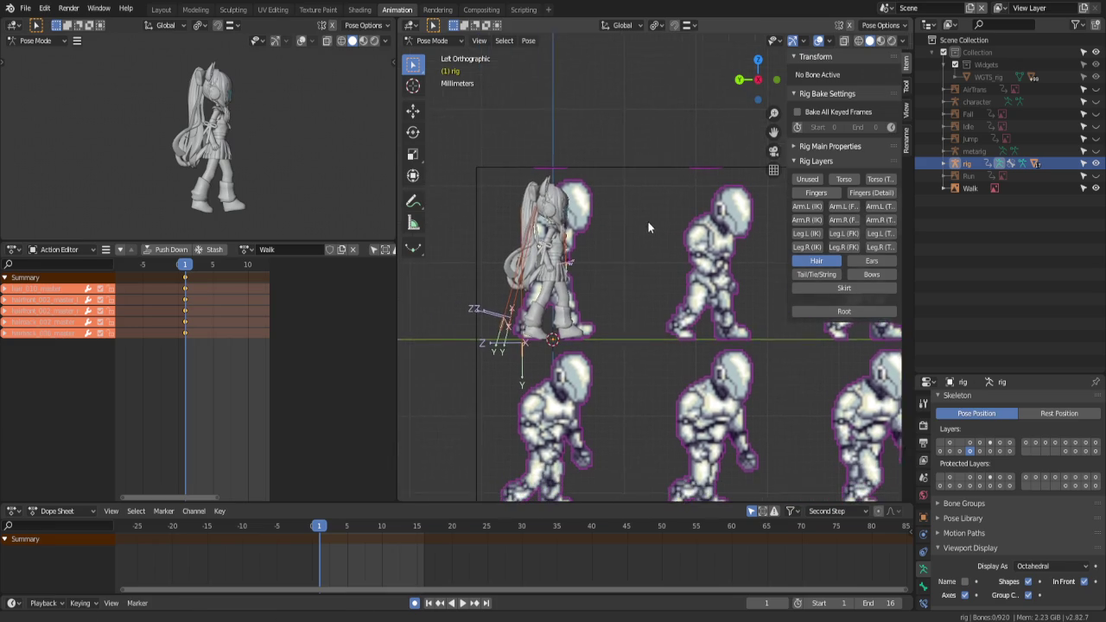
{"action": "scroll", "coordinate": [635, 229], "scroll_direction": "up", "scroll_amount": 1}
{"action": "scroll", "coordinate": [629, 240], "scroll_direction": "up", "scroll_amount": 1}
{"action": "key", "text": "a"}
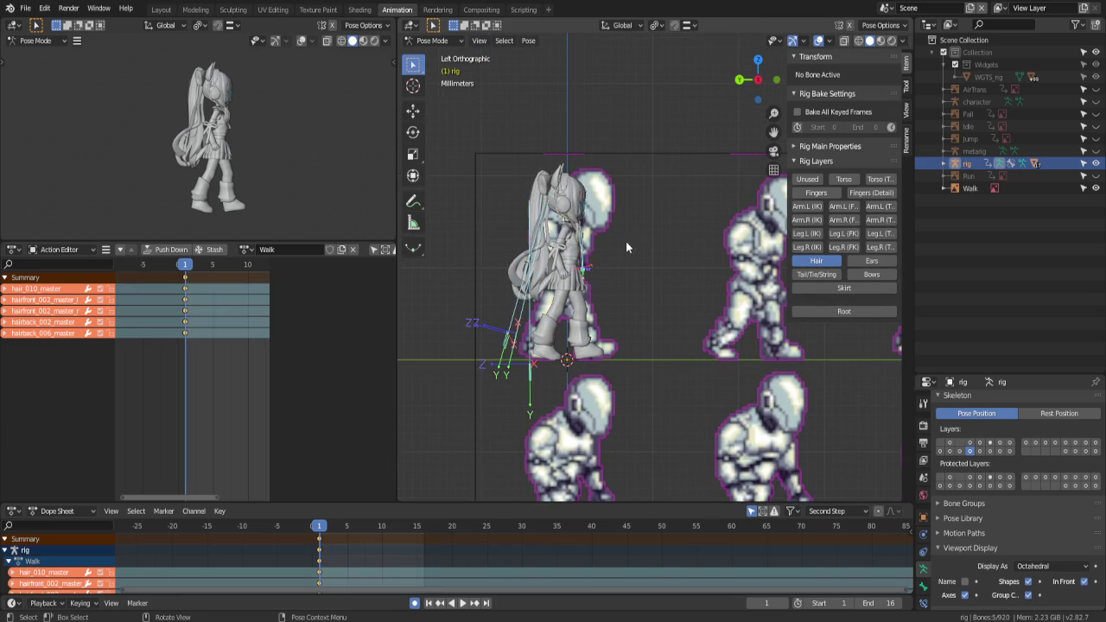
{"action": "scroll", "coordinate": [625, 240], "scroll_direction": "down", "scroll_amount": 3}
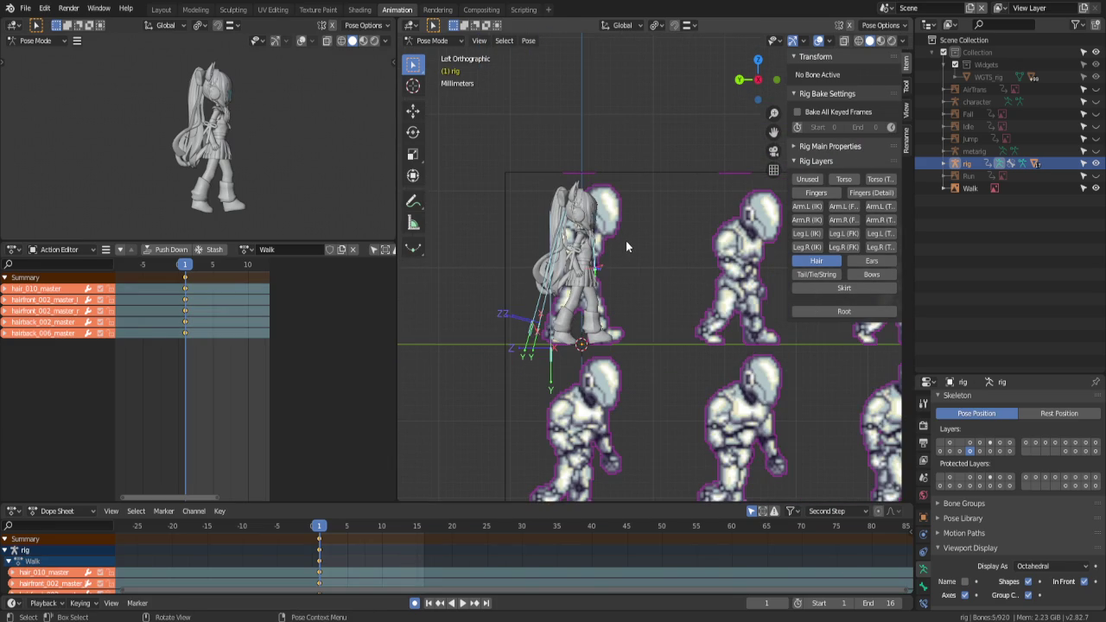
{"action": "left_click", "coordinate": [28, 12]}
{"action": "mouse_move", "coordinate": [40, 22]}
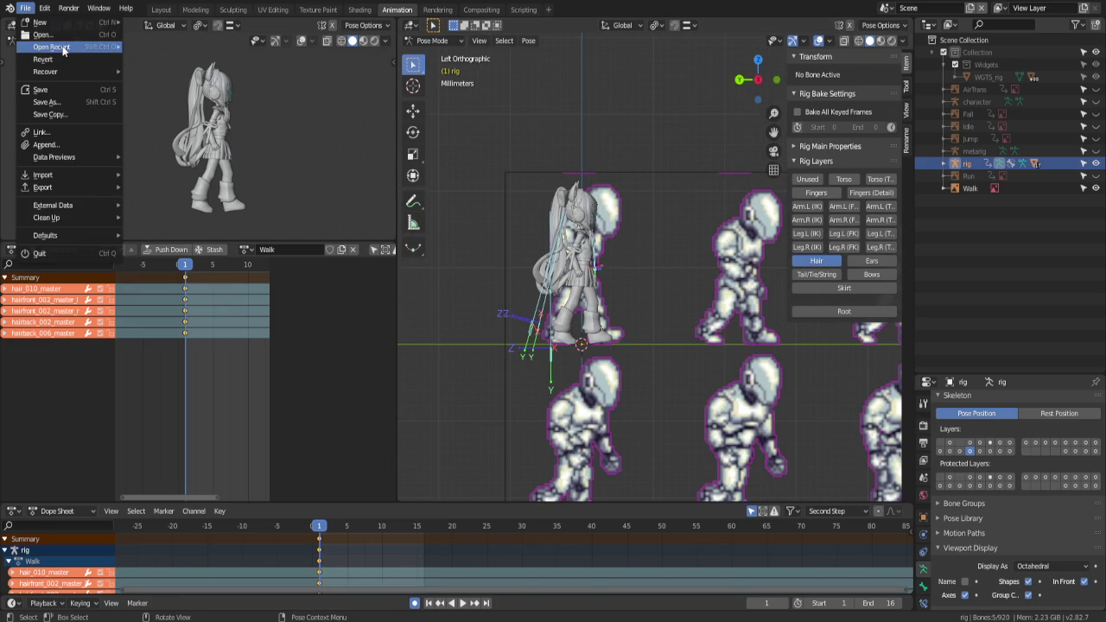
Reload the saved project, discarding unsaved changes, and play the animation back
{"action": "left_click", "coordinate": [135, 40]}
{"action": "left_click", "coordinate": [591, 328]}
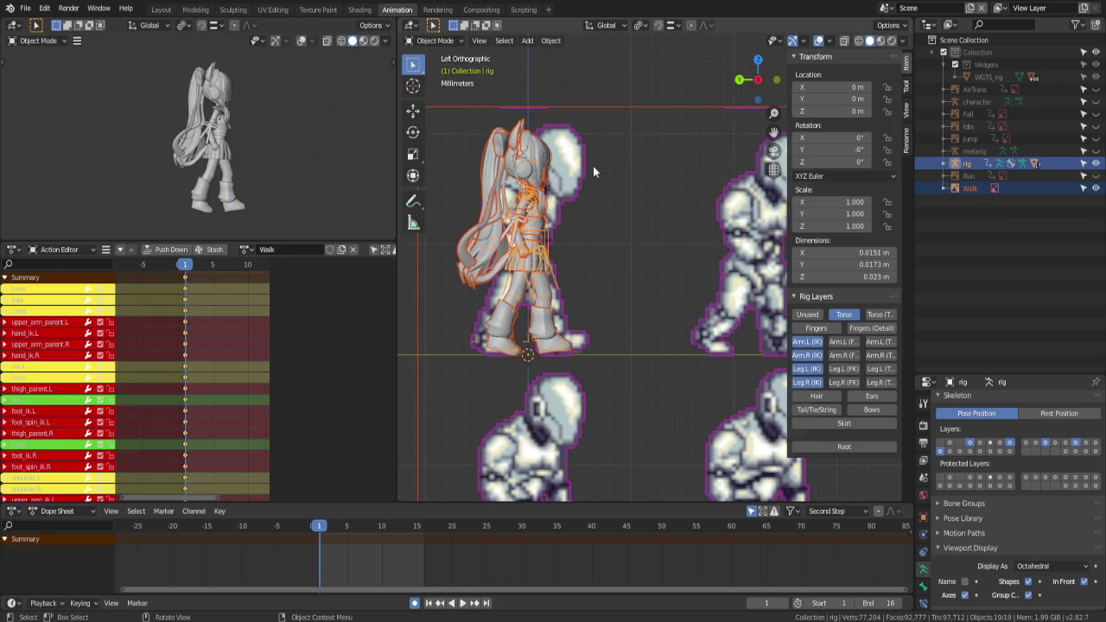
{"action": "key", "text": "space"}
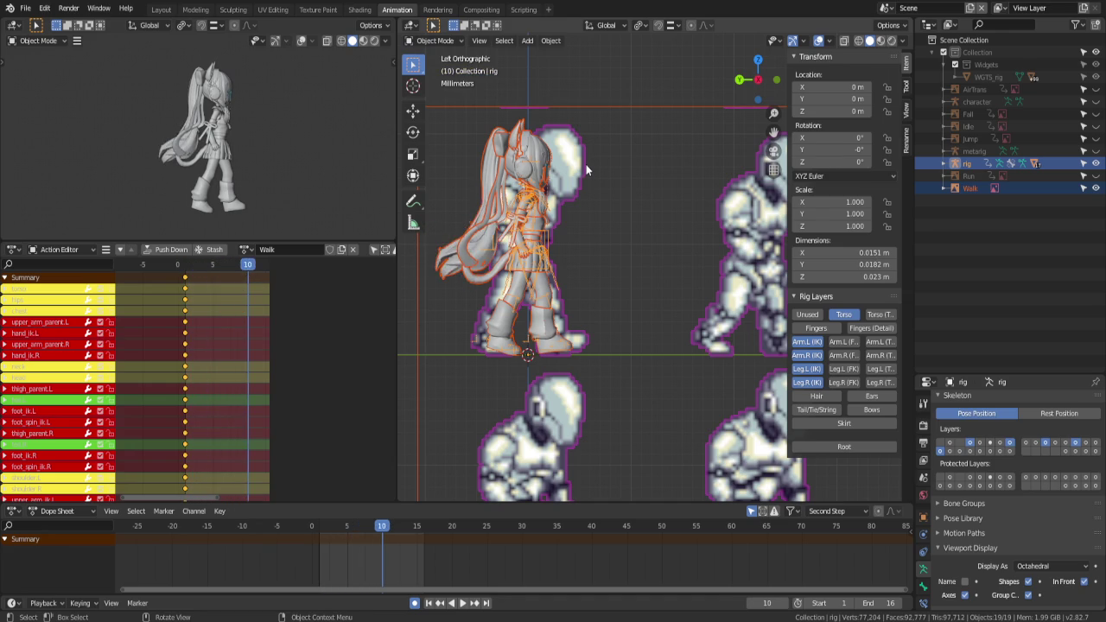
{"action": "key", "text": "Escape"}
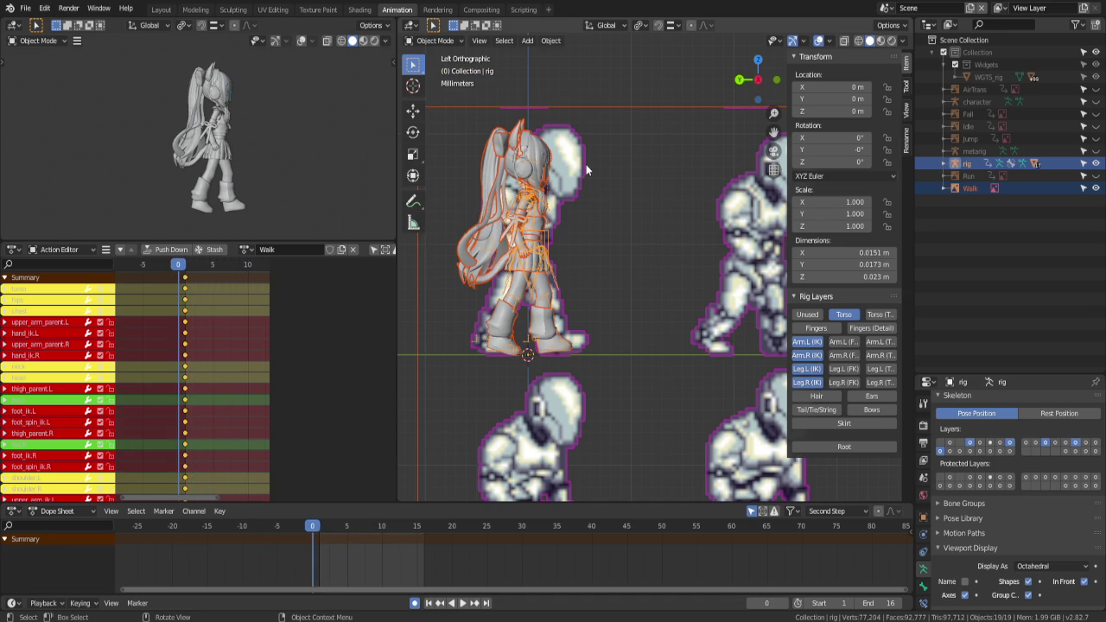
Select the rig and switch it into Pose Mode
{"action": "left_click", "coordinate": [554, 243]}
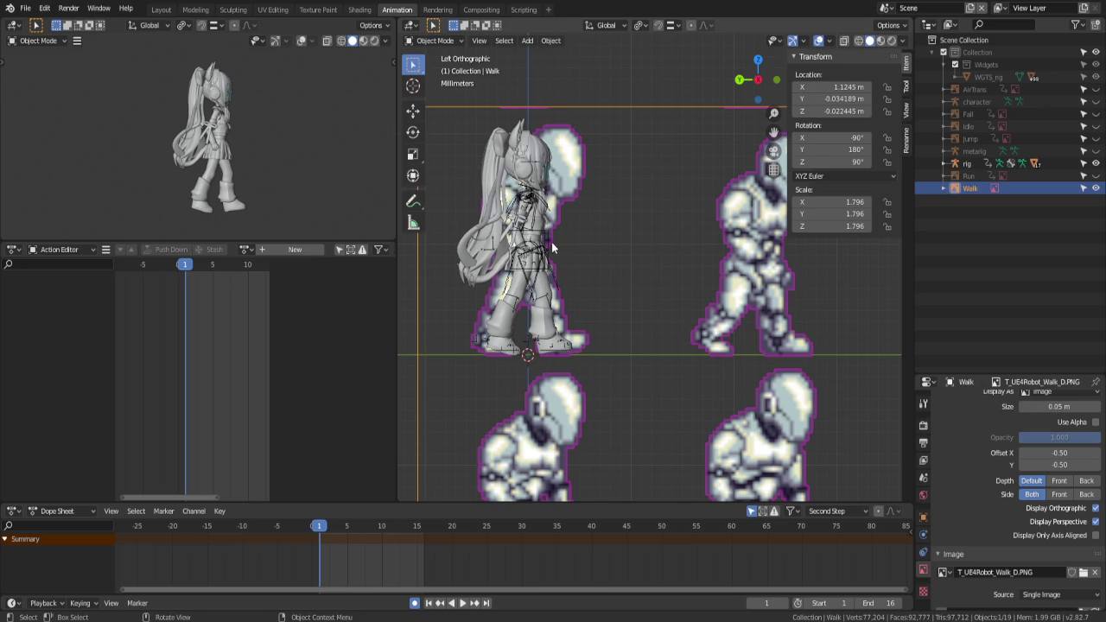
{"action": "left_click", "coordinate": [548, 247]}
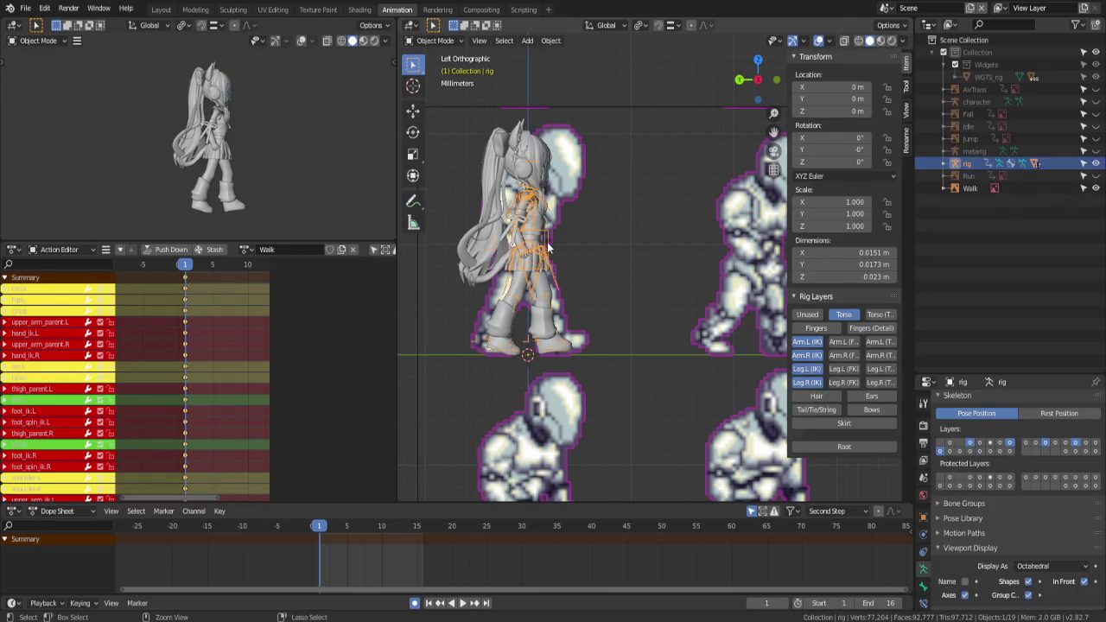
{"action": "key", "text": "ctrl+Tab"}
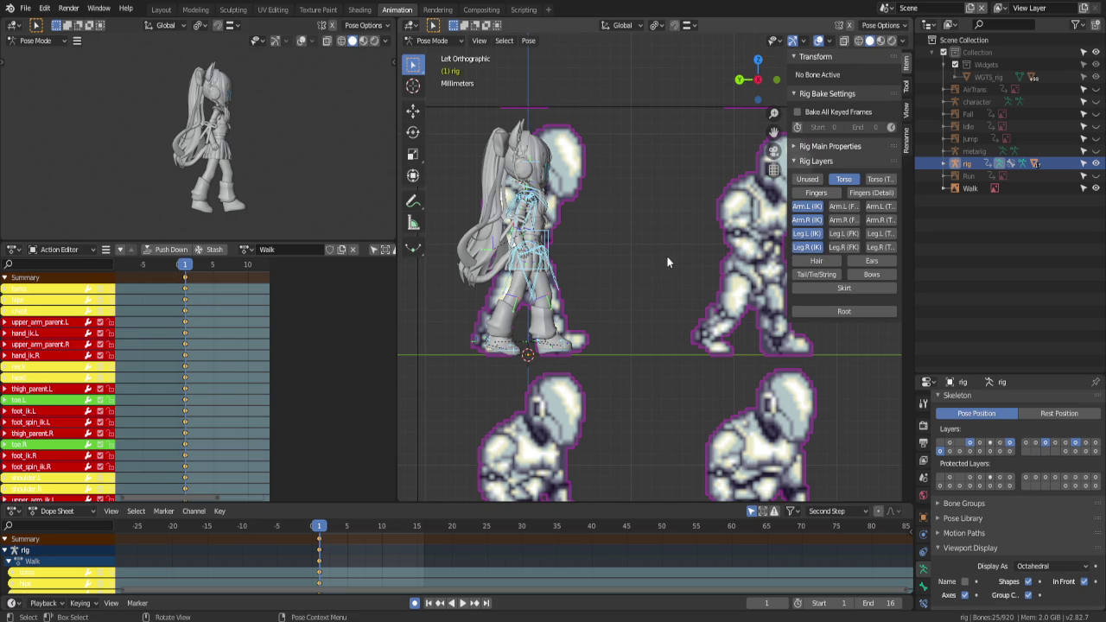
Select the rig's bones and show the Hair, Tail/Tie/String and Skirt bone layers
{"action": "key", "text": "a"}
{"action": "key", "text": "alt+a"}
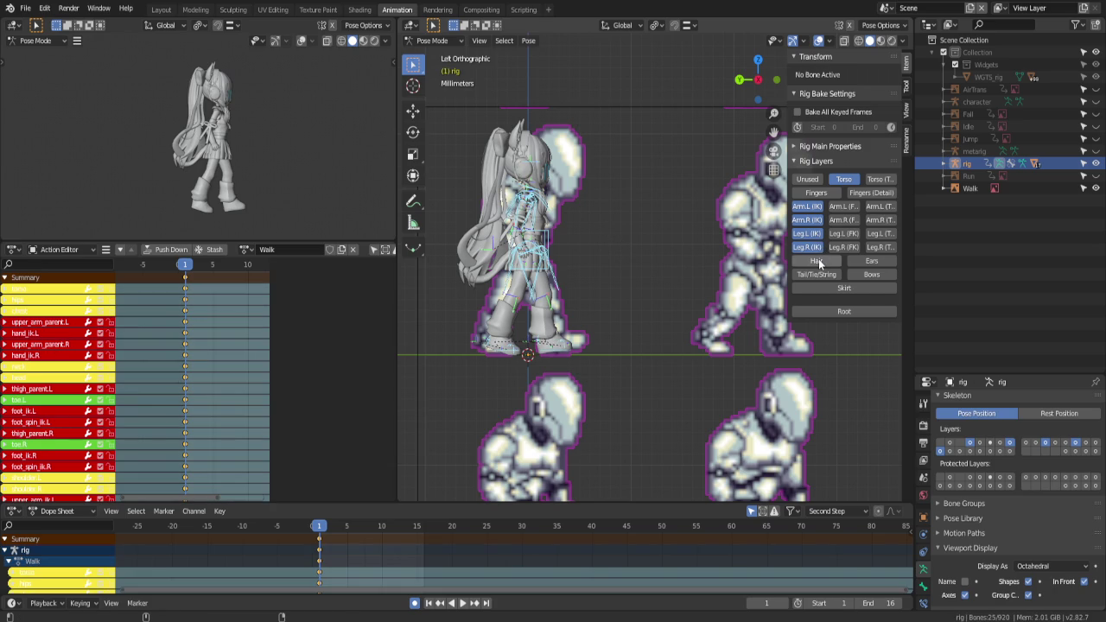
{"action": "left_click", "coordinate": [819, 262]}
{"action": "key", "text": "ctrl+z"}
{"action": "key", "text": "ctrl+z"}
{"action": "key", "text": "ctrl+z"}
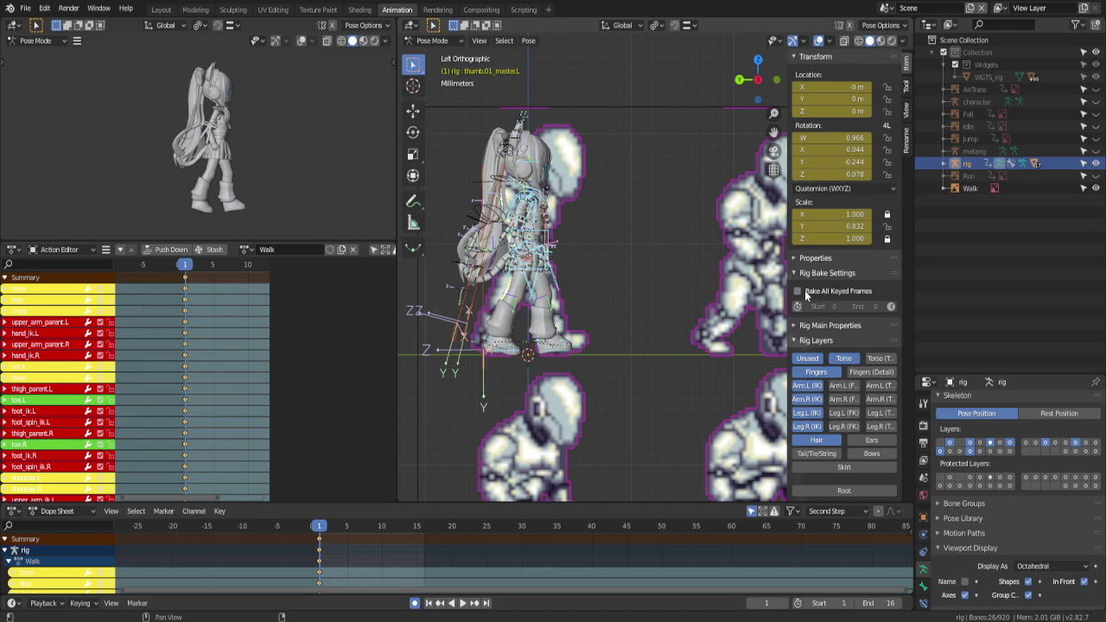
{"action": "left_click", "coordinate": [814, 358]}
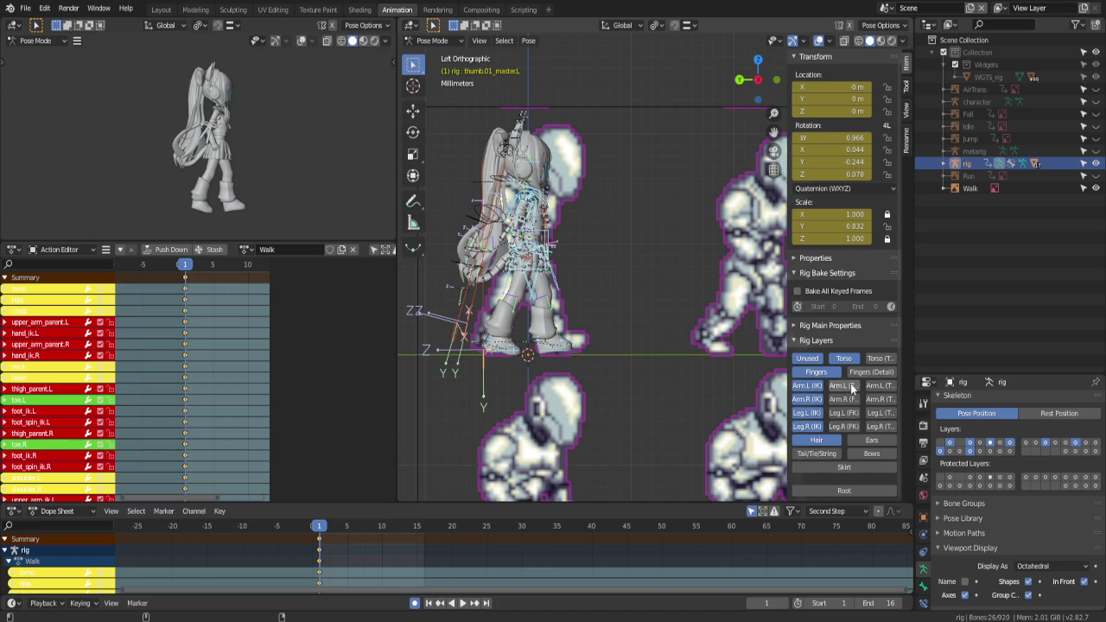
{"action": "left_click", "coordinate": [845, 386]}
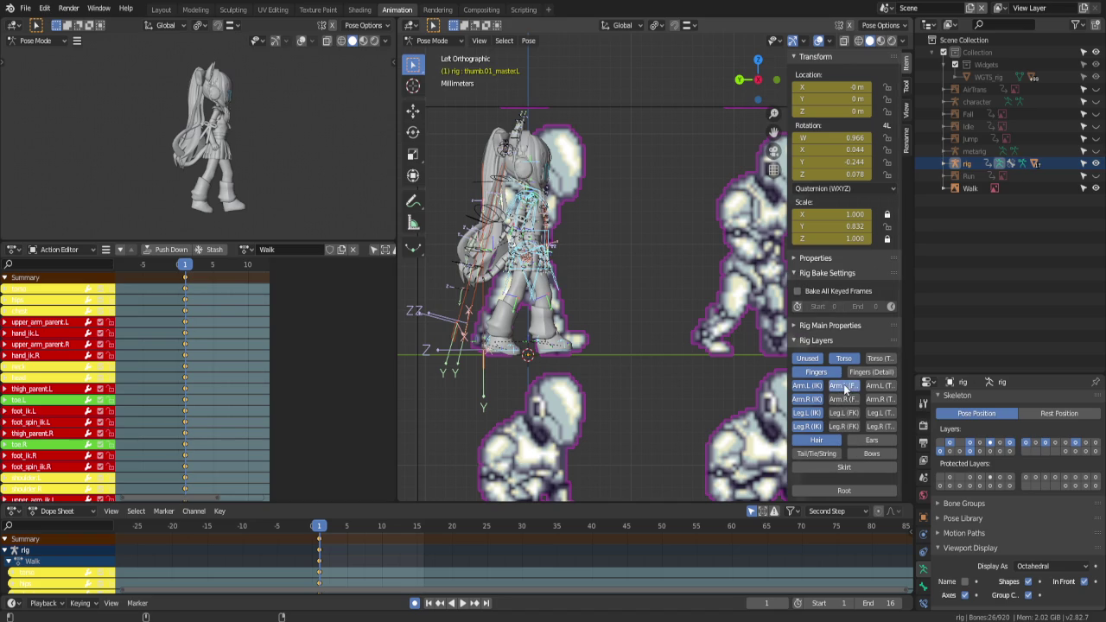
{"action": "left_click", "coordinate": [845, 386]}
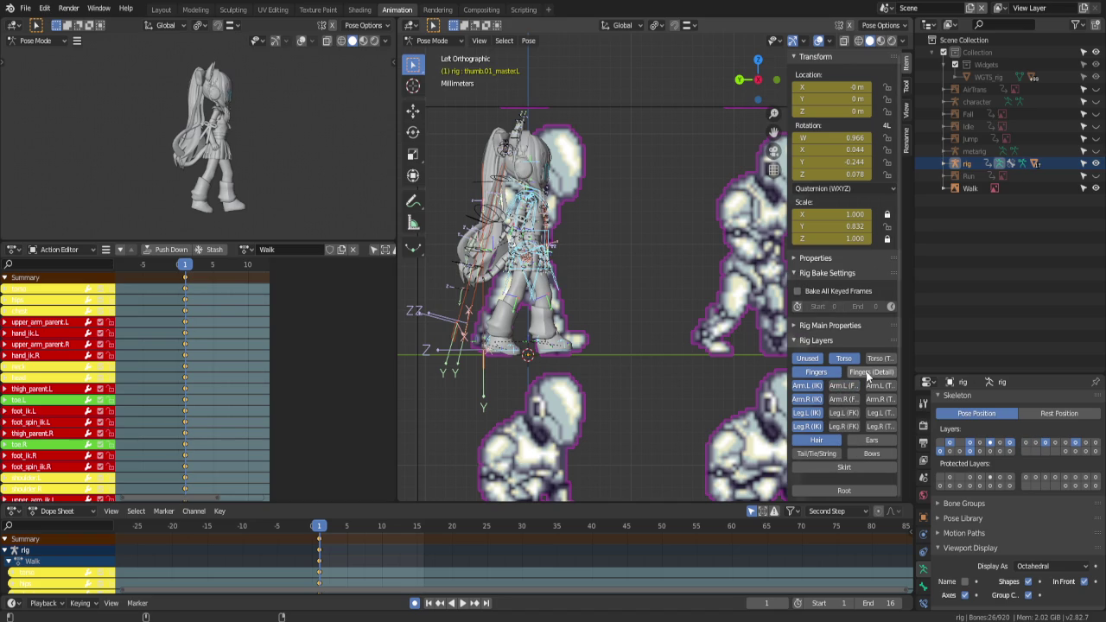
{"action": "left_click", "coordinate": [828, 454]}
{"action": "left_click", "coordinate": [831, 465]}
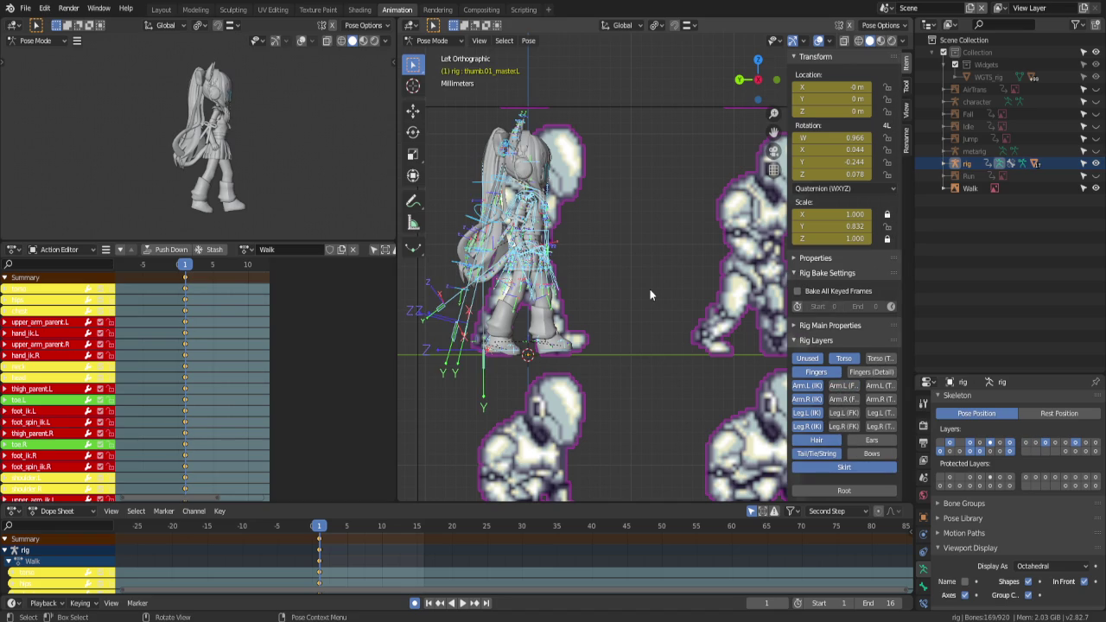
Clear the selected bones' rotation, scale and location back to the rest pose
{"action": "key", "text": "s"}
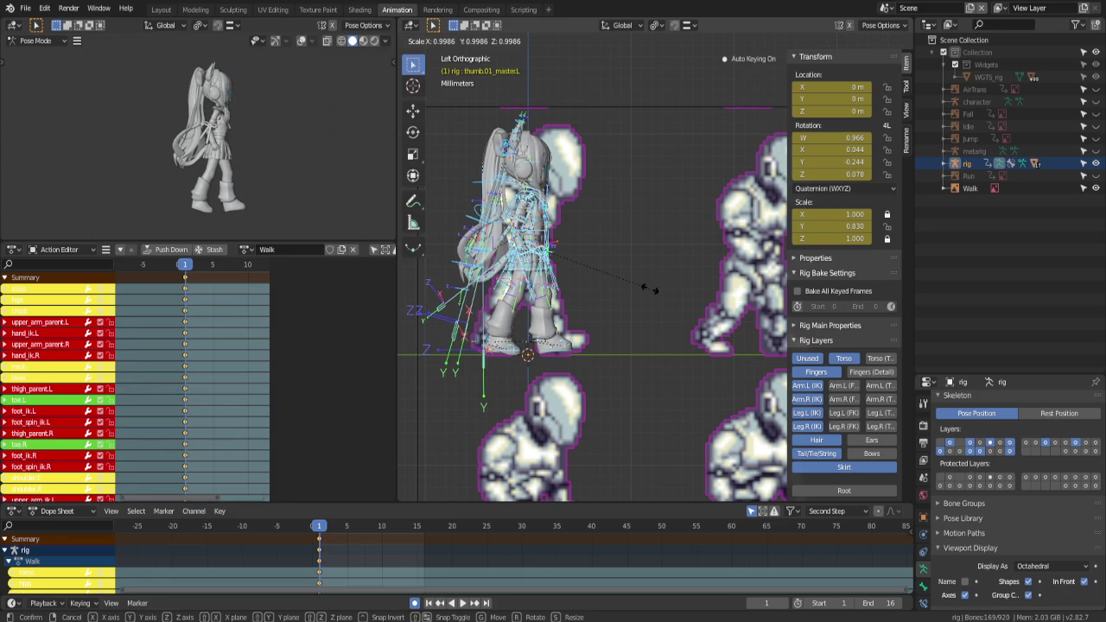
{"action": "right_click", "coordinate": [649, 289]}
{"action": "key", "text": "r"}
{"action": "right_click", "coordinate": [649, 289]}
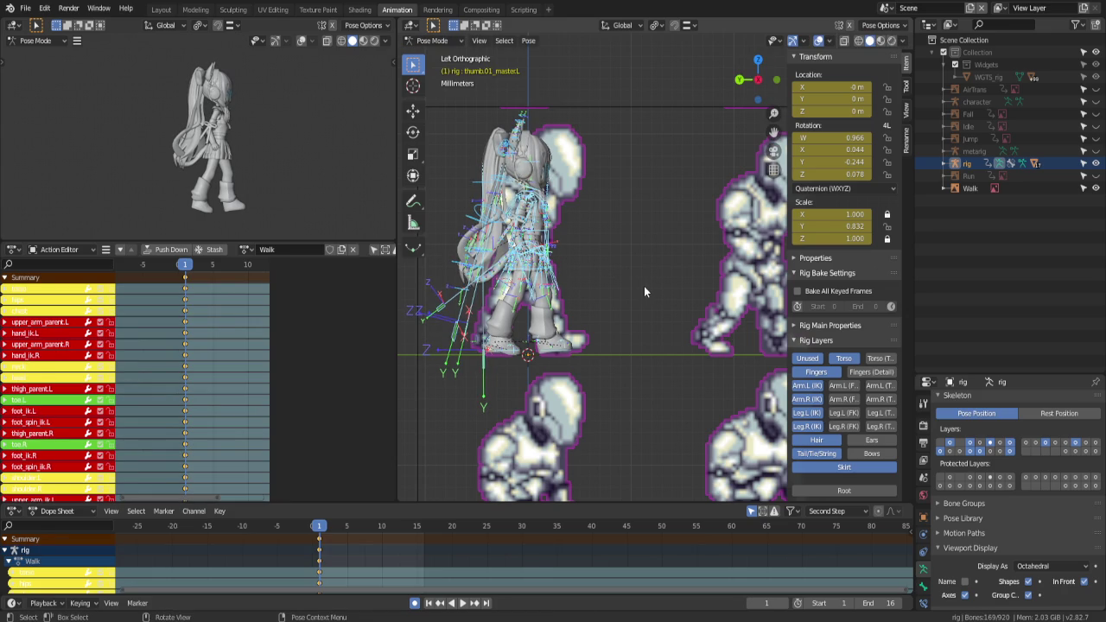
{"action": "key", "text": "alt+s"}
{"action": "key", "text": "alt+r"}
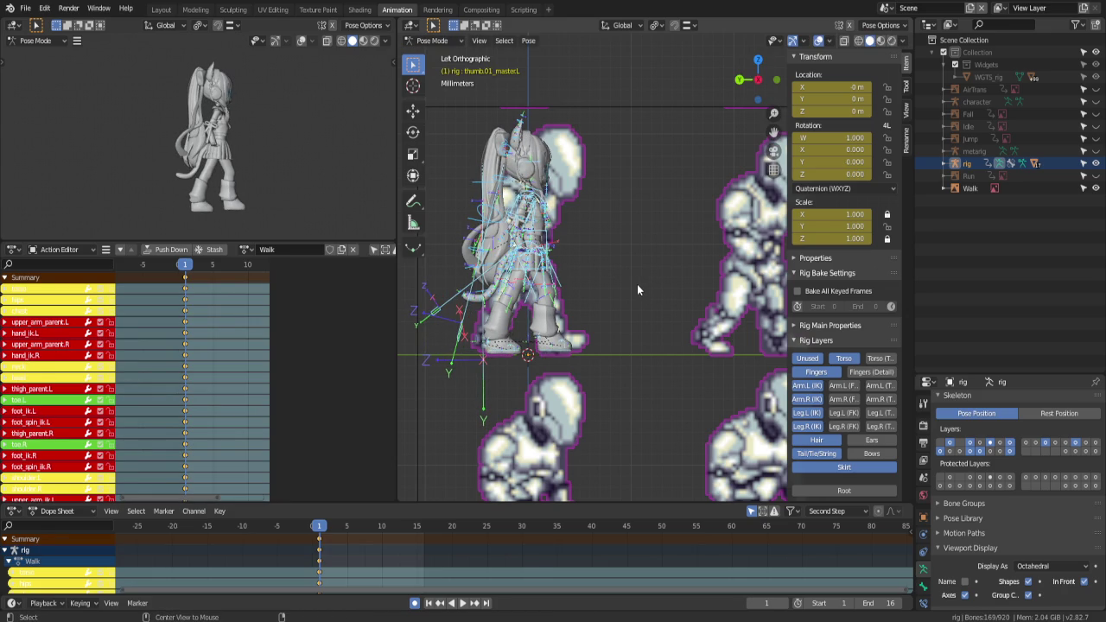
{"action": "key", "text": "alt+g"}
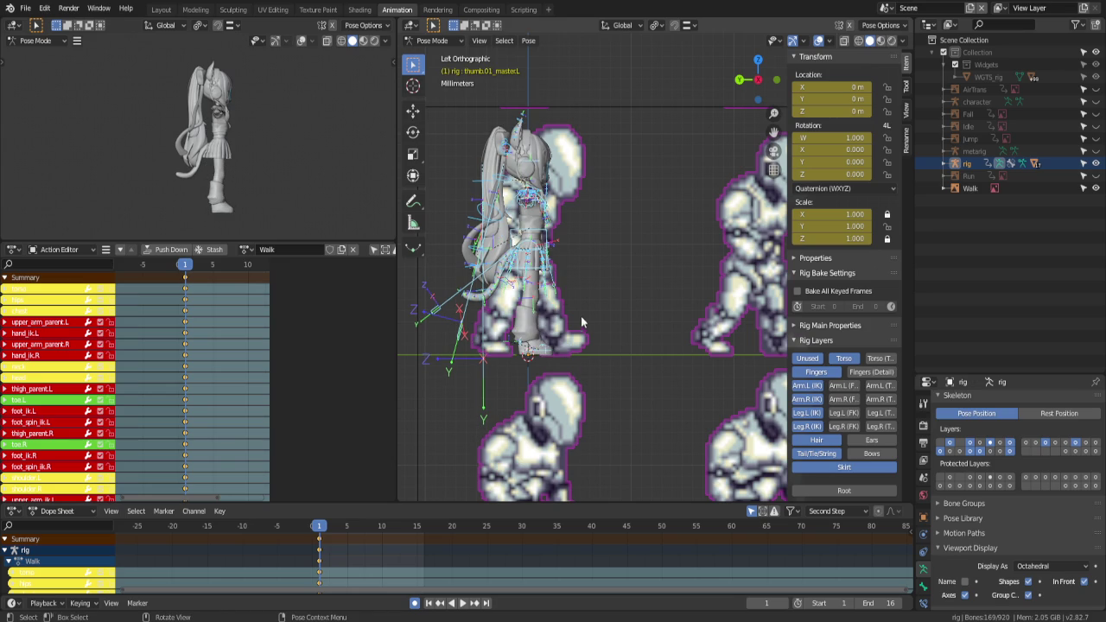
{"action": "left_click", "coordinate": [434, 40]}
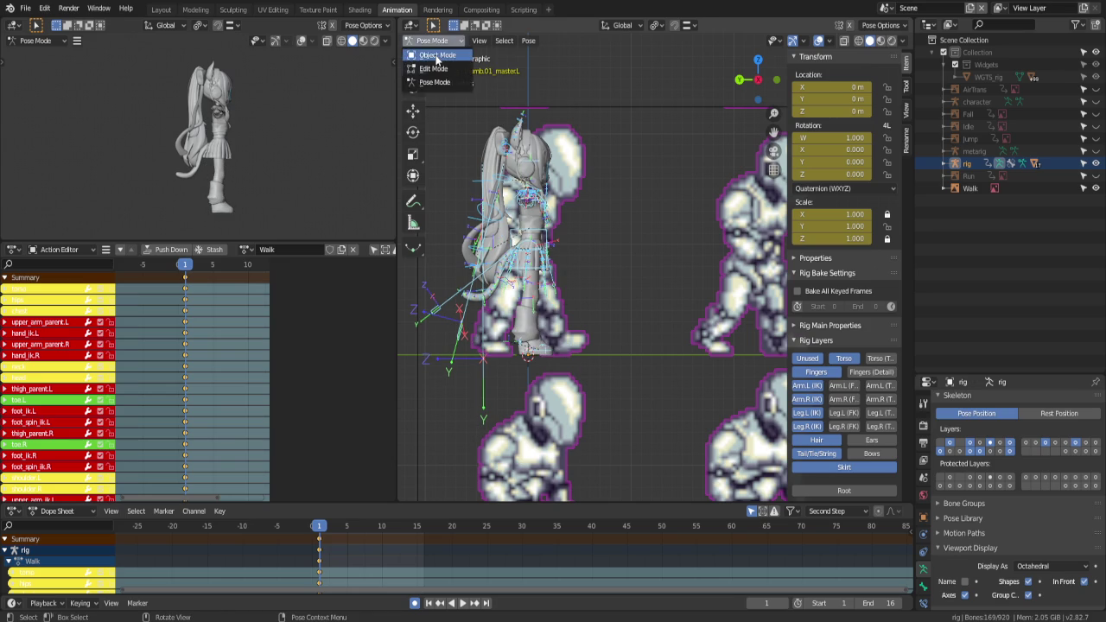
Select the Walk sprite sheet in Object Mode and save the file
{"action": "left_click", "coordinate": [436, 55]}
{"action": "left_click", "coordinate": [611, 105]}
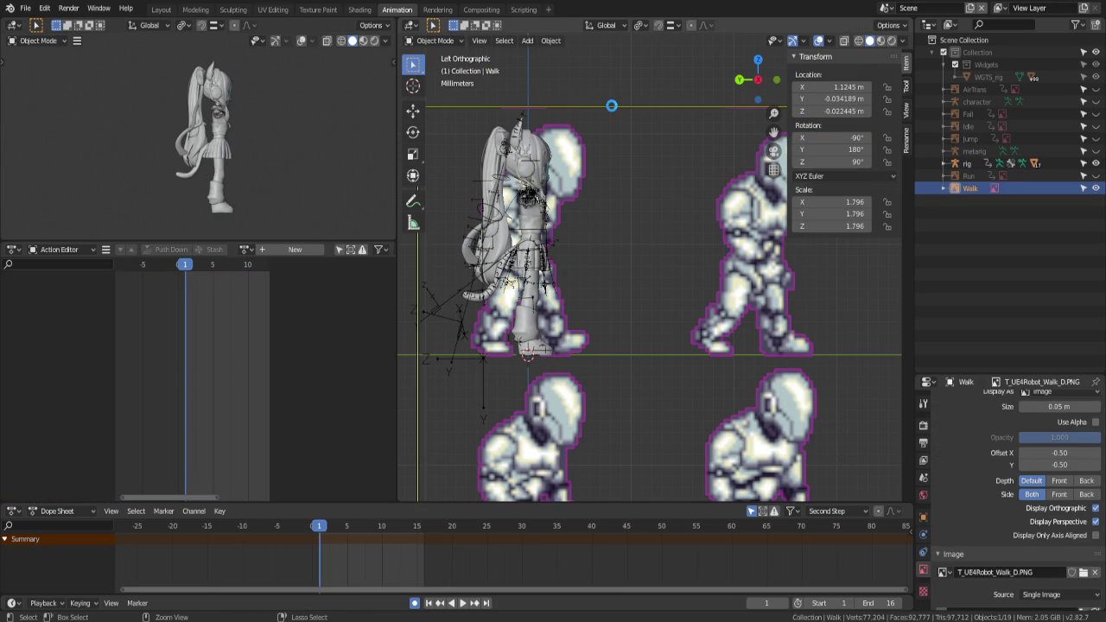
{"action": "key", "text": "ctrl+s"}
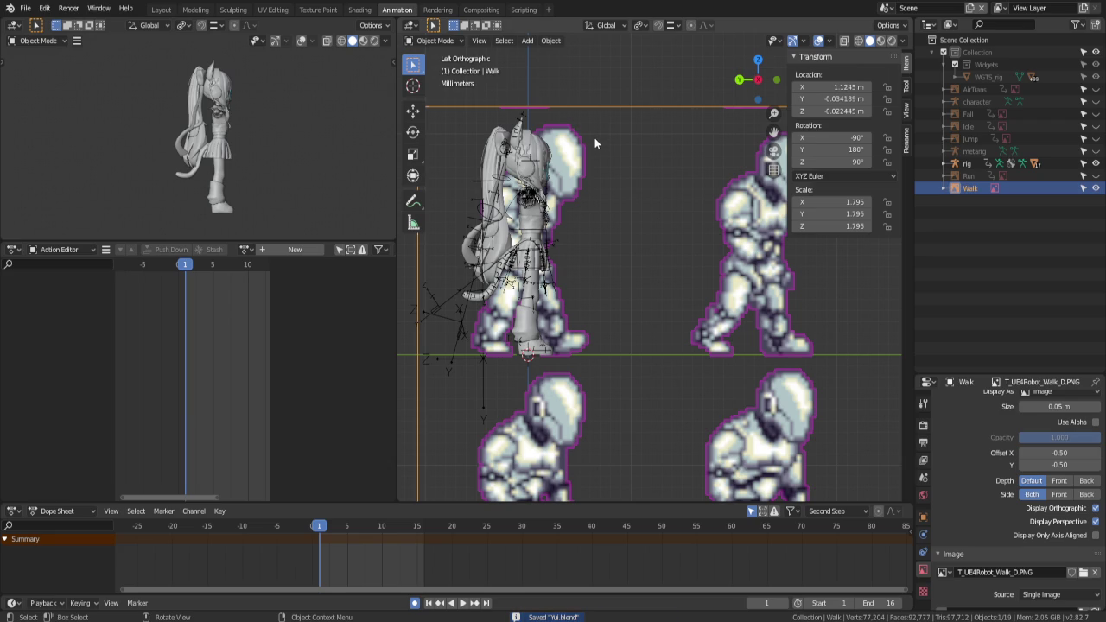
Key the Walk sprite sheet's position at frames 1, 2 and 3, sliding it along Y
{"action": "key", "text": "g"}
{"action": "left_click", "coordinate": [594, 138]}
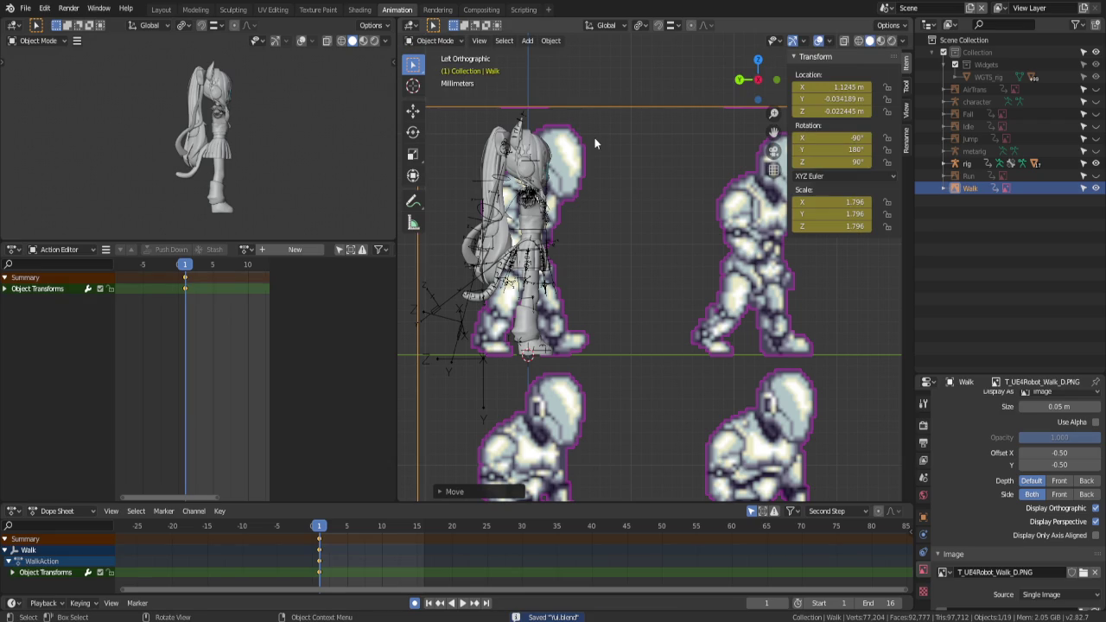
{"action": "key", "text": "Right"}
{"action": "key", "text": "g"}
{"action": "key", "text": "y"}
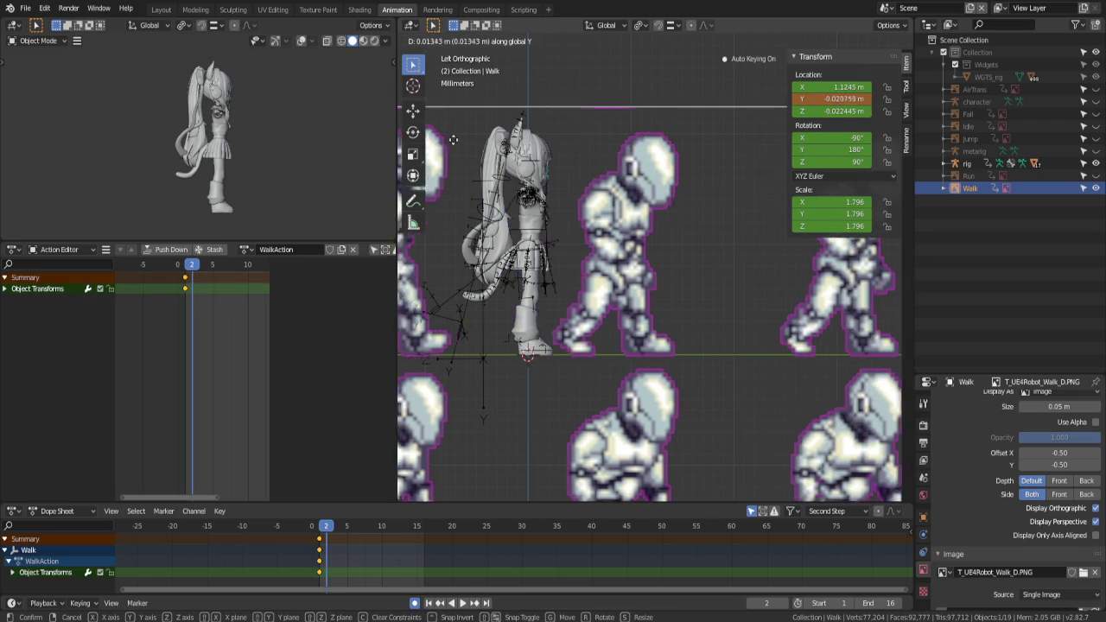
{"action": "left_click", "coordinate": [884, 170]}
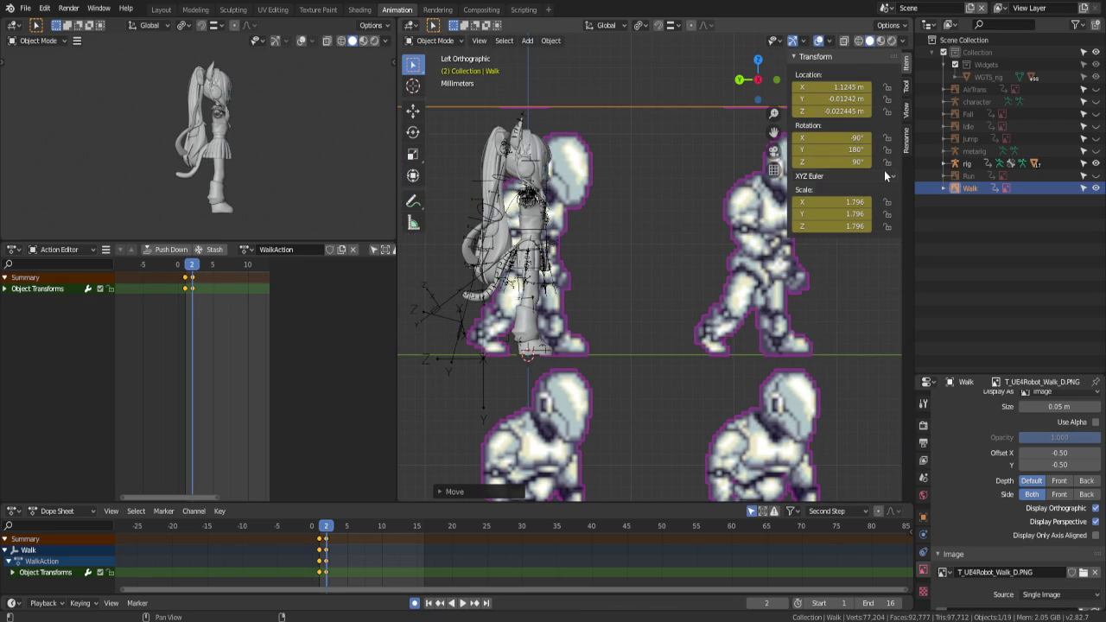
{"action": "key", "text": "Right"}
{"action": "key", "text": "g"}
{"action": "key", "text": "y"}
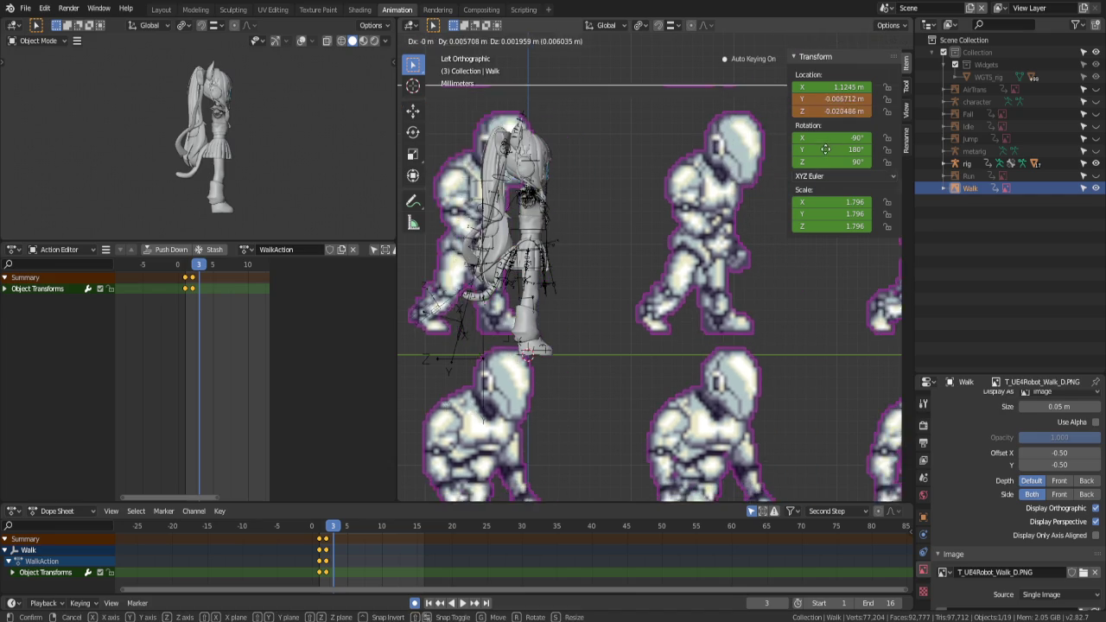
{"action": "left_click", "coordinate": [650, 227]}
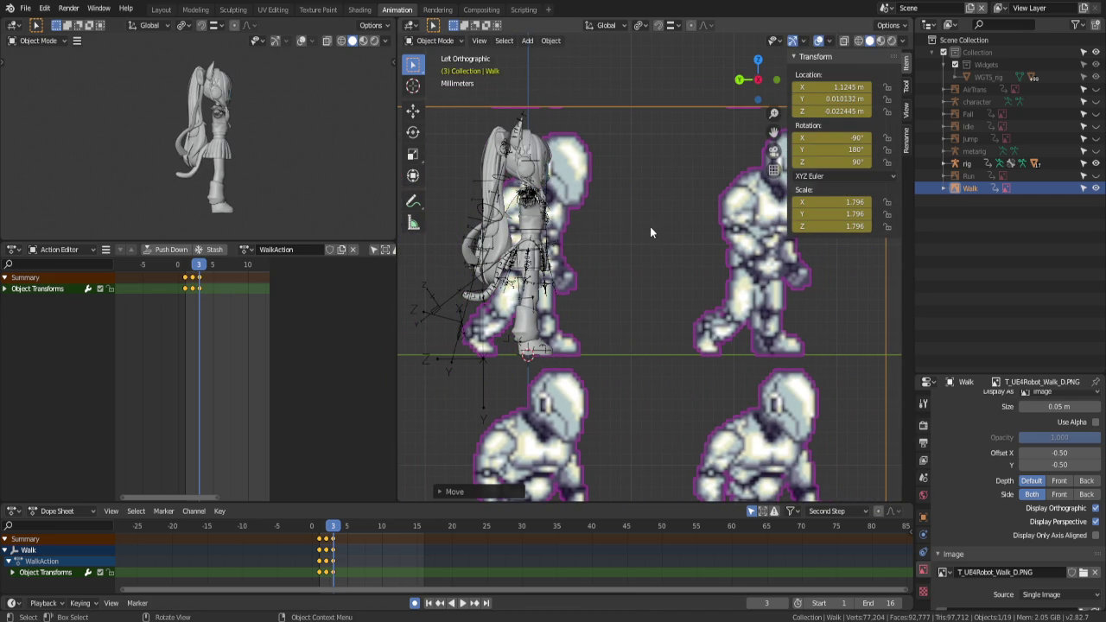
Key the sheet at frame 4 along Y, then frame 5 at Z 0.000163 m, Y -0.035365 m
{"action": "key", "text": "Right"}
{"action": "key", "text": "g"}
{"action": "key", "text": "y"}
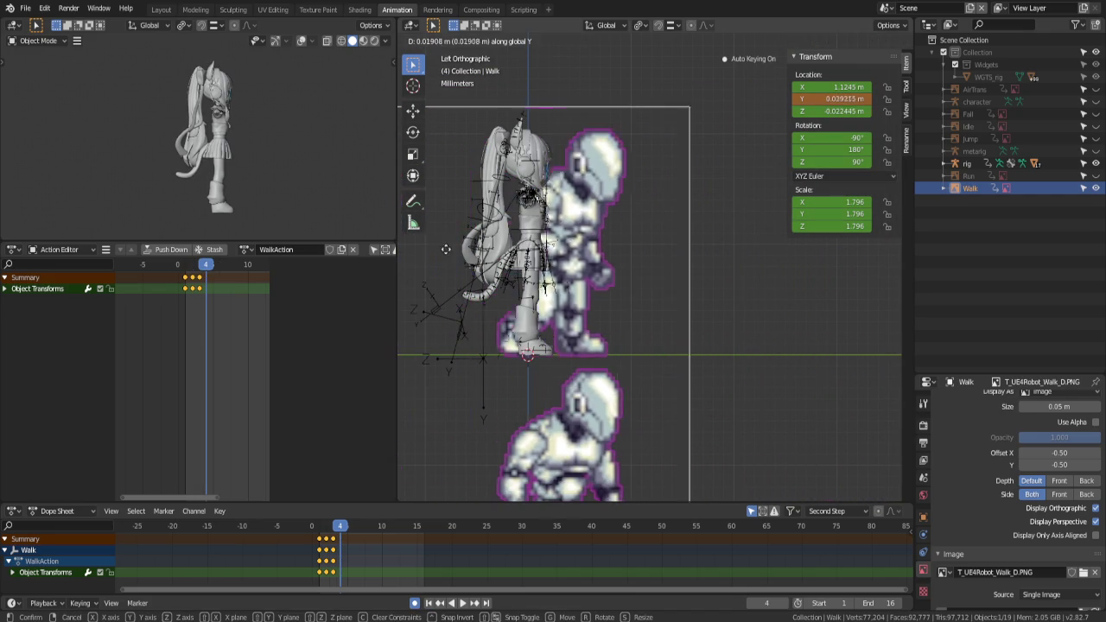
{"action": "left_click", "coordinate": [419, 261]}
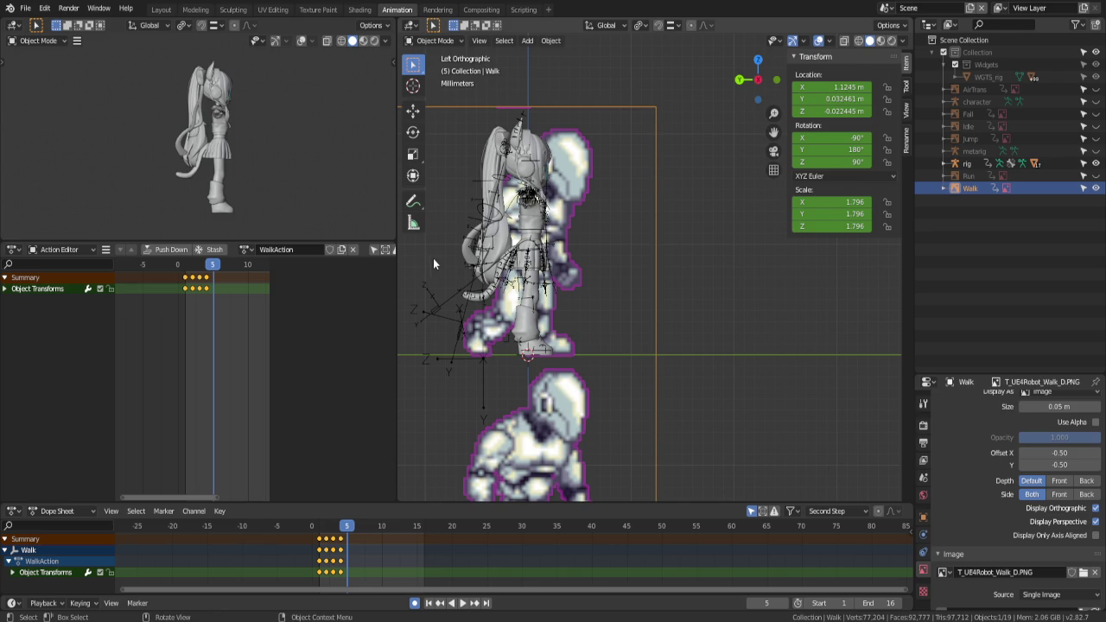
{"action": "key", "text": "Right"}
{"action": "key", "text": "g"}
{"action": "key", "text": "z"}
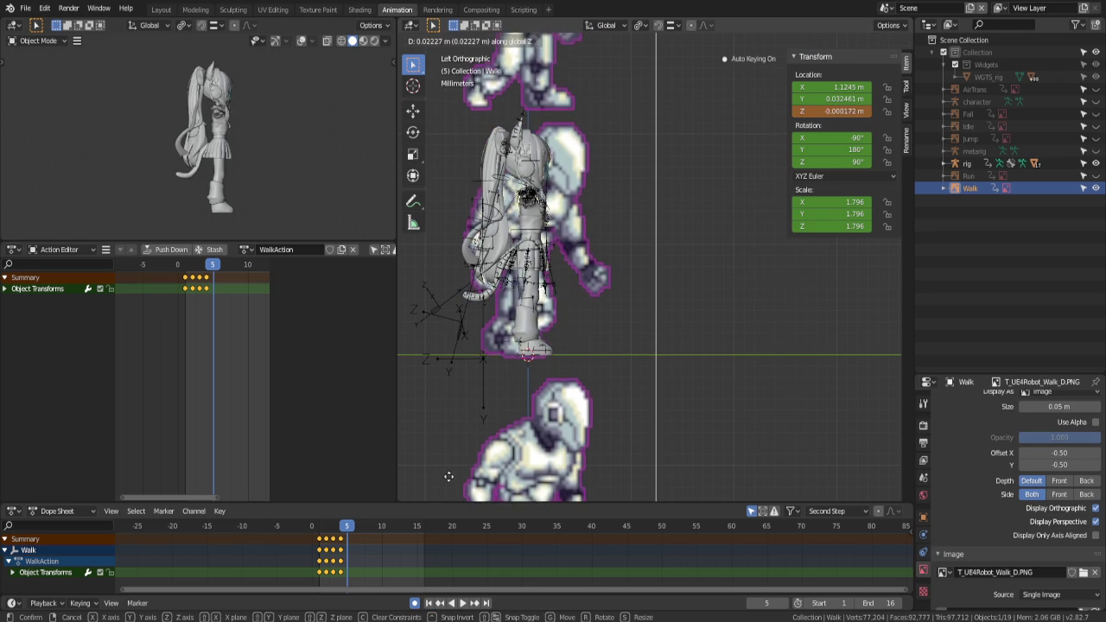
{"action": "left_click", "coordinate": [448, 473]}
{"action": "key", "text": "g"}
{"action": "key", "text": "y"}
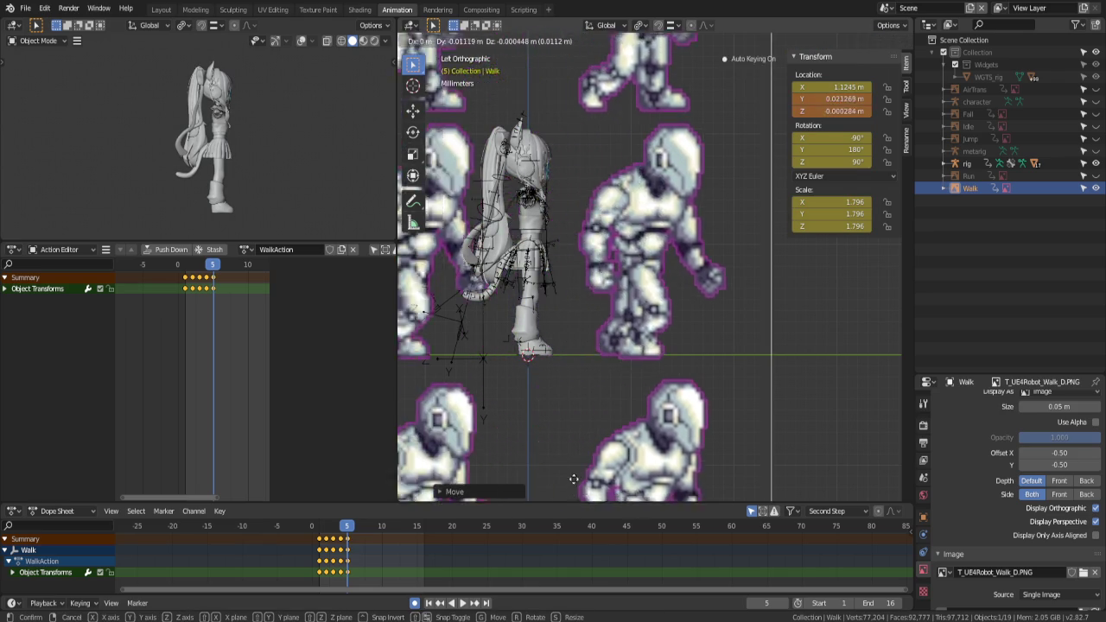
{"action": "left_click", "coordinate": [634, 103]}
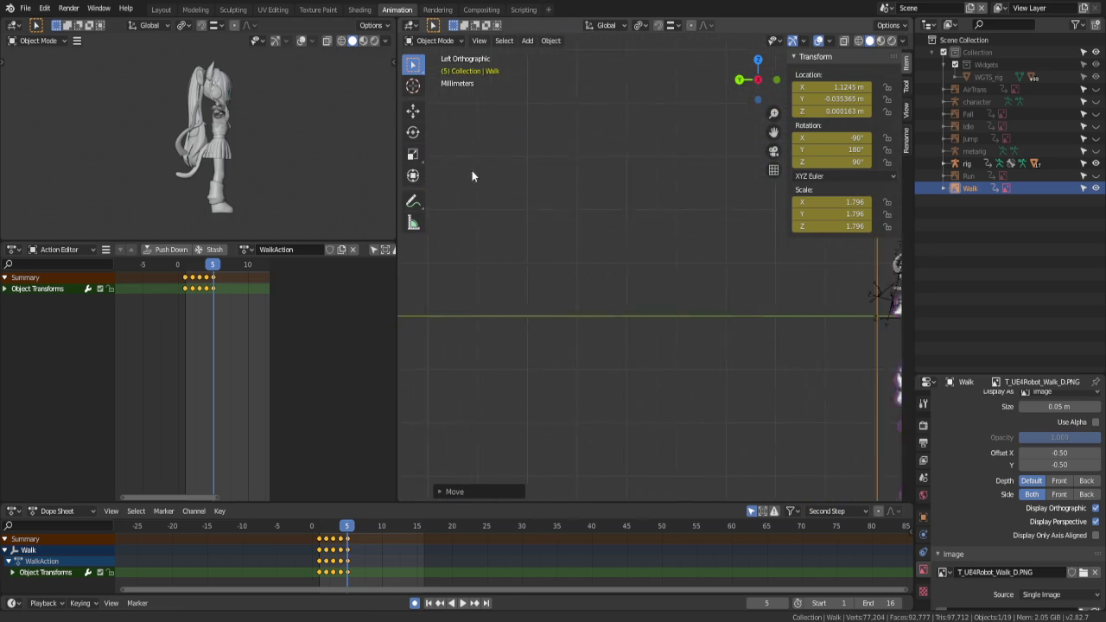
Key the sprite sheet's Y position at frames 6, 7 and 8
{"action": "middle_click_drag", "start_coordinate": [535, 209], "coordinate": [568, 192], "text": "shift"}
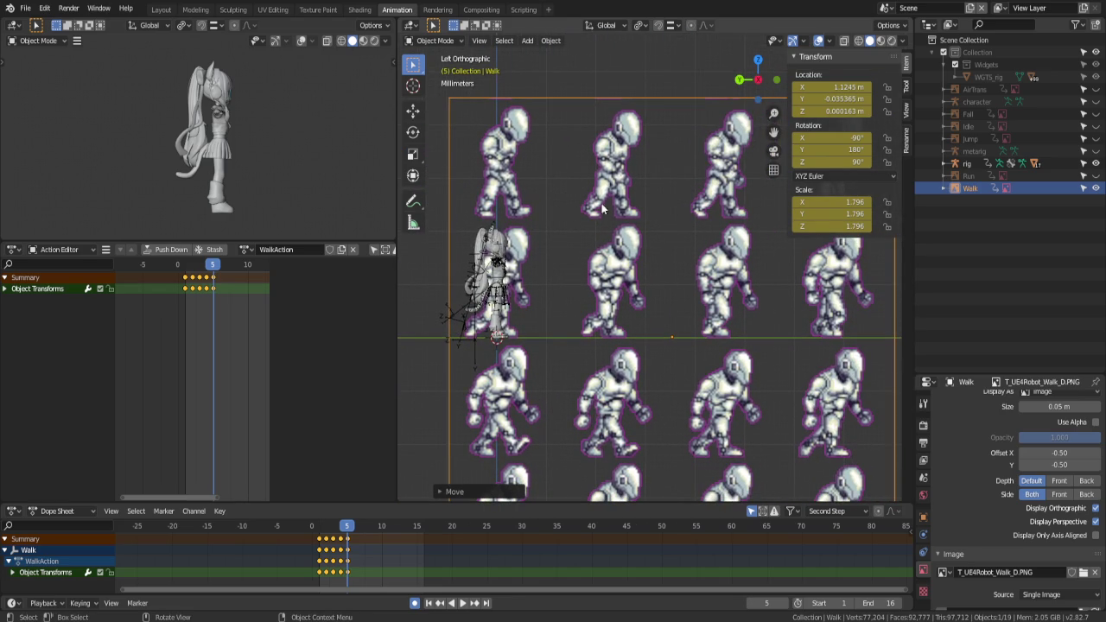
{"action": "key", "text": "Right"}
{"action": "key", "text": "g"}
{"action": "key", "text": "y"}
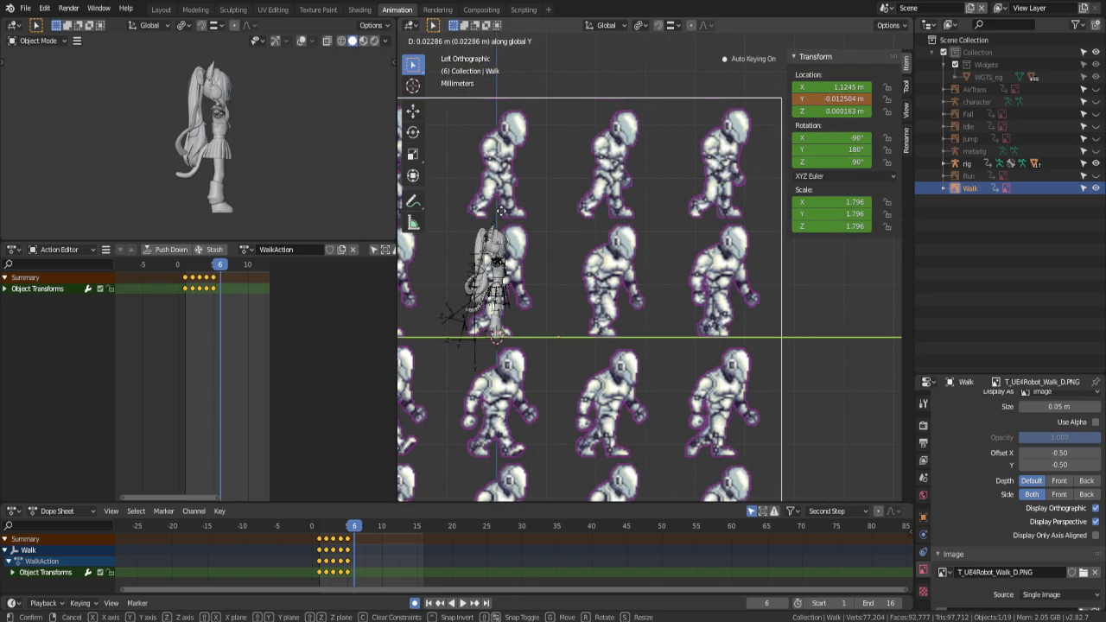
{"action": "left_click", "coordinate": [501, 212]}
{"action": "key", "text": "Right"}
{"action": "key", "text": "g"}
{"action": "key", "text": "y"}
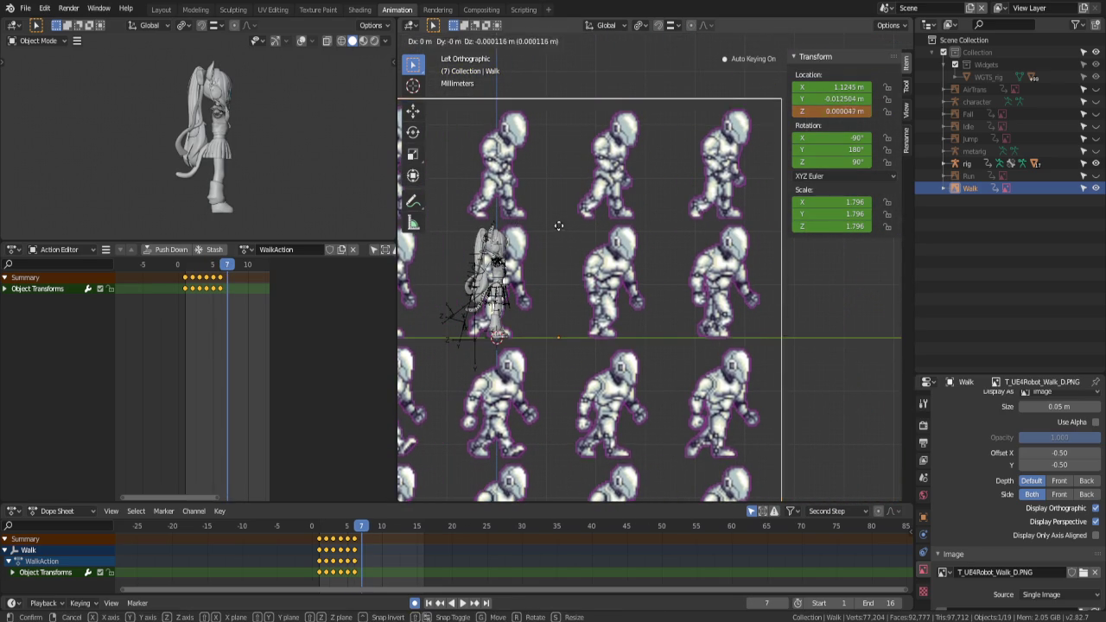
{"action": "left_click", "coordinate": [449, 231]}
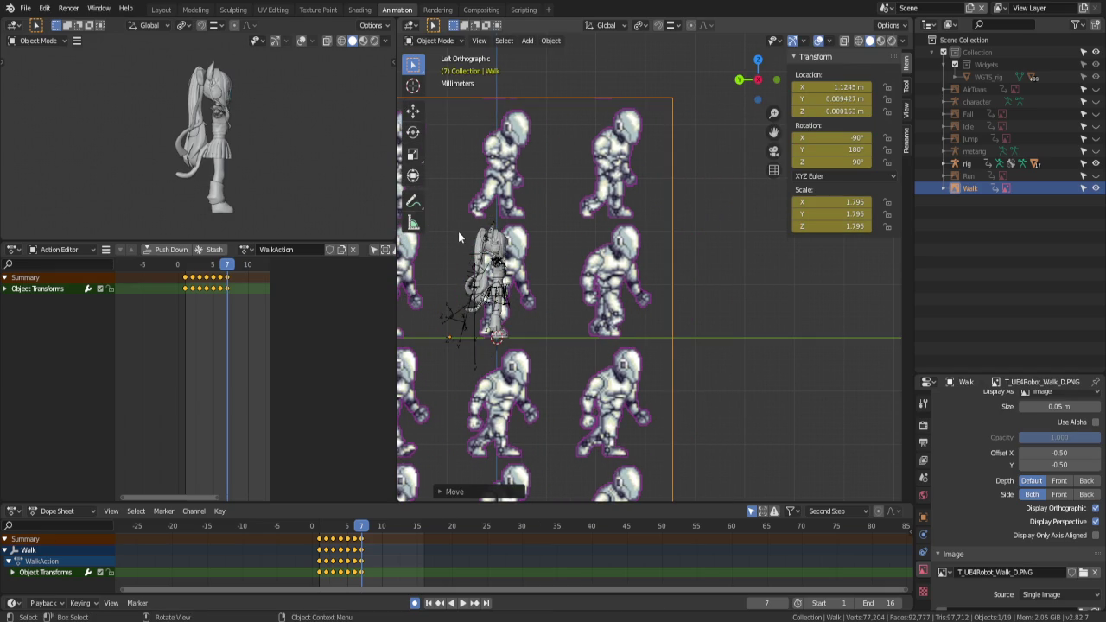
{"action": "key", "text": "Right"}
{"action": "key", "text": "g"}
{"action": "key", "text": "y"}
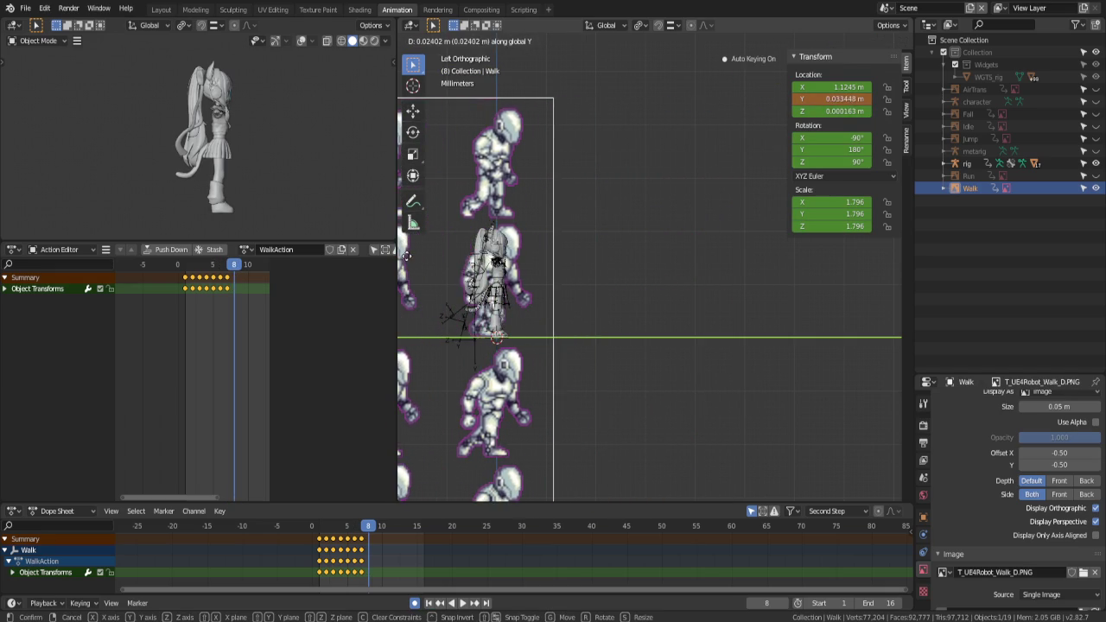
{"action": "left_click", "coordinate": [439, 255]}
Key the sprite sheet at frame 9, raised in Z and shifted along Y
{"action": "middle_click_drag", "start_coordinate": [484, 293], "coordinate": [732, 290], "text": "shift"}
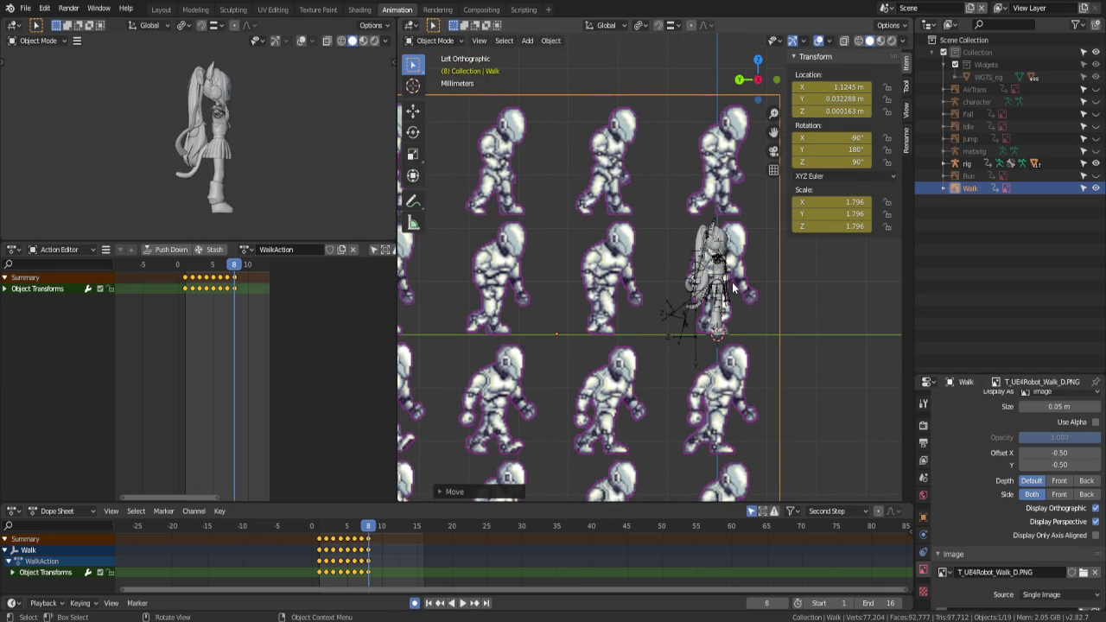
{"action": "key", "text": "Right"}
{"action": "key", "text": "g"}
{"action": "key", "text": "z"}
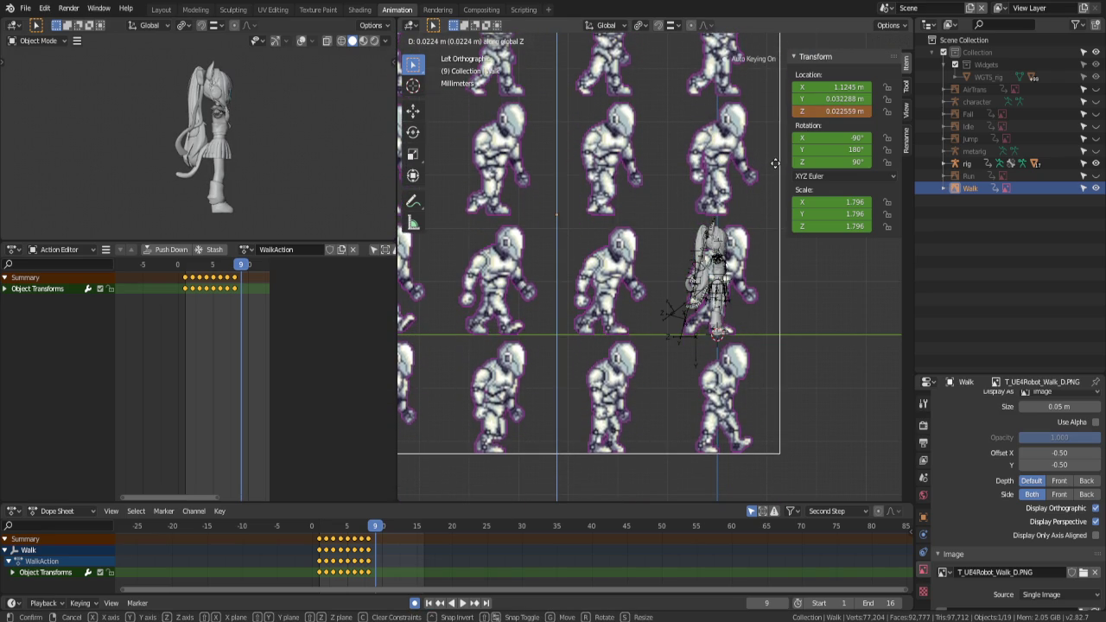
{"action": "left_click", "coordinate": [767, 166]}
{"action": "left_click", "coordinate": [774, 170]}
{"action": "key", "text": "KP_5"}
{"action": "key", "text": "KP_Decimal"}
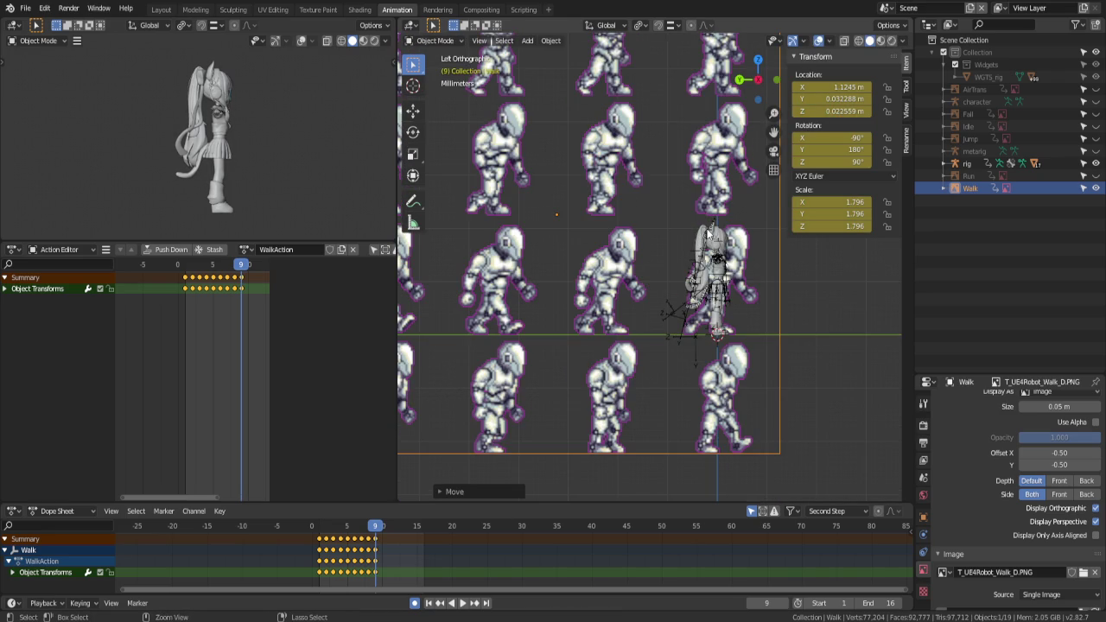
{"action": "key", "text": "g"}
{"action": "key", "text": "y"}
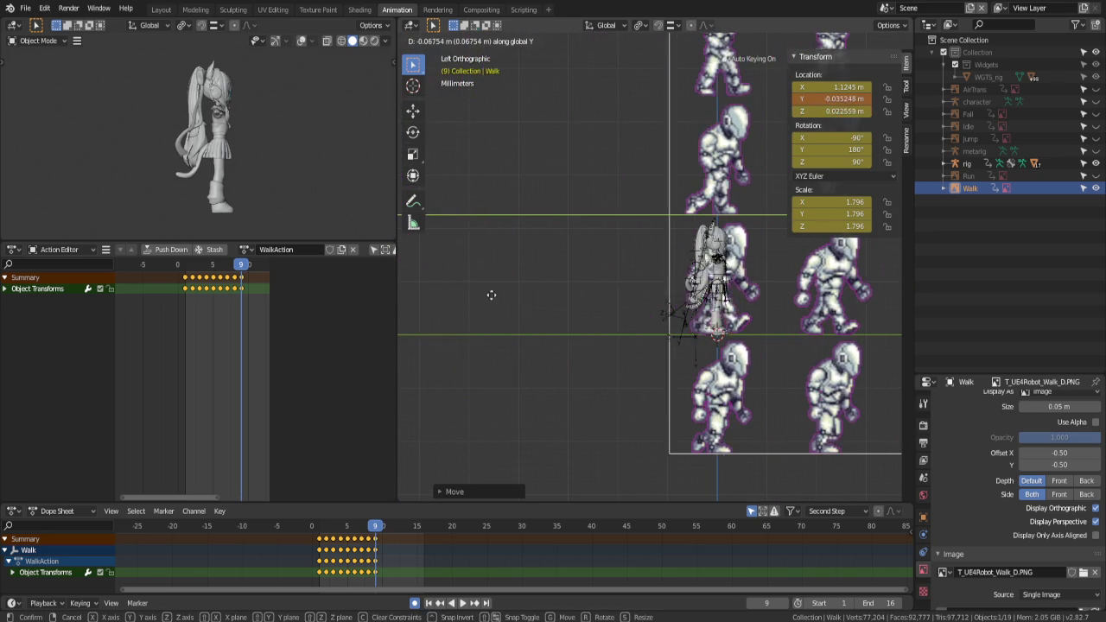
{"action": "left_click", "coordinate": [486, 298]}
{"action": "mouse_move", "coordinate": [582, 286]}
{"action": "middle_mouse_down", "text": "shift"}
{"action": "mouse_move", "coordinate": [506, 289]}
{"action": "mouse_move", "coordinate": [507, 266]}
{"action": "middle_mouse_up", "text": "shift"}
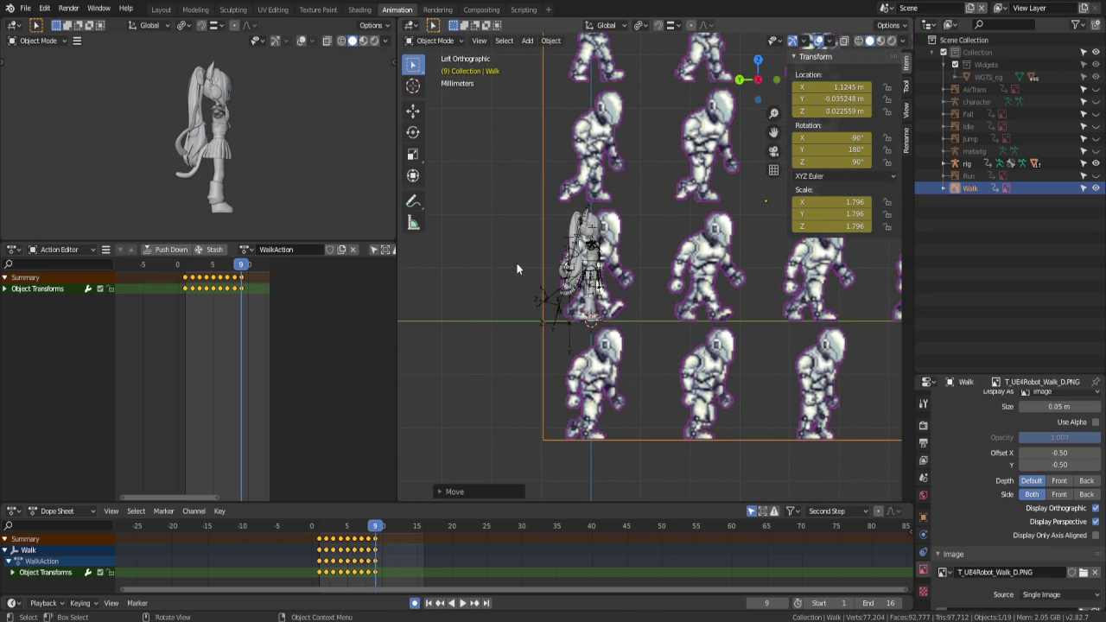
Key the sprite sheet's Y position at frames 10, 11 and 12
{"action": "key", "text": "Right"}
{"action": "key", "text": "g"}
{"action": "key", "text": "y"}
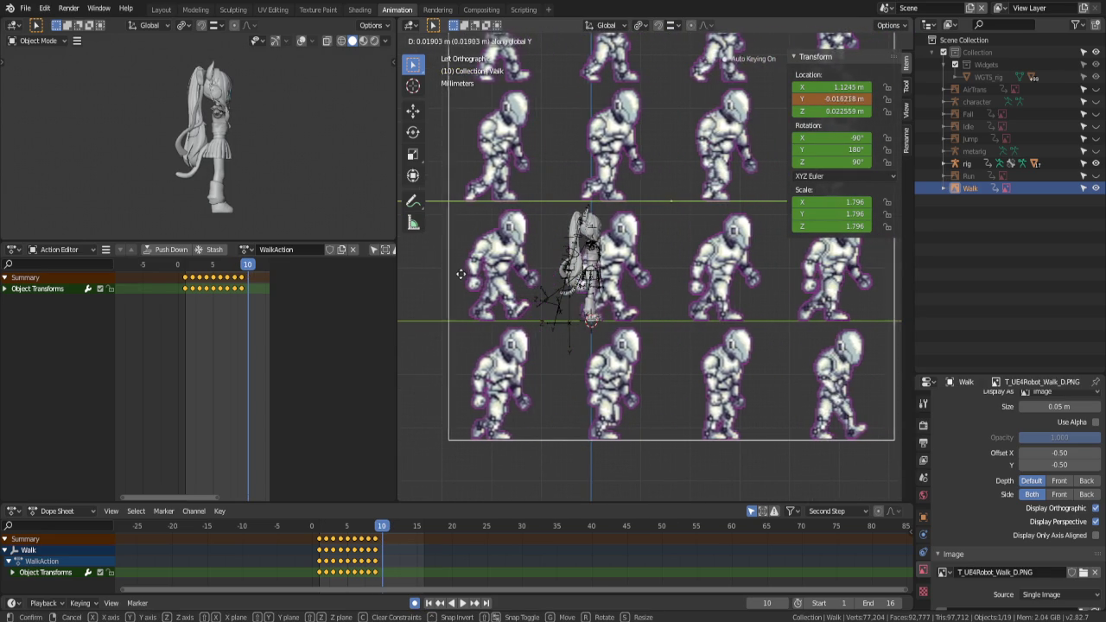
{"action": "left_click", "coordinate": [446, 279]}
{"action": "key", "text": "Right"}
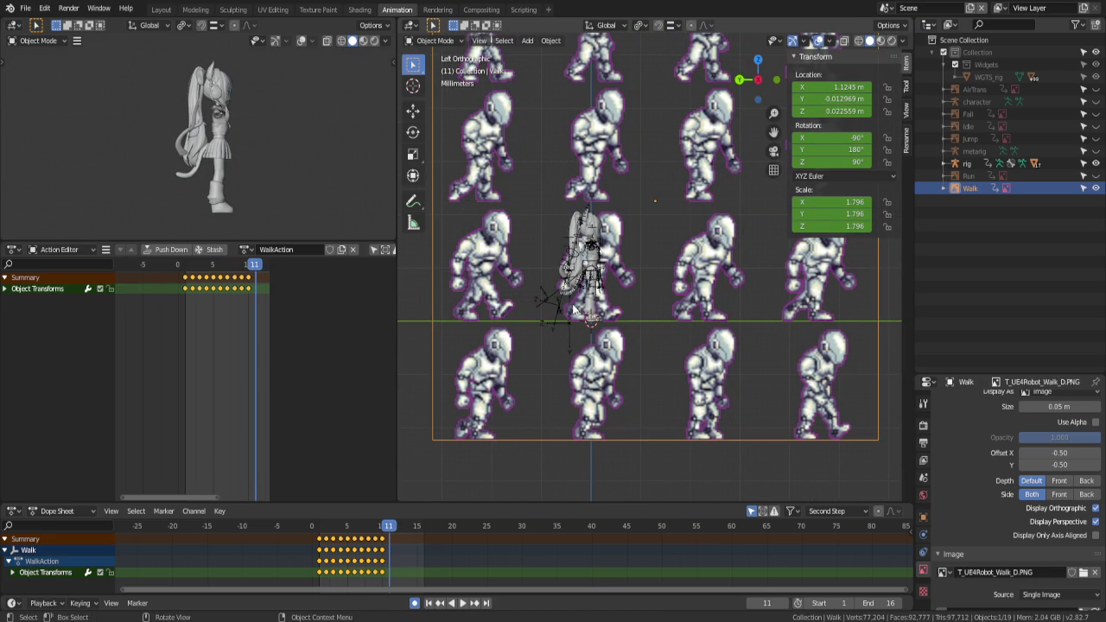
{"action": "key", "text": "g"}
{"action": "key", "text": "y"}
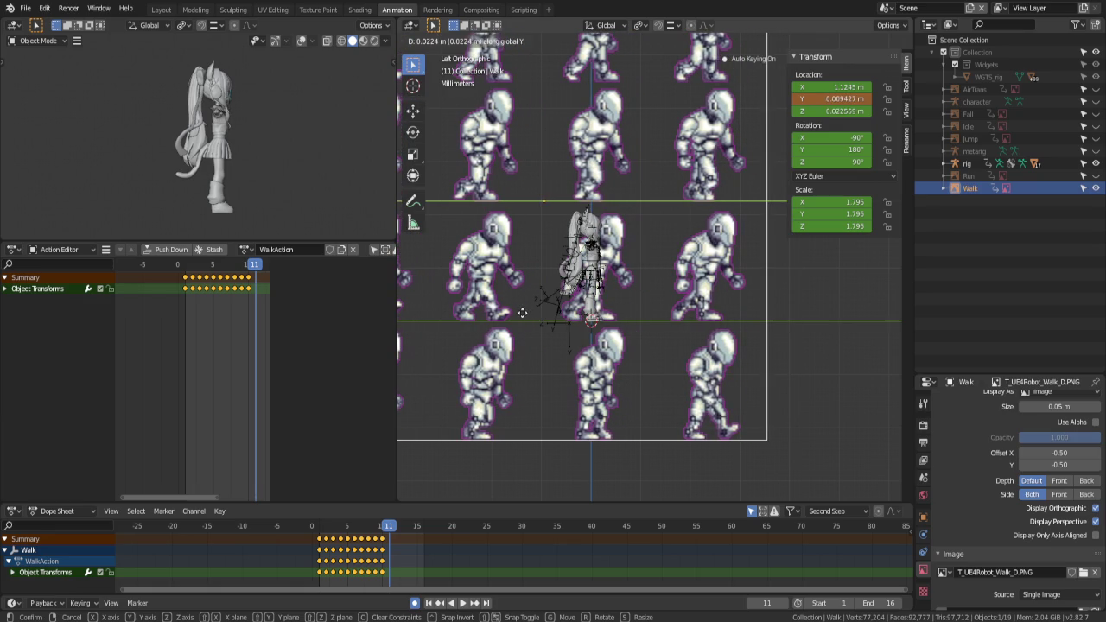
{"action": "left_click", "coordinate": [592, 320]}
{"action": "key", "text": "Right"}
{"action": "key", "text": "g"}
{"action": "key", "text": "y"}
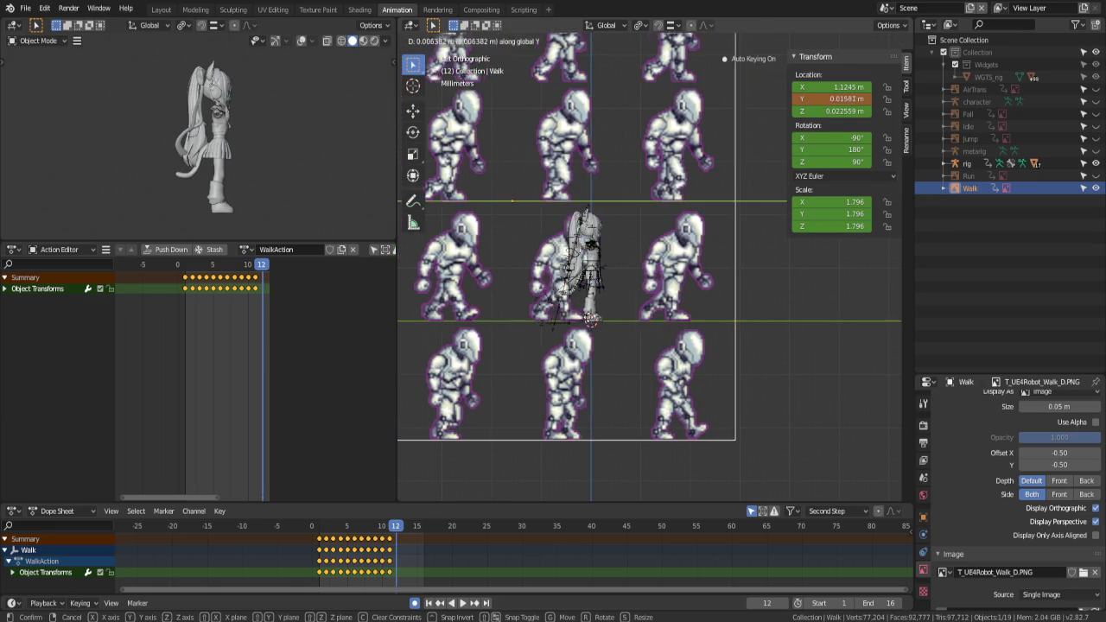
{"action": "left_click", "coordinate": [512, 328]}
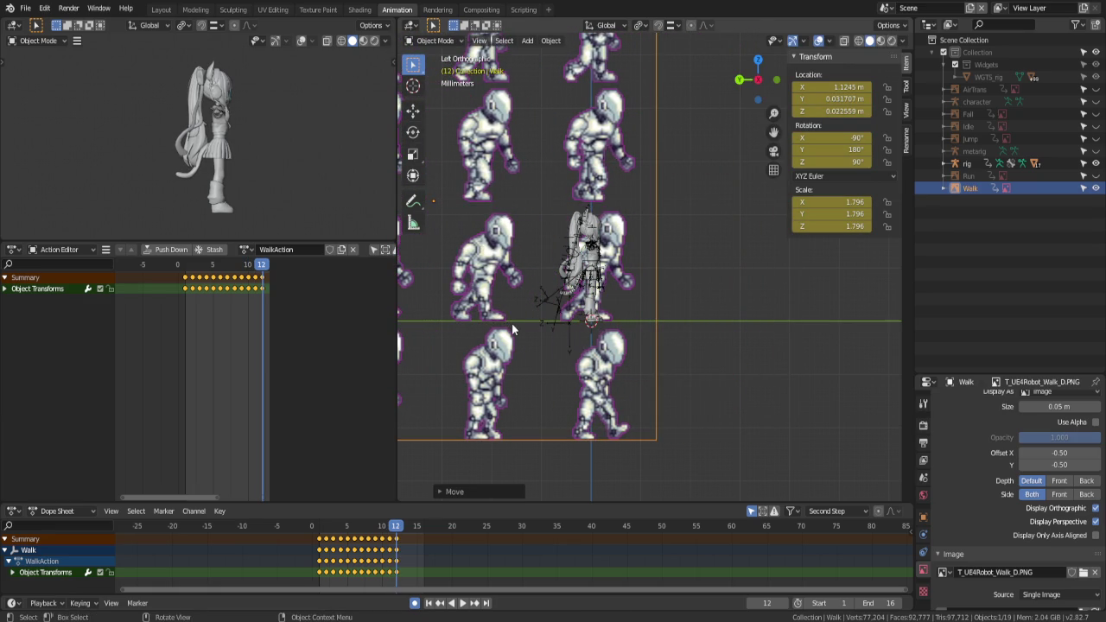
Key the sprite sheet at frame 13 lifted in Z and along Y, and frame 14 along Y
{"action": "key", "text": "Right"}
{"action": "key", "text": "g"}
{"action": "key", "text": "z"}
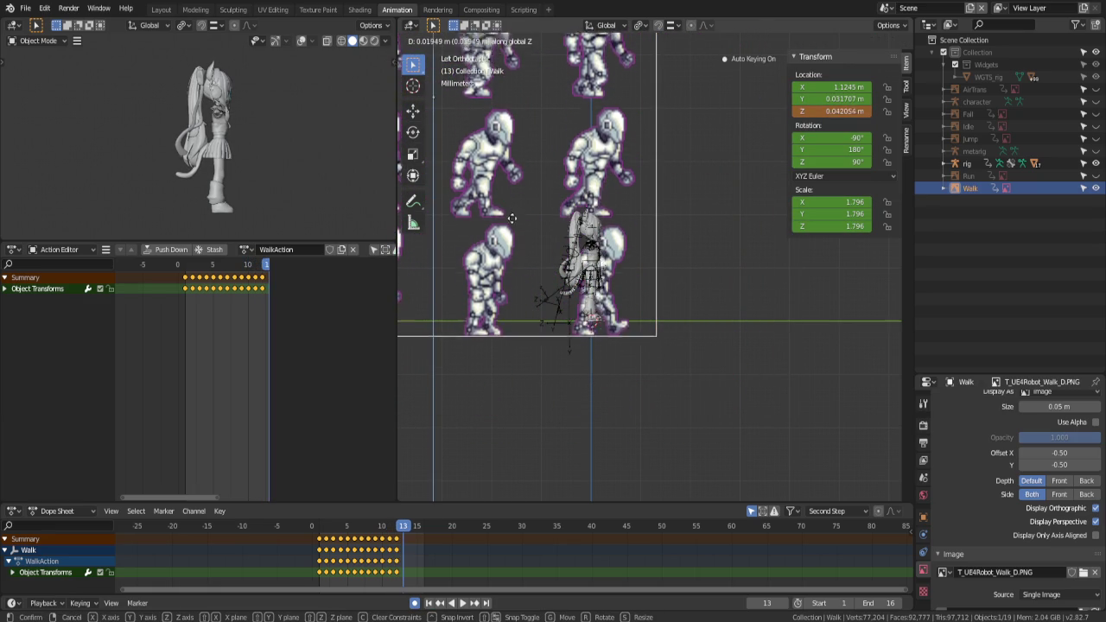
{"action": "left_click", "coordinate": [508, 208]}
{"action": "key", "text": "g"}
{"action": "key", "text": "y"}
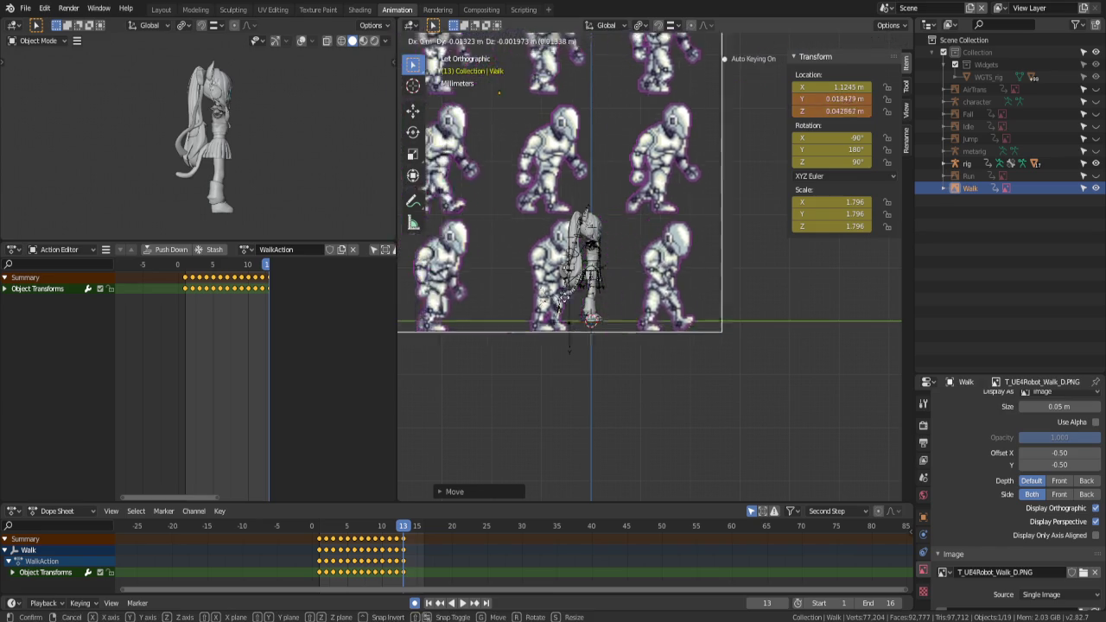
{"action": "left_click", "coordinate": [821, 315]}
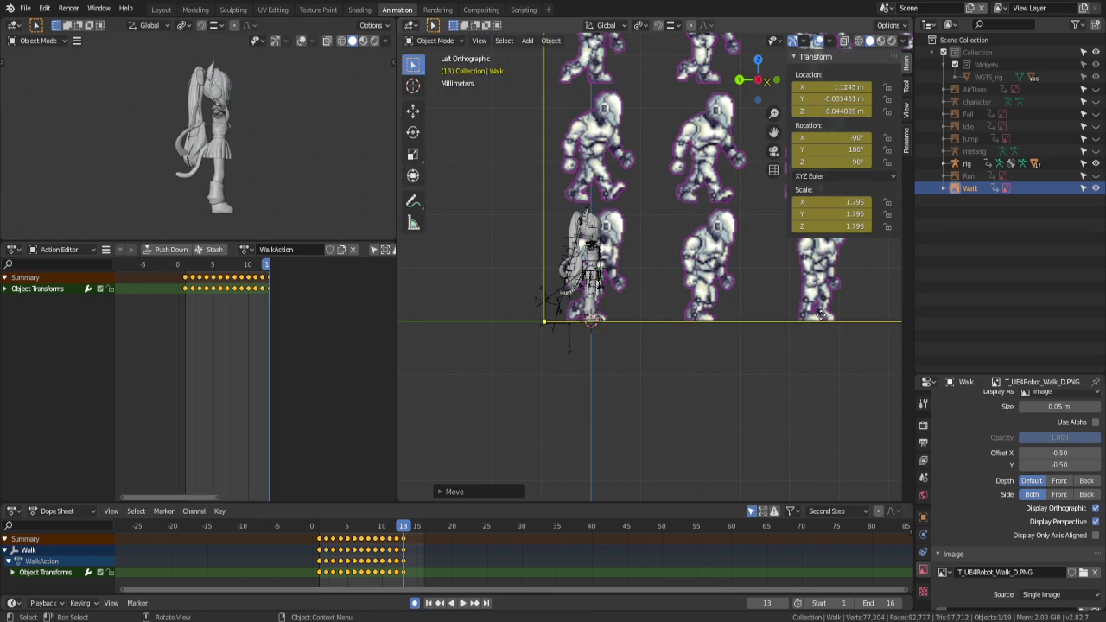
{"action": "key", "text": "Right"}
{"action": "key", "text": "g"}
{"action": "key", "text": "y"}
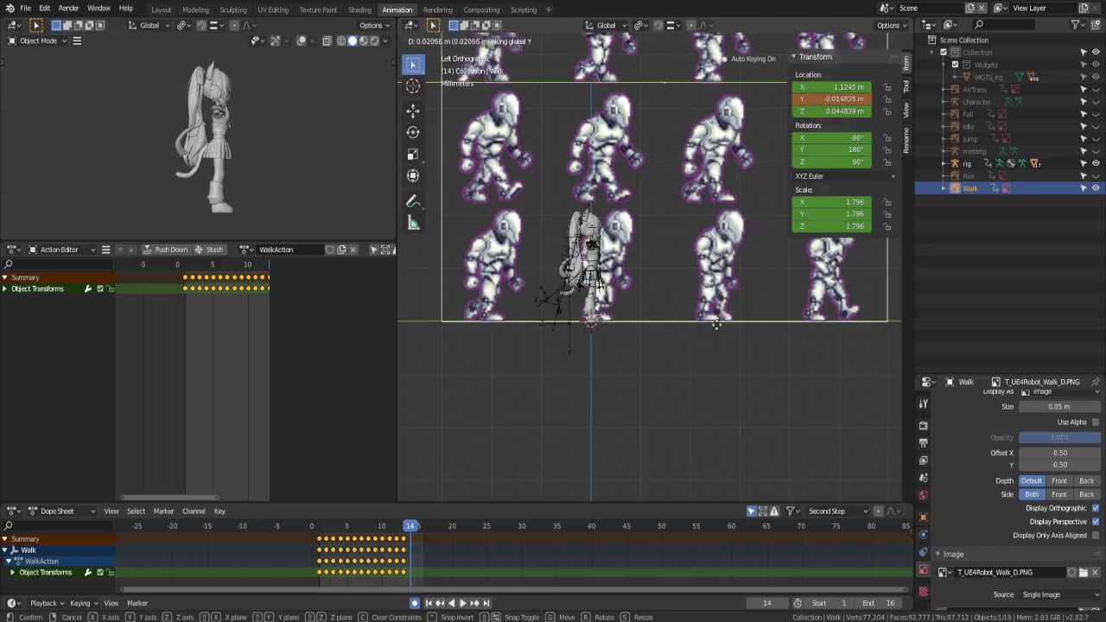
{"action": "left_click", "coordinate": [708, 328]}
Key the sprite sheet's position at frames 15 and 16
{"action": "key", "text": "Right"}
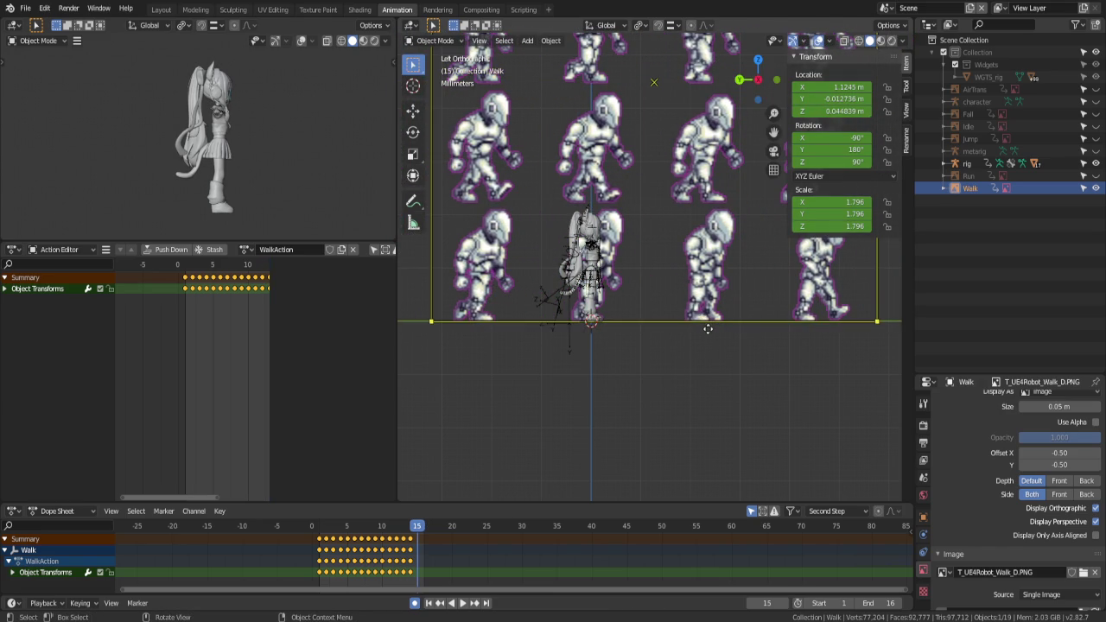
{"action": "left_click", "coordinate": [598, 335]}
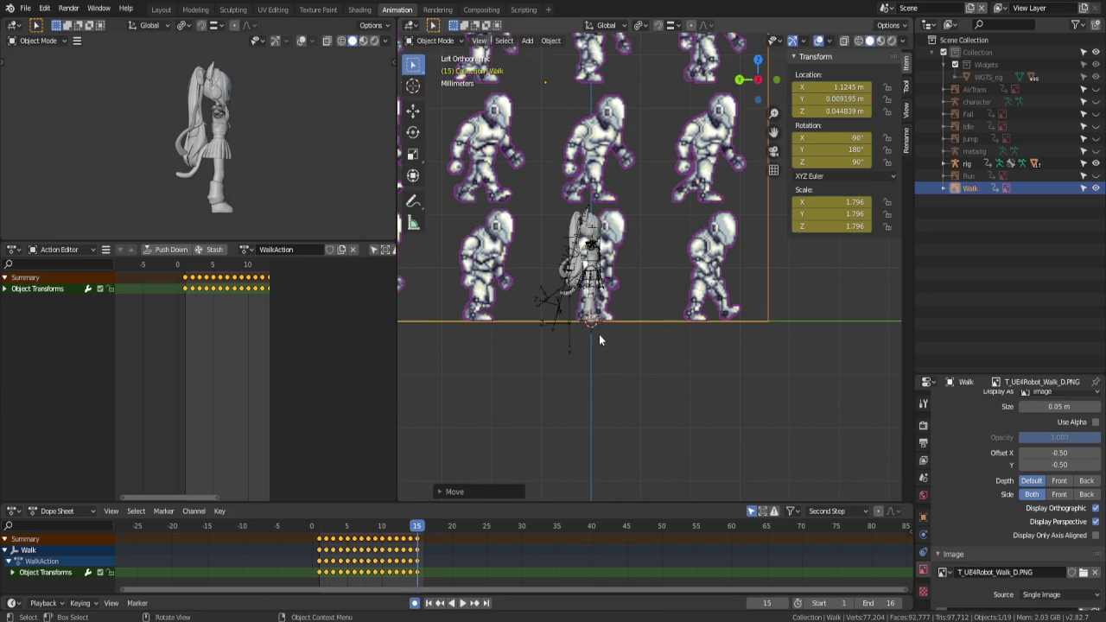
{"action": "key", "text": "Right"}
{"action": "key", "text": "g"}
{"action": "key", "text": "y"}
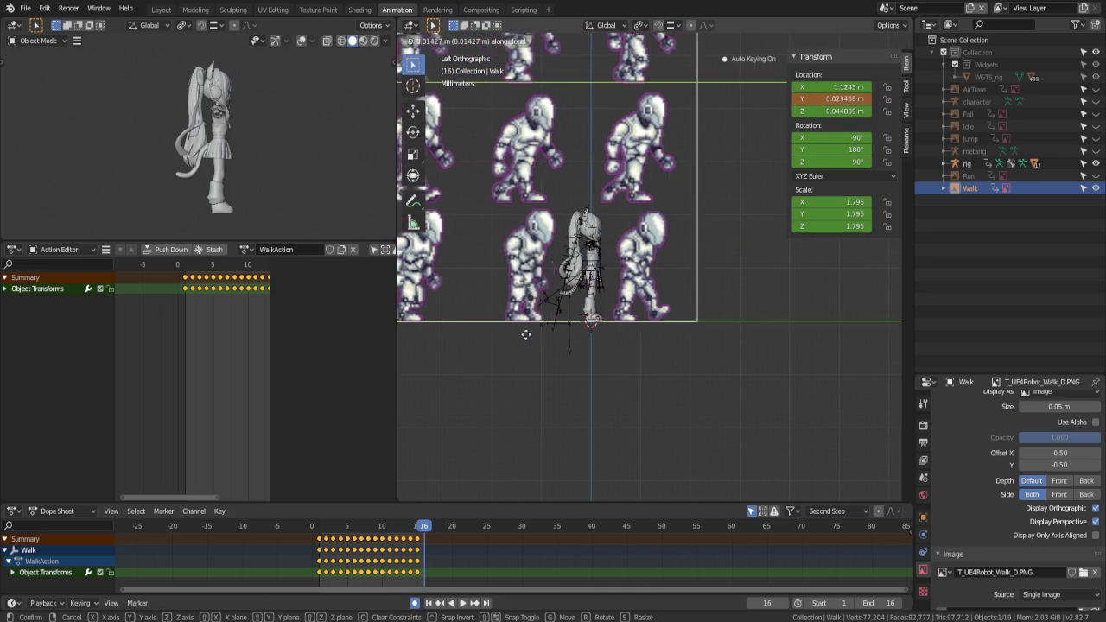
{"action": "left_click", "coordinate": [484, 347]}
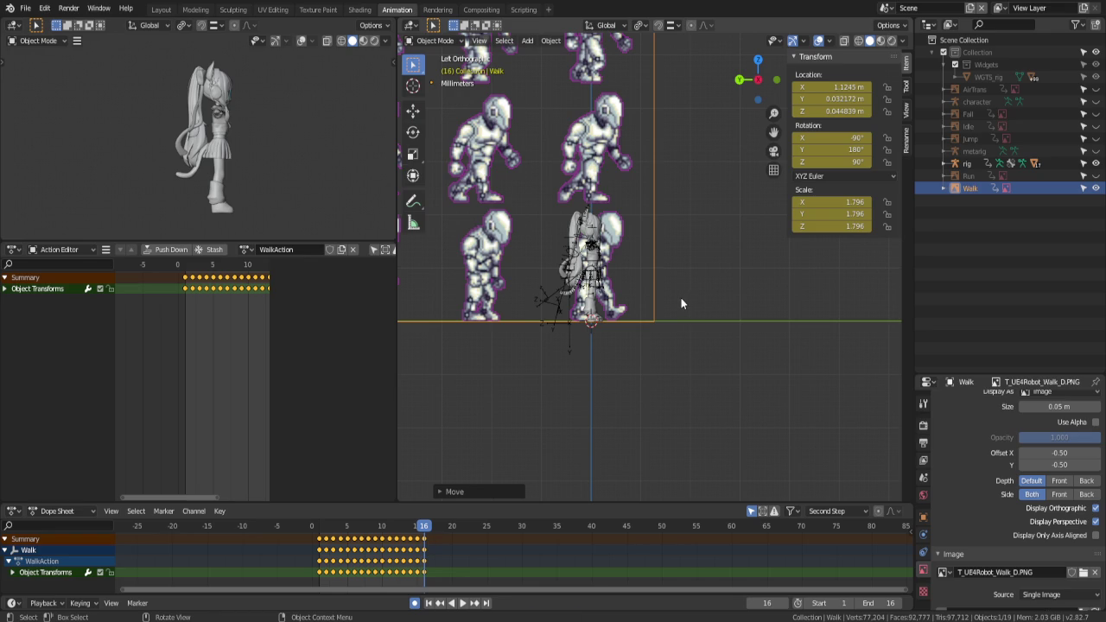
Play back the walk, return to frame 1, and put the character rig into Pose Mode
{"action": "middle_click_drag", "start_coordinate": [516, 366], "coordinate": [591, 393], "text": "shift"}
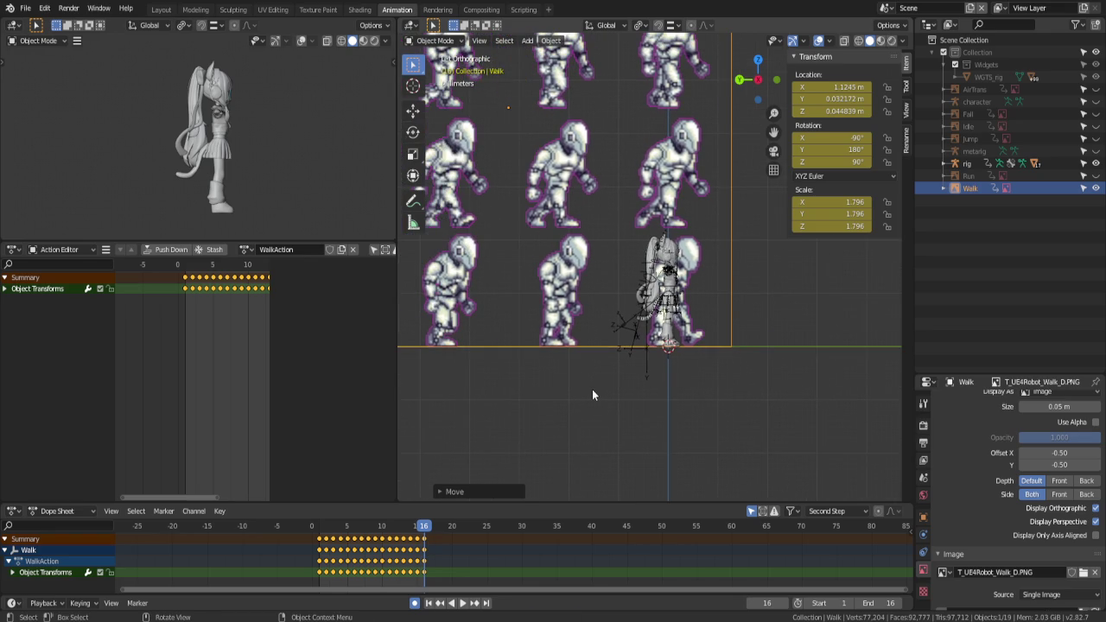
{"action": "key", "text": "space"}
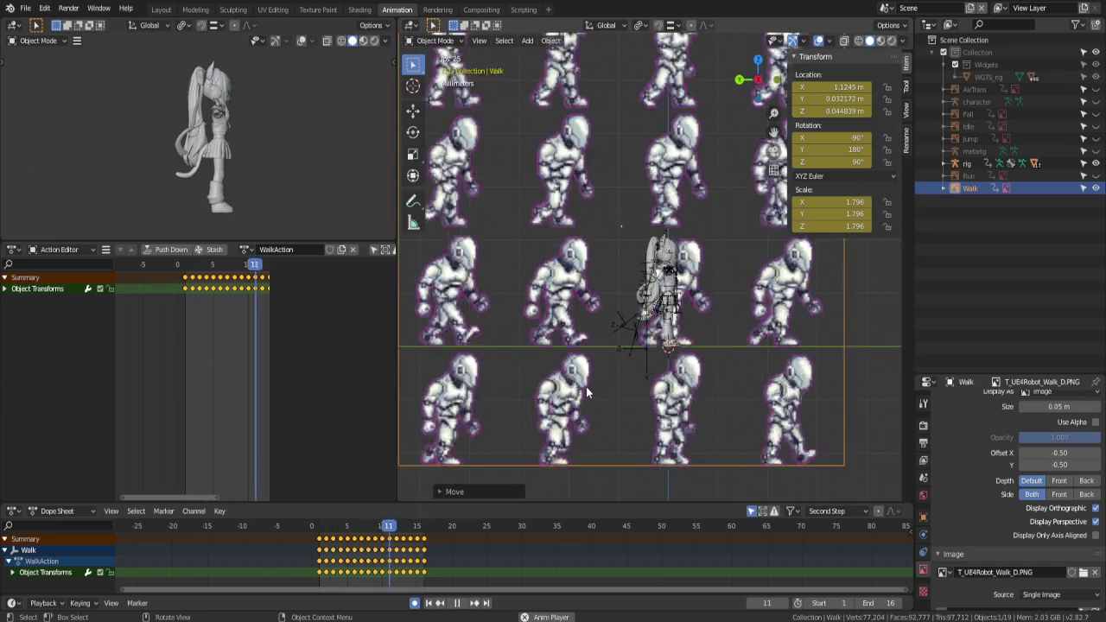
{"action": "key", "text": "space"}
{"action": "key", "text": "shift+Left"}
{"action": "mouse_move", "coordinate": [777, 281]}
{"action": "middle_mouse_down", "text": "shift"}
{"action": "mouse_move", "coordinate": [640, 219]}
{"action": "mouse_move", "coordinate": [593, 282]}
{"action": "middle_mouse_up", "text": "shift"}
{"action": "scroll", "coordinate": [641, 219], "scroll_direction": "up", "scroll_amount": 2}
{"action": "scroll", "coordinate": [587, 280], "scroll_direction": "up", "scroll_amount": 1}
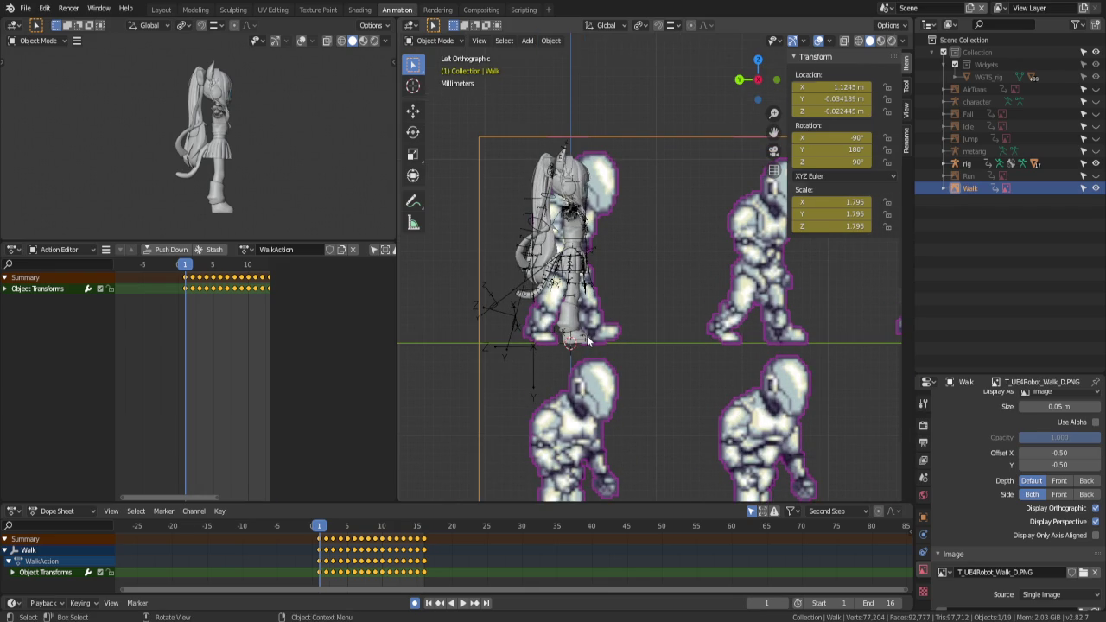
{"action": "left_click", "coordinate": [587, 341]}
{"action": "key", "text": "ctrl+Tab"}
Slide the right foot IK control along Y and reframe the side view
{"action": "left_click", "coordinate": [580, 344]}
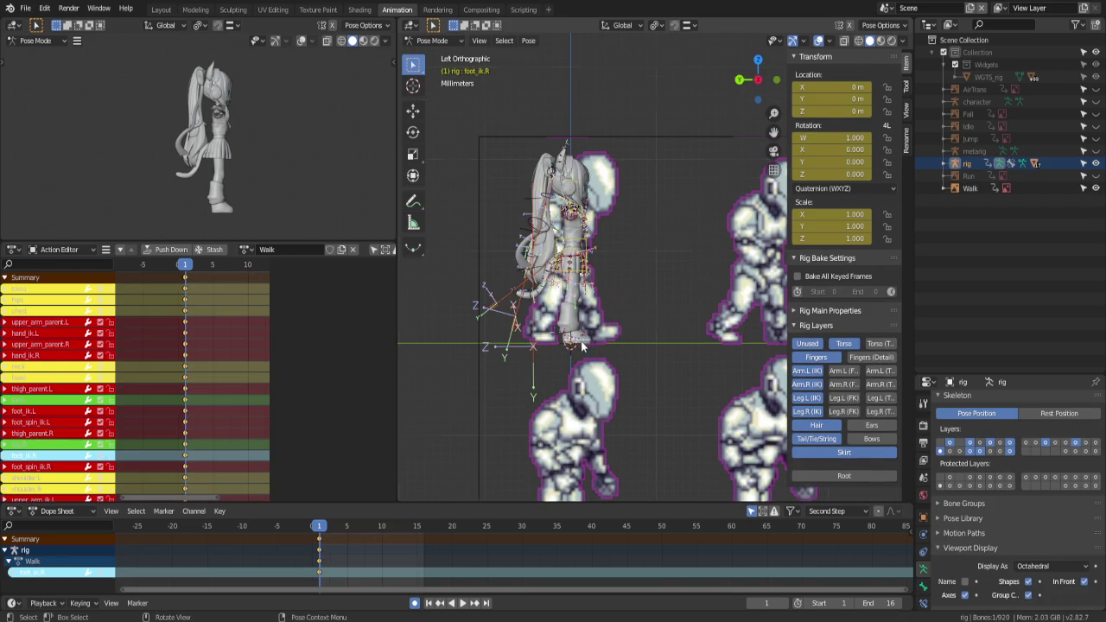
{"action": "middle_click_drag", "start_coordinate": [581, 343], "coordinate": [578, 368]}
{"action": "key", "text": "g"}
{"action": "key", "text": "y"}
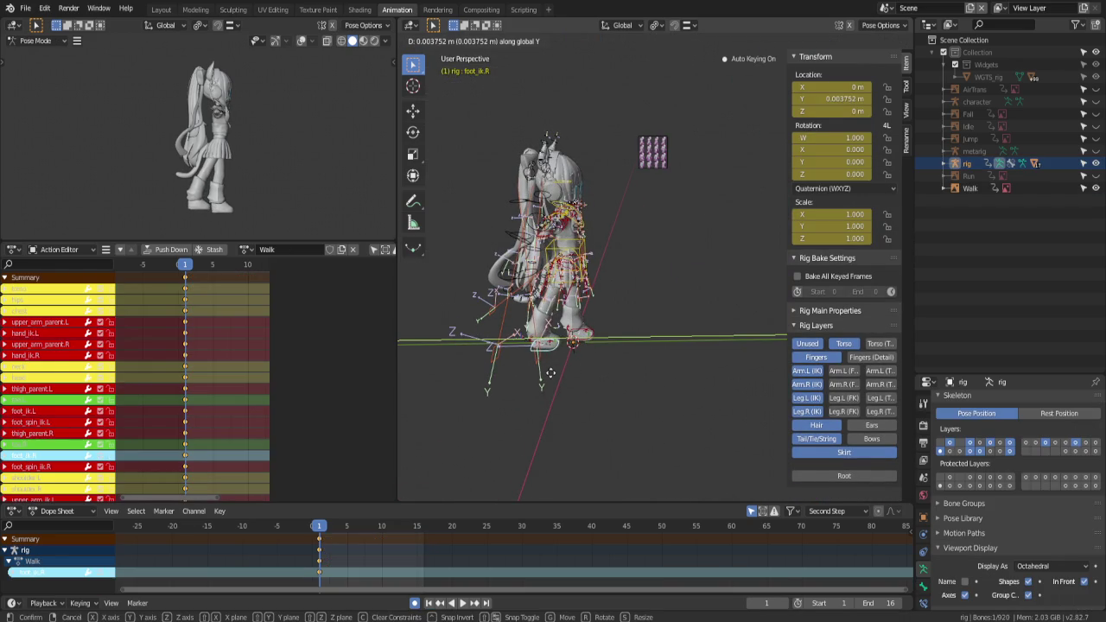
{"action": "left_click", "coordinate": [549, 374]}
{"action": "key", "text": "KP_3"}
{"action": "key", "text": "ctrl+KP_3"}
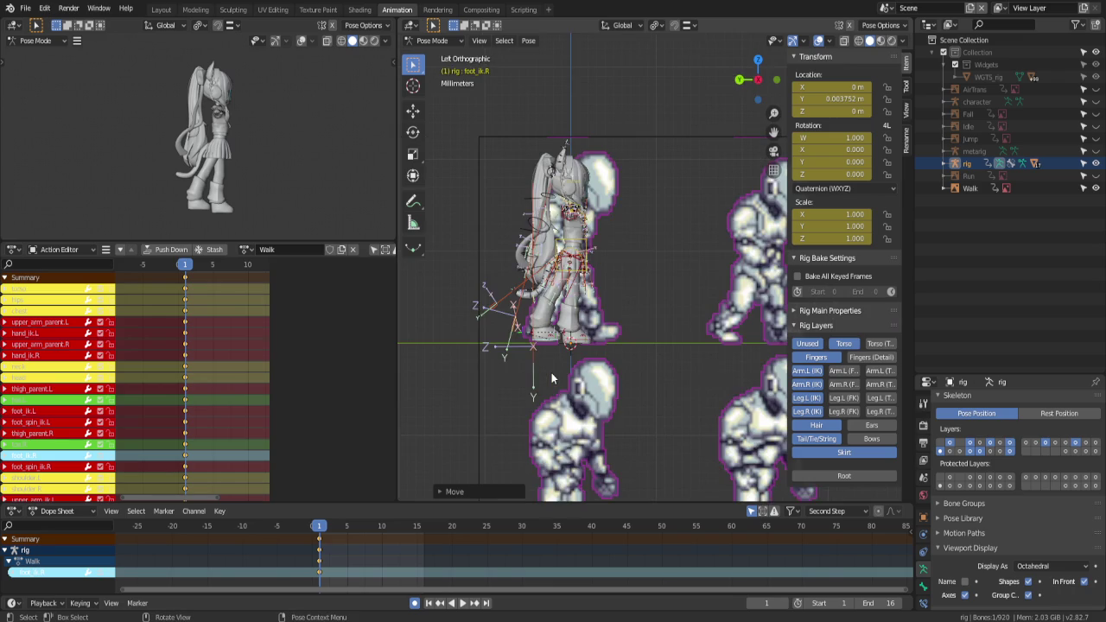
{"action": "middle_click_drag", "start_coordinate": [551, 373], "coordinate": [563, 343], "text": "shift"}
{"action": "scroll", "coordinate": [563, 343], "scroll_direction": "up", "scroll_amount": 1}
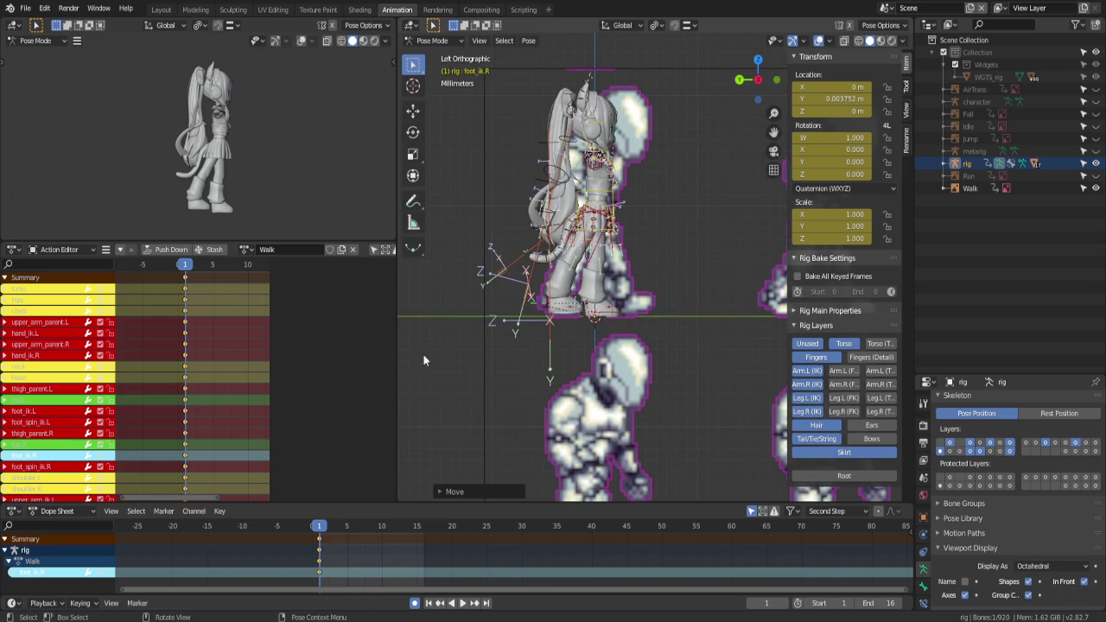
{"action": "left_click_drag", "start_coordinate": [397, 341], "coordinate": [271, 341]}
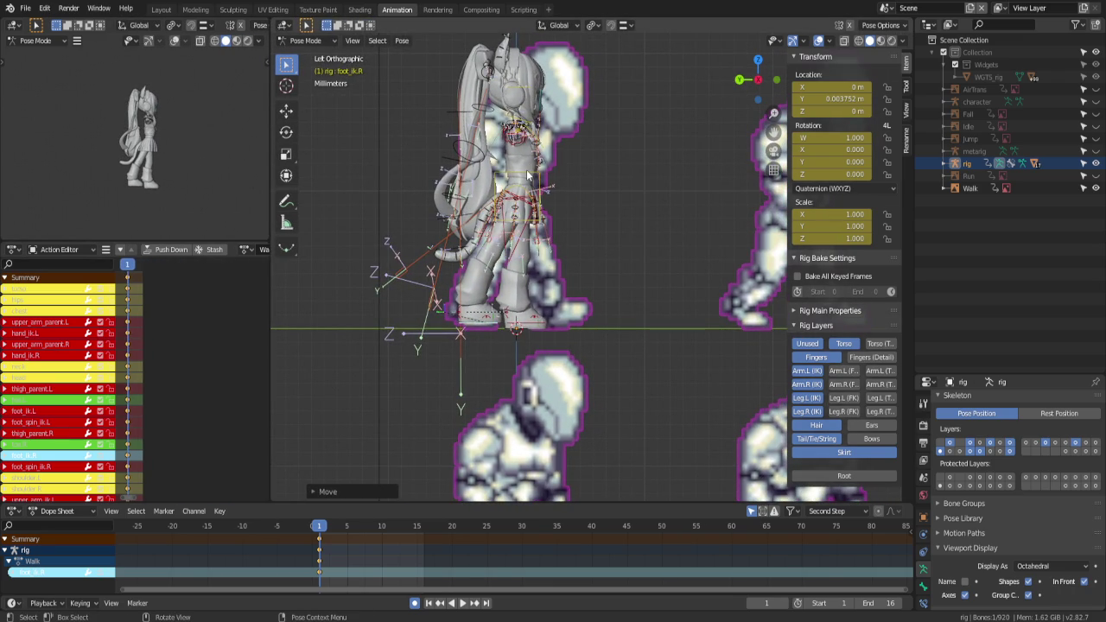
Shift the torso control slightly down along Z
{"action": "left_click", "coordinate": [529, 176]}
{"action": "key", "text": "g"}
{"action": "key", "text": "z"}
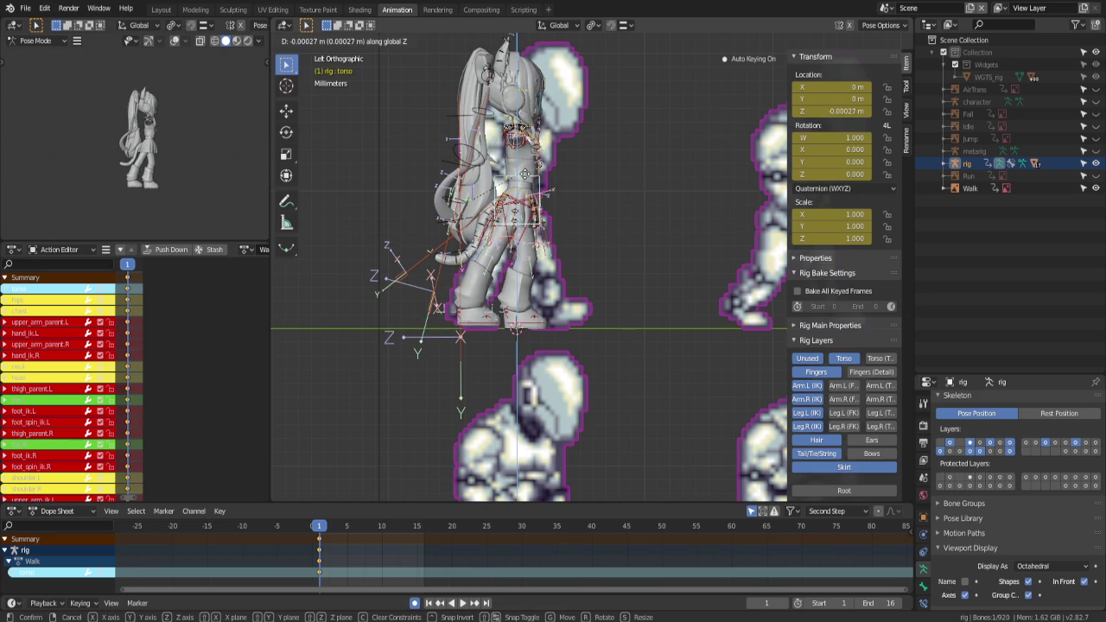
{"action": "right_click", "coordinate": [520, 183]}
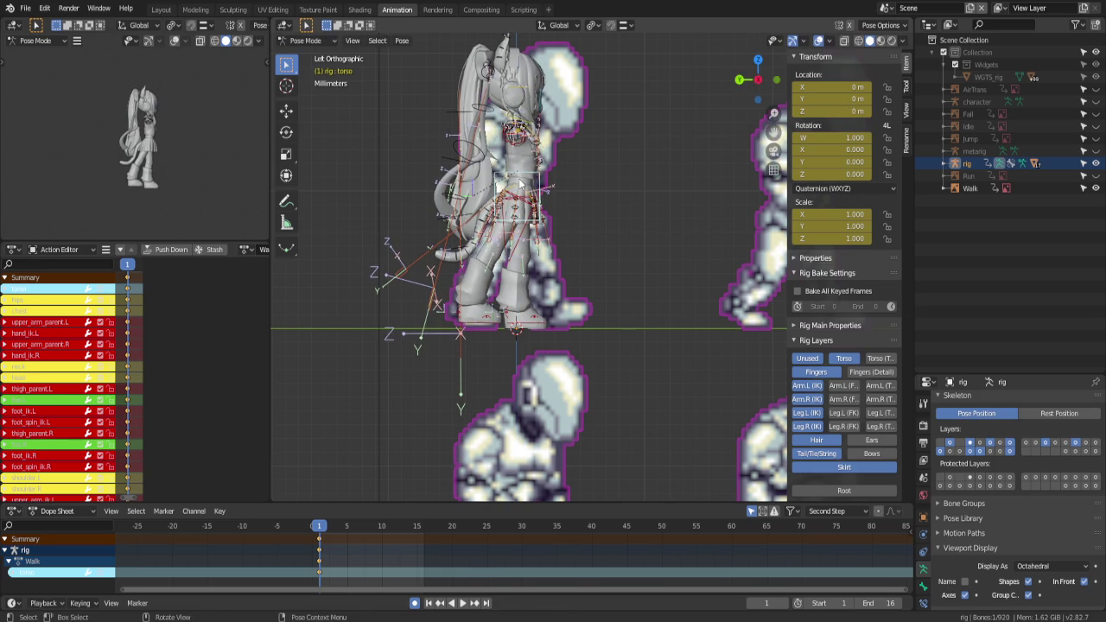
{"action": "key", "text": "g"}
{"action": "key", "text": "z"}
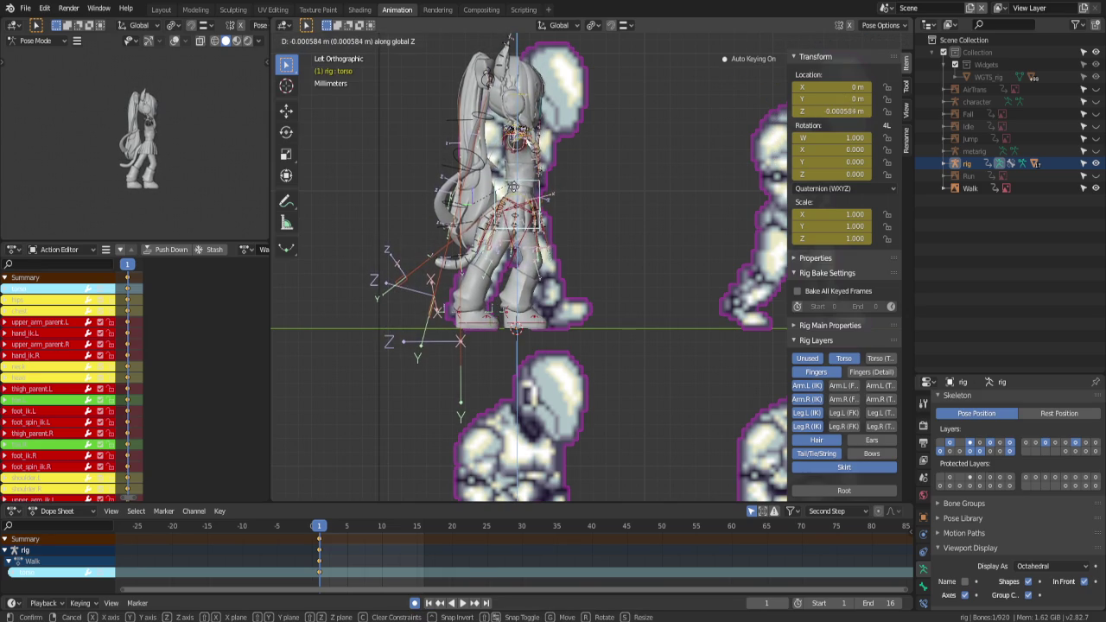
{"action": "left_click", "coordinate": [515, 206]}
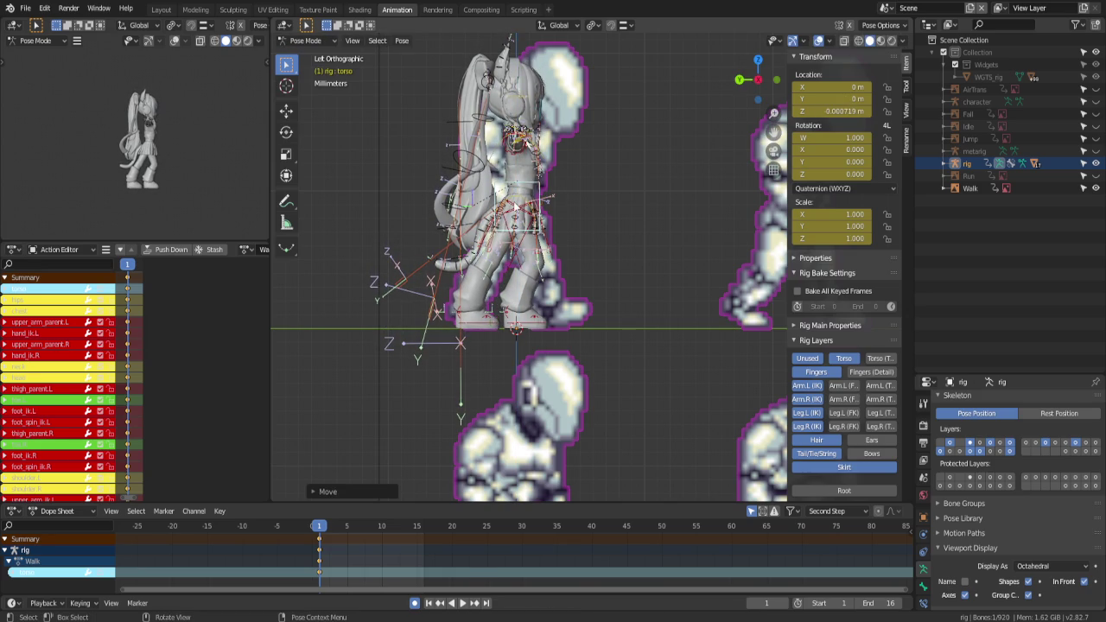
Slide the left foot along Y and tilt the left heel to -11°
{"action": "left_click", "coordinate": [526, 327]}
{"action": "key", "text": "g"}
{"action": "key", "text": "y"}
{"action": "left_click", "coordinate": [591, 322]}
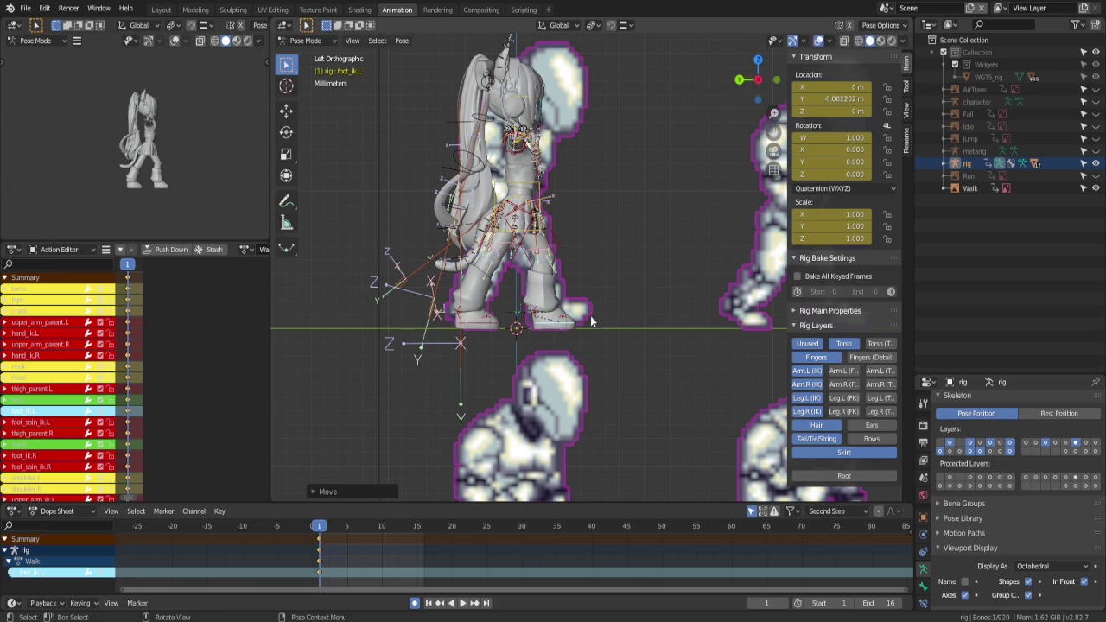
{"action": "left_click", "coordinate": [571, 321]}
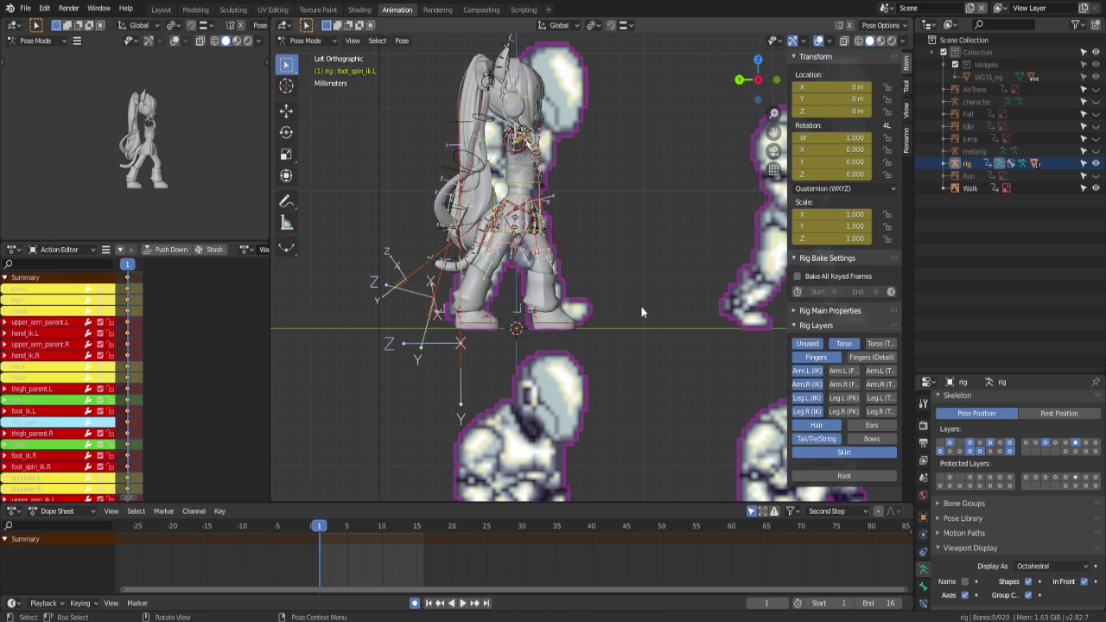
{"action": "left_click", "coordinate": [579, 327]}
{"action": "key", "text": "r"}
{"action": "left_click", "coordinate": [589, 297]}
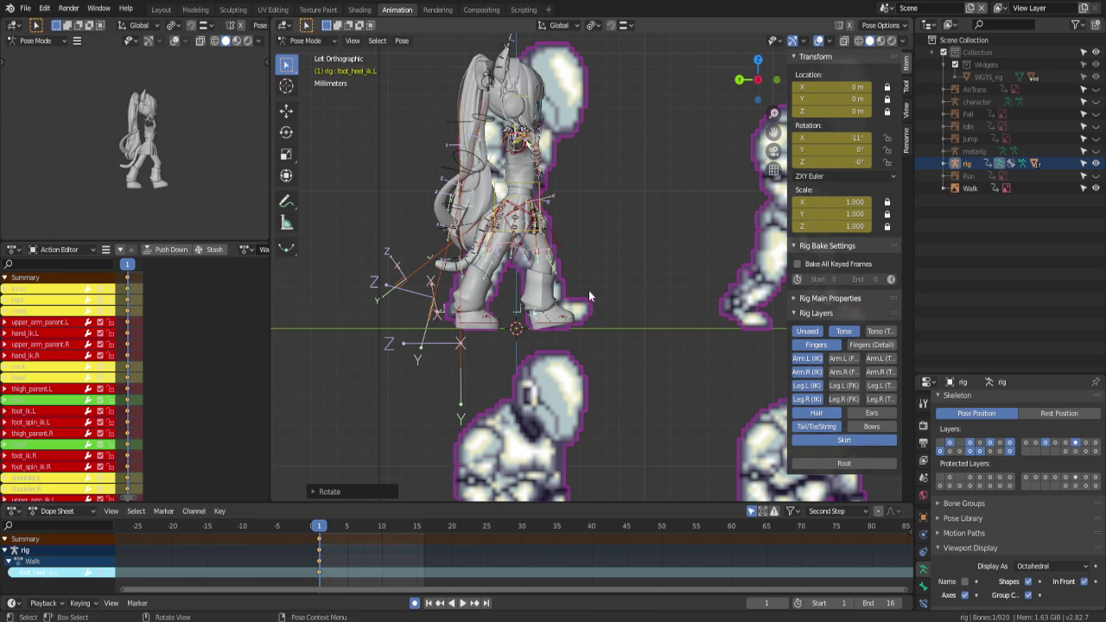
Nudge the torso along Y and tilt the right heel 7.71°
{"action": "left_click", "coordinate": [520, 187]}
{"action": "key", "text": "g"}
{"action": "key", "text": "y"}
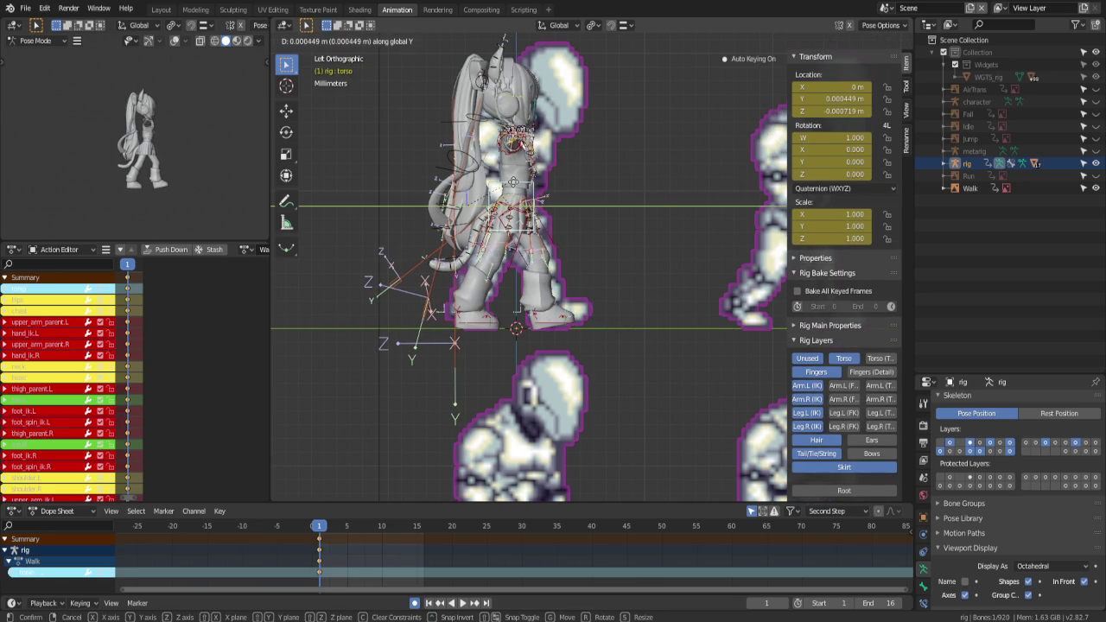
{"action": "left_click", "coordinate": [514, 184]}
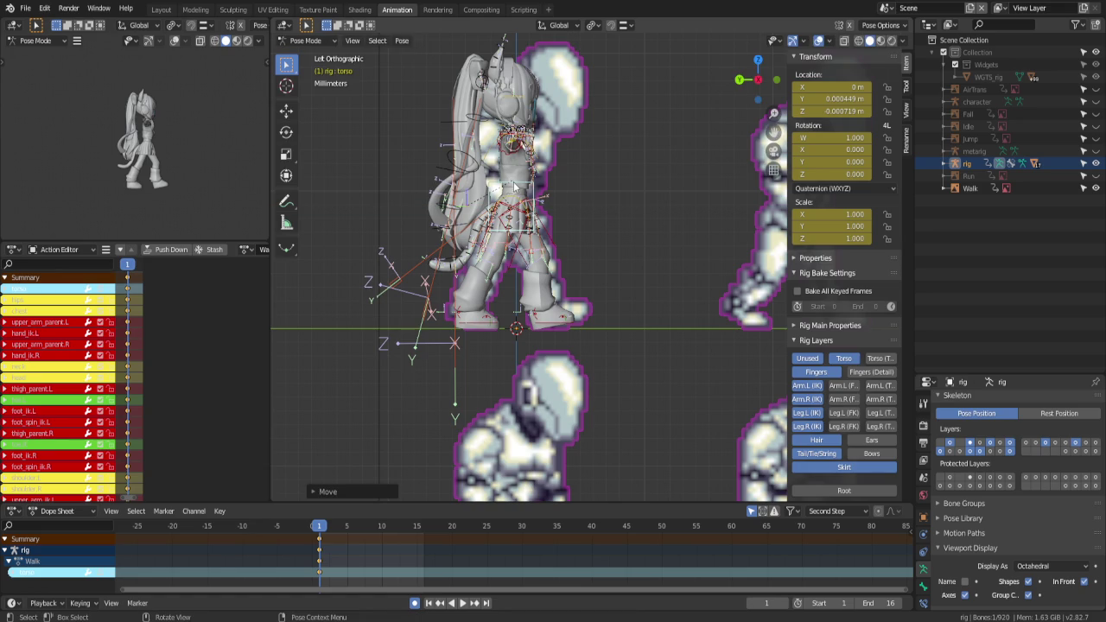
{"action": "left_click", "coordinate": [464, 313]}
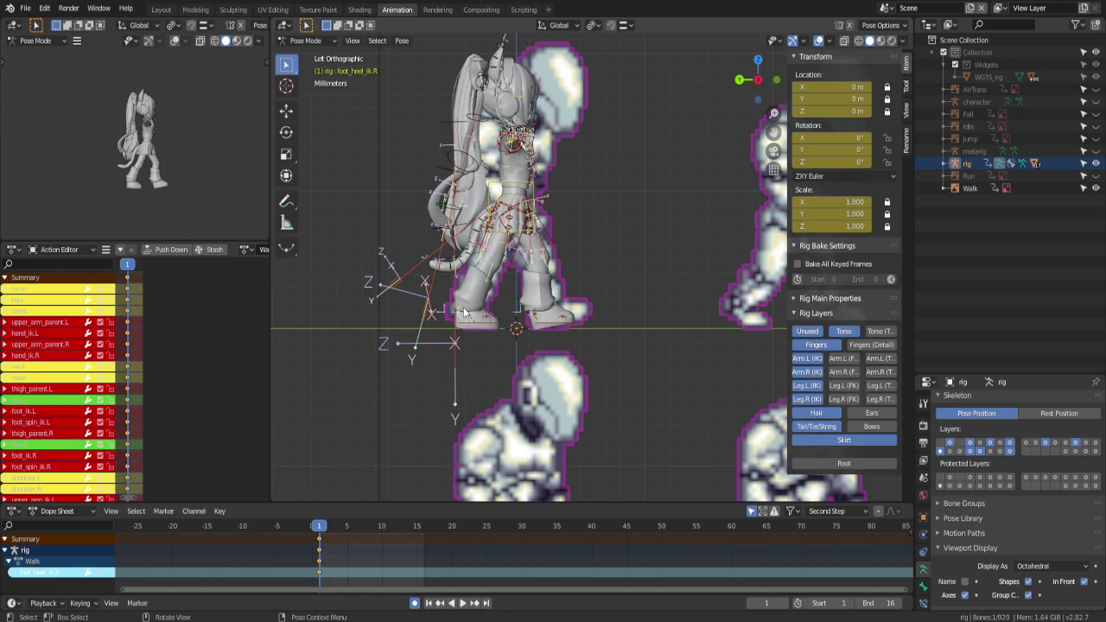
{"action": "key", "text": "r"}
{"action": "left_click", "coordinate": [605, 396]}
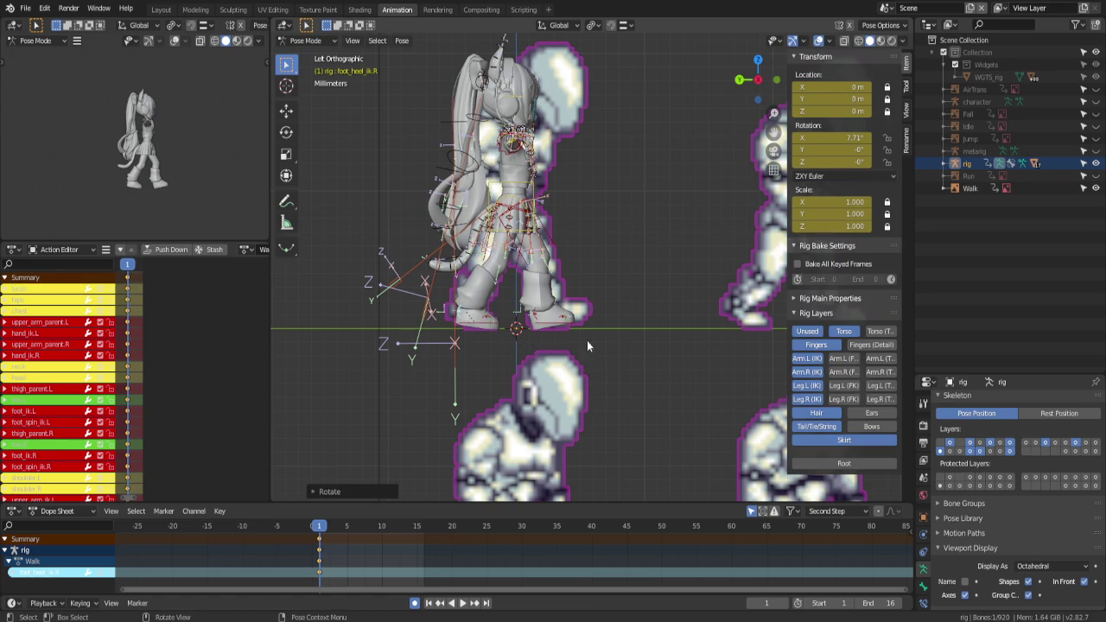
{"action": "middle_click_drag", "start_coordinate": [529, 179], "coordinate": [449, 179]}
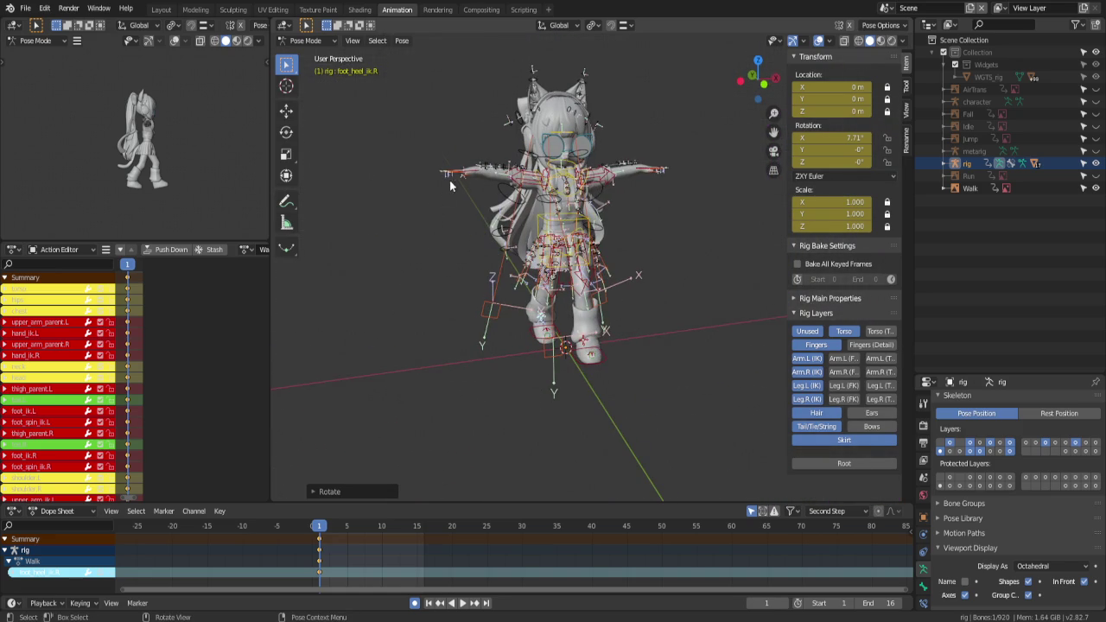
Hide the Fingers, Unused, Hair, Tail/Tie/String and Skirt rig layers, leaving Torso visible
{"action": "left_click", "coordinate": [474, 176]}
{"action": "left_click", "coordinate": [816, 356]}
{"action": "left_click", "coordinate": [844, 343]}
{"action": "left_click", "coordinate": [812, 344]}
{"action": "left_click", "coordinate": [818, 423]}
{"action": "left_click", "coordinate": [815, 439]}
{"action": "left_click", "coordinate": [831, 452]}
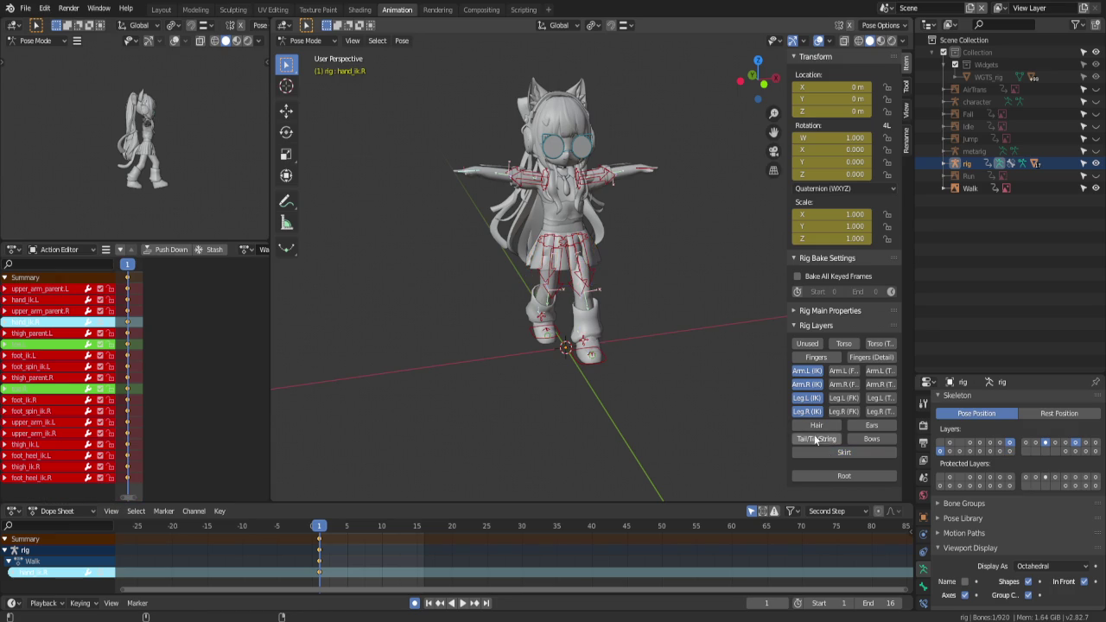
{"action": "left_click", "coordinate": [843, 343]}
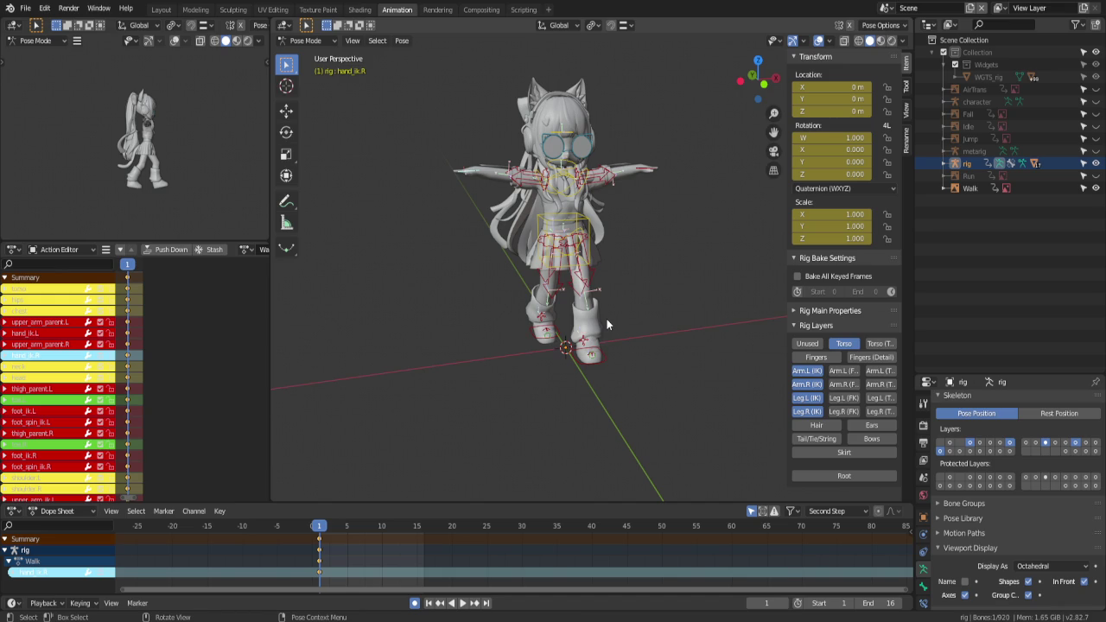
{"action": "key", "text": "ctrl+KP_1"}
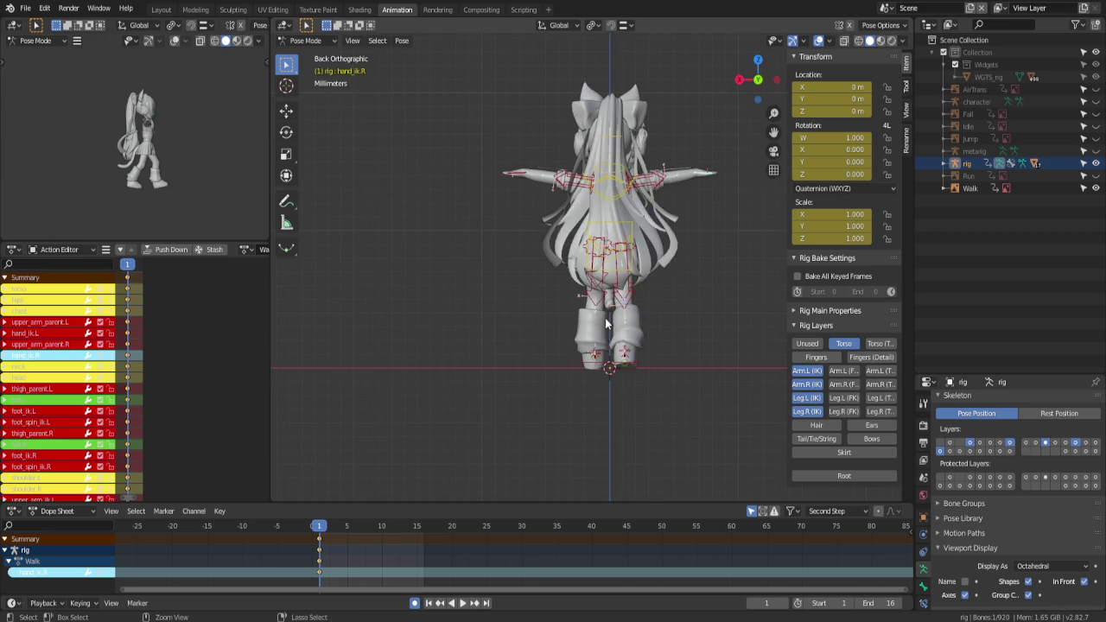
From the left side view, move the right hand control lower and to the left
{"action": "key", "text": "ctrl+KP_3"}
{"action": "scroll", "coordinate": [605, 324], "scroll_direction": "up", "scroll_amount": 2}
{"action": "mouse_move", "coordinate": [598, 176]}
{"action": "middle_mouse_down"}
{"action": "mouse_move", "coordinate": [570, 170]}
{"action": "mouse_move", "coordinate": [498, 217]}
{"action": "middle_mouse_up"}
{"action": "key", "text": "g"}
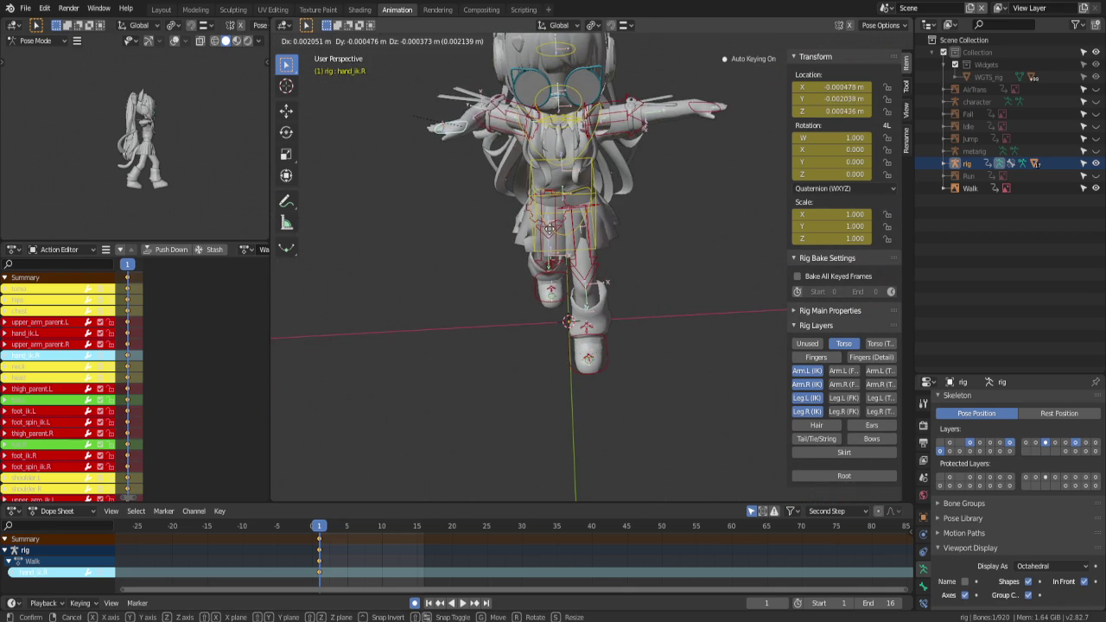
{"action": "left_click", "coordinate": [547, 227]}
{"action": "key", "text": "g"}
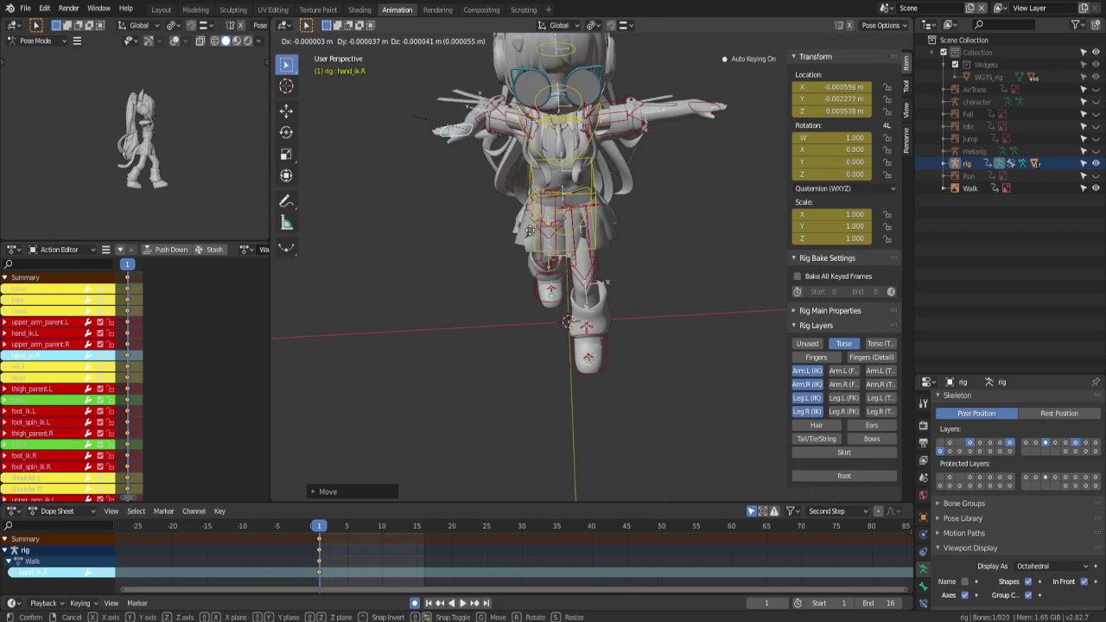
{"action": "left_click", "coordinate": [542, 287]}
Rotate the right hand control and adjust its position again
{"action": "mouse_move", "coordinate": [542, 287]}
{"action": "middle_mouse_down"}
{"action": "mouse_move", "coordinate": [637, 216]}
{"action": "mouse_move", "coordinate": [518, 195]}
{"action": "middle_mouse_up"}
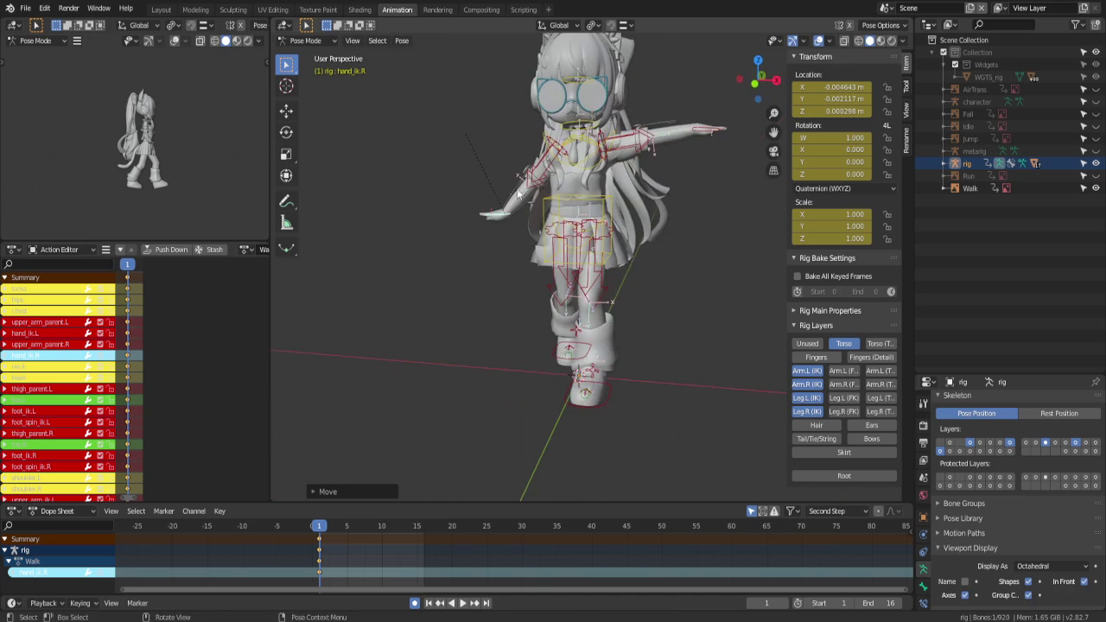
{"action": "key", "text": "r"}
{"action": "left_click", "coordinate": [580, 204]}
{"action": "key", "text": "g"}
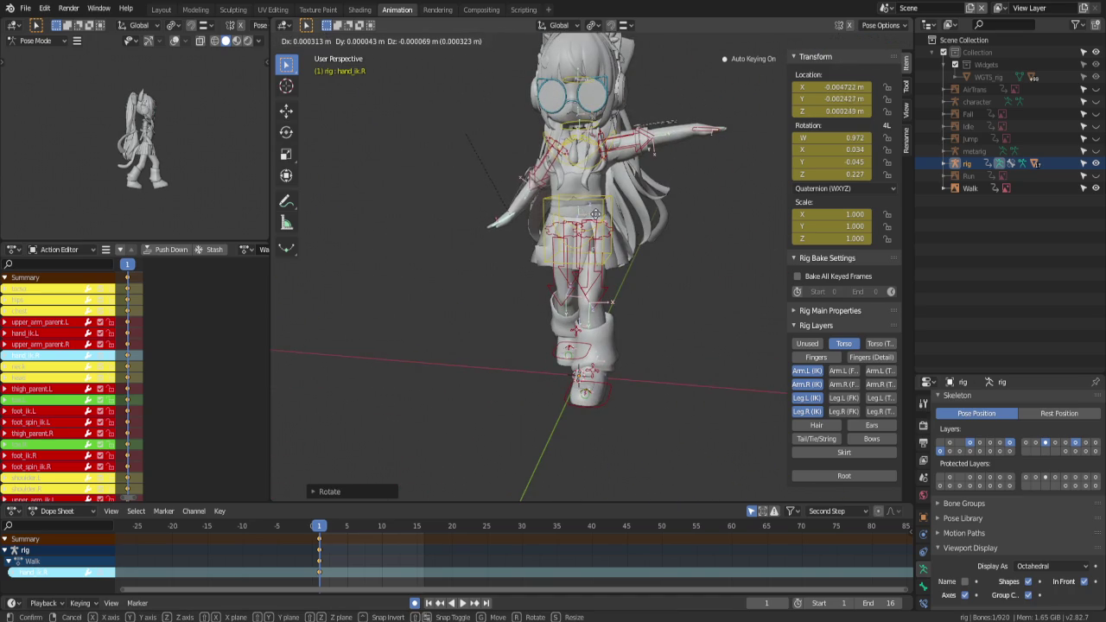
{"action": "left_click", "coordinate": [602, 214]}
{"action": "middle_click_drag", "start_coordinate": [602, 214], "coordinate": [666, 225]}
Copy the pose, paste it back onto the rig, and reposition the right arm controls
{"action": "key", "text": "ctrl+c"}
{"action": "key", "text": "ctrl+shift+v"}
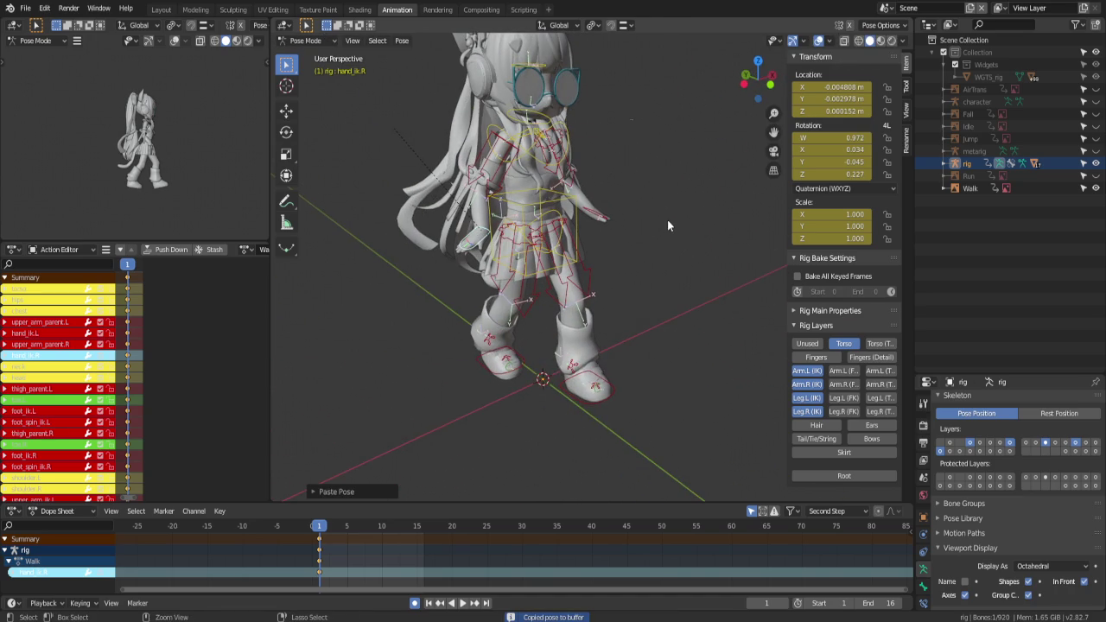
{"action": "key", "text": "ctrl+KP_1"}
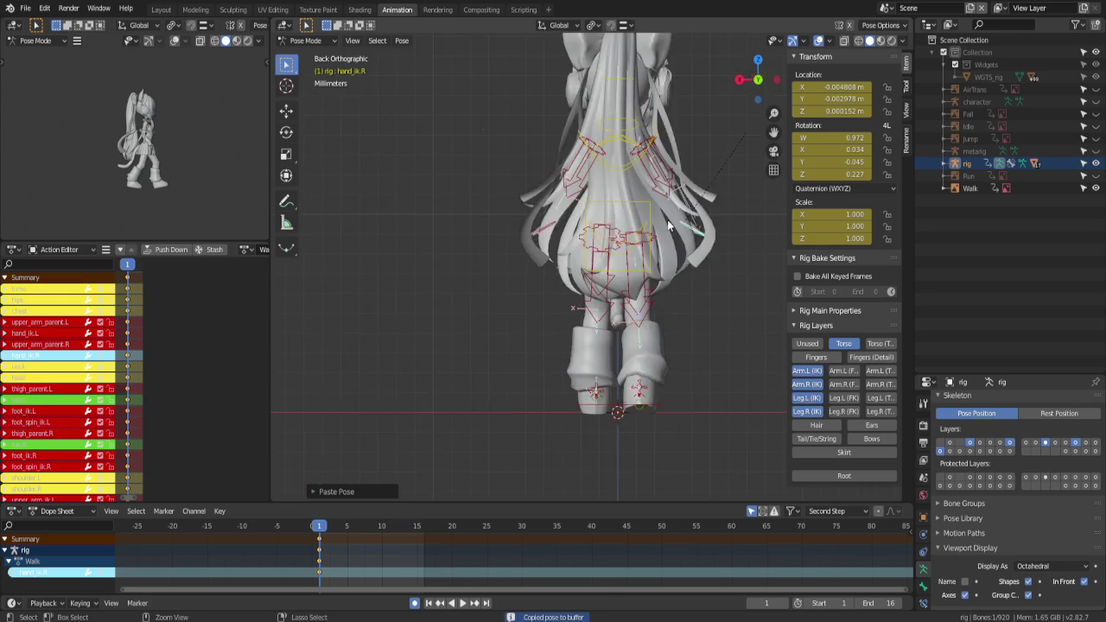
{"action": "key", "text": "ctrl+KP_3"}
{"action": "key", "text": "g"}
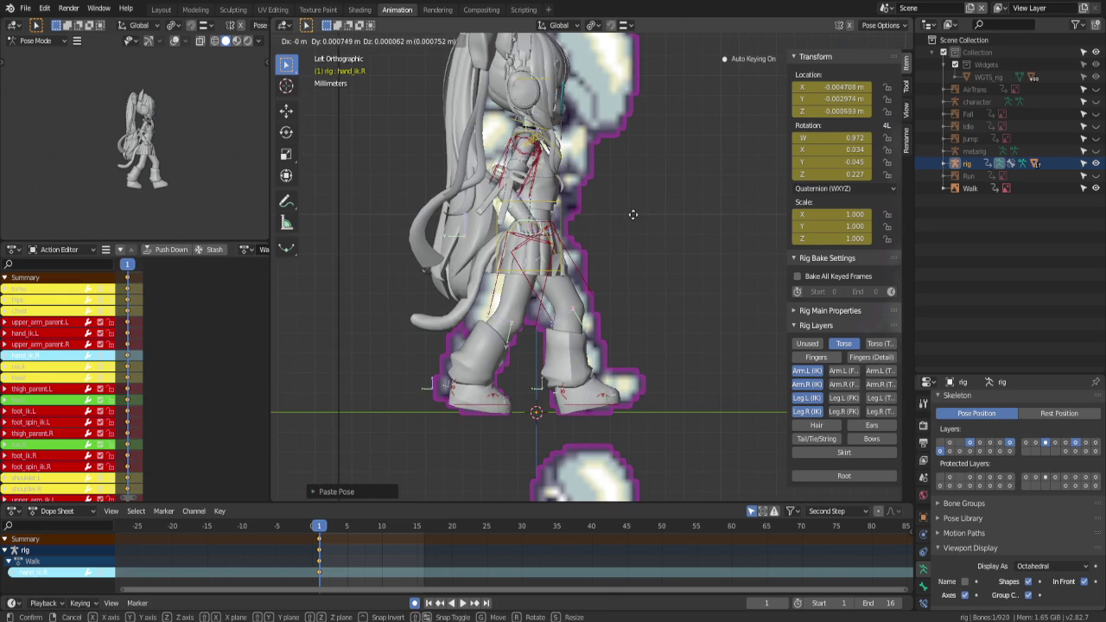
{"action": "left_click", "coordinate": [634, 214]}
Move the left hand along global Y and rotate it, then rotate the right hand
{"action": "left_click", "coordinate": [553, 228]}
{"action": "key", "text": "g"}
{"action": "key", "text": "y"}
{"action": "left_click", "coordinate": [574, 223]}
{"action": "key", "text": "r"}
{"action": "key", "text": "r"}
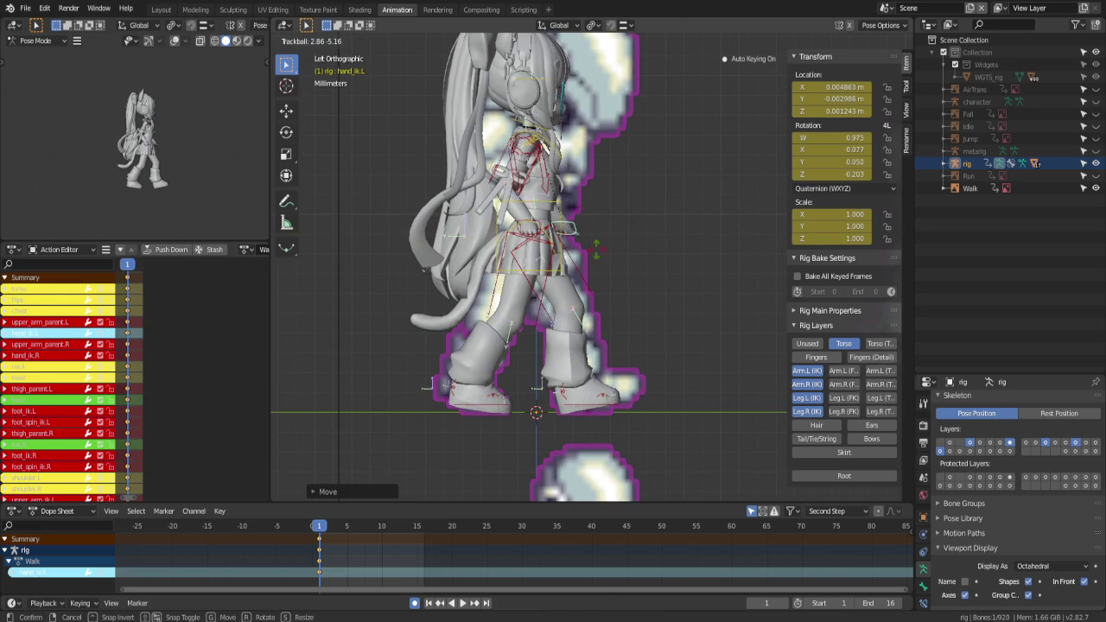
{"action": "left_click", "coordinate": [570, 252]}
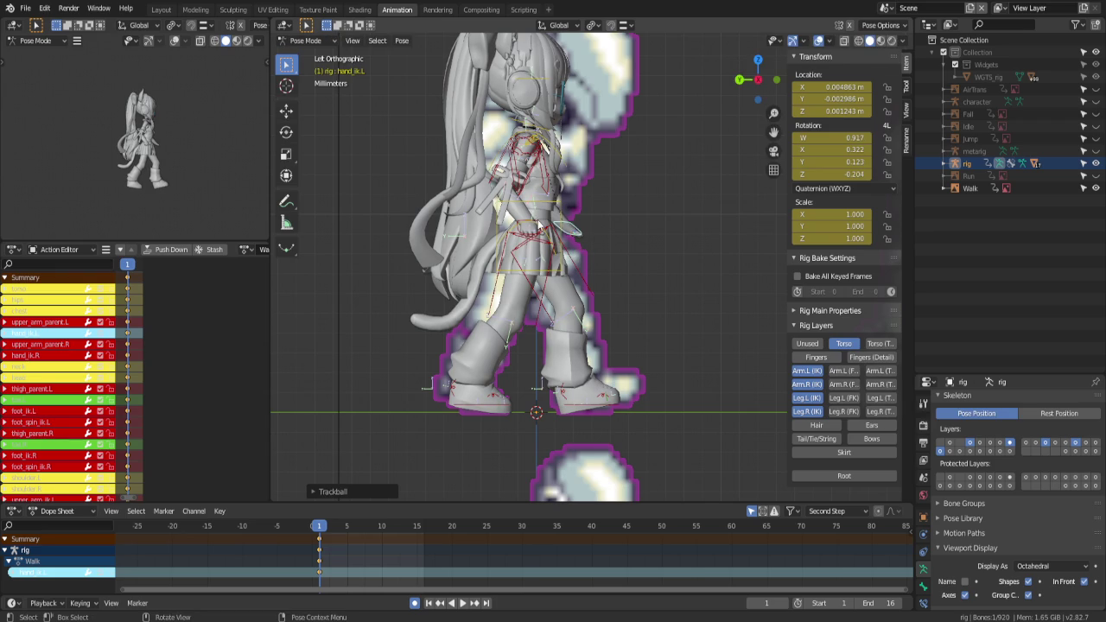
{"action": "left_click", "coordinate": [541, 226]}
{"action": "key", "text": "r"}
{"action": "key", "text": "r"}
{"action": "left_click", "coordinate": [624, 245]}
Tilt the head slightly, then select all visible bones and copy the whole pose
{"action": "mouse_move", "coordinate": [624, 245]}
{"action": "middle_mouse_down"}
{"action": "mouse_move", "coordinate": [430, 355]}
{"action": "mouse_move", "coordinate": [499, 365]}
{"action": "middle_mouse_up"}
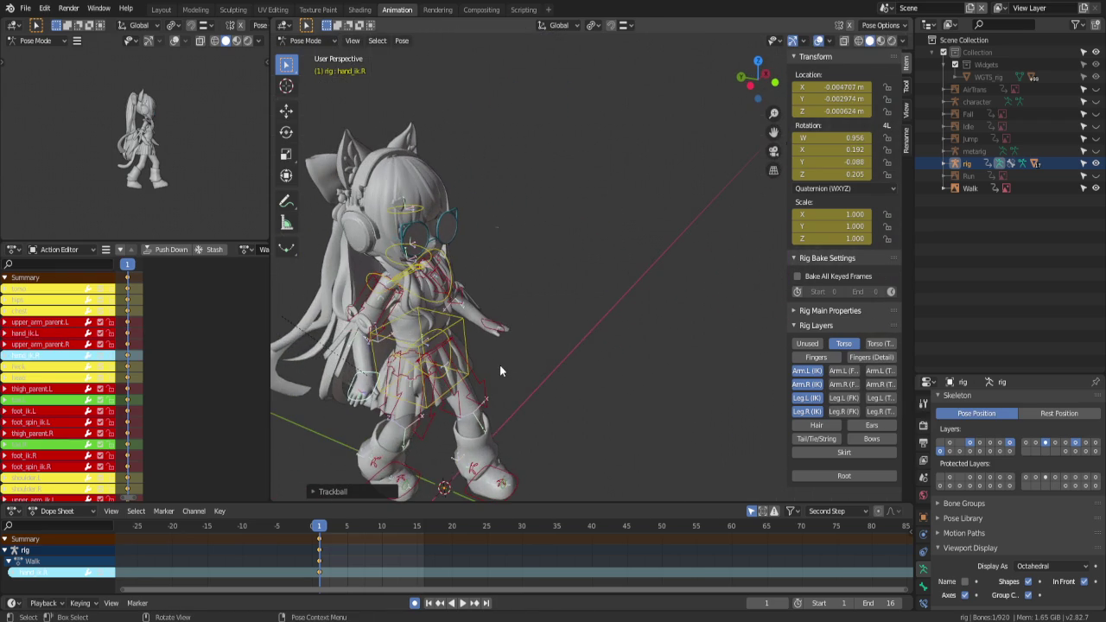
{"action": "key", "text": "ctrl+KP_3"}
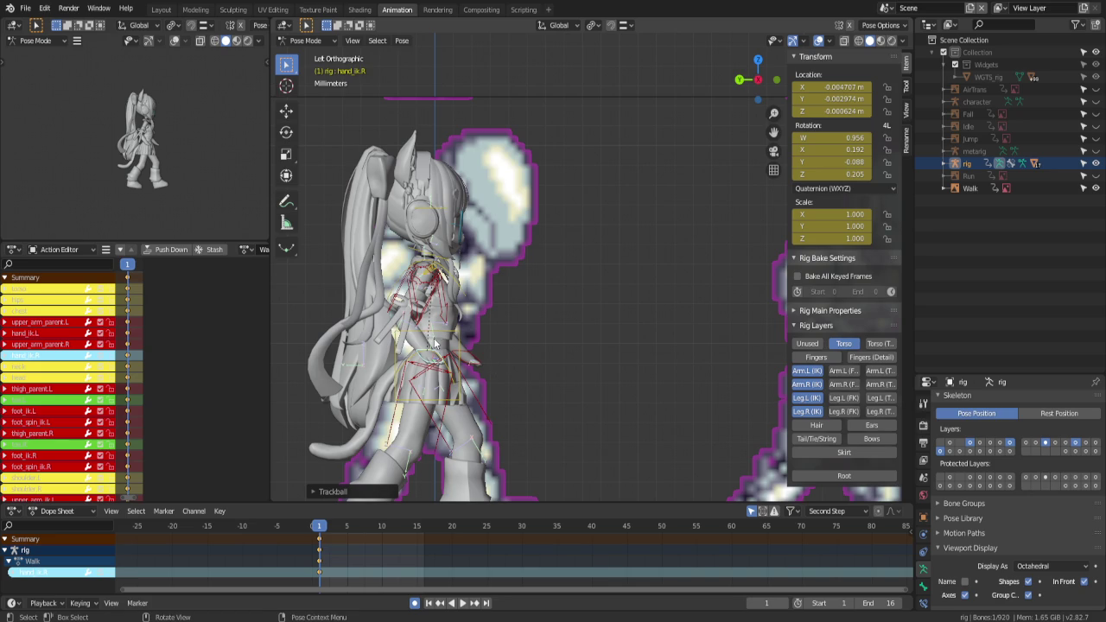
{"action": "scroll", "coordinate": [434, 226], "scroll_direction": "up", "scroll_amount": 1}
{"action": "left_click", "coordinate": [410, 195]}
{"action": "key", "text": "r"}
{"action": "left_click", "coordinate": [564, 247]}
{"action": "scroll", "coordinate": [553, 259], "scroll_direction": "down", "scroll_amount": 2}
{"action": "middle_click_drag", "start_coordinate": [550, 266], "coordinate": [506, 273], "text": "shift"}
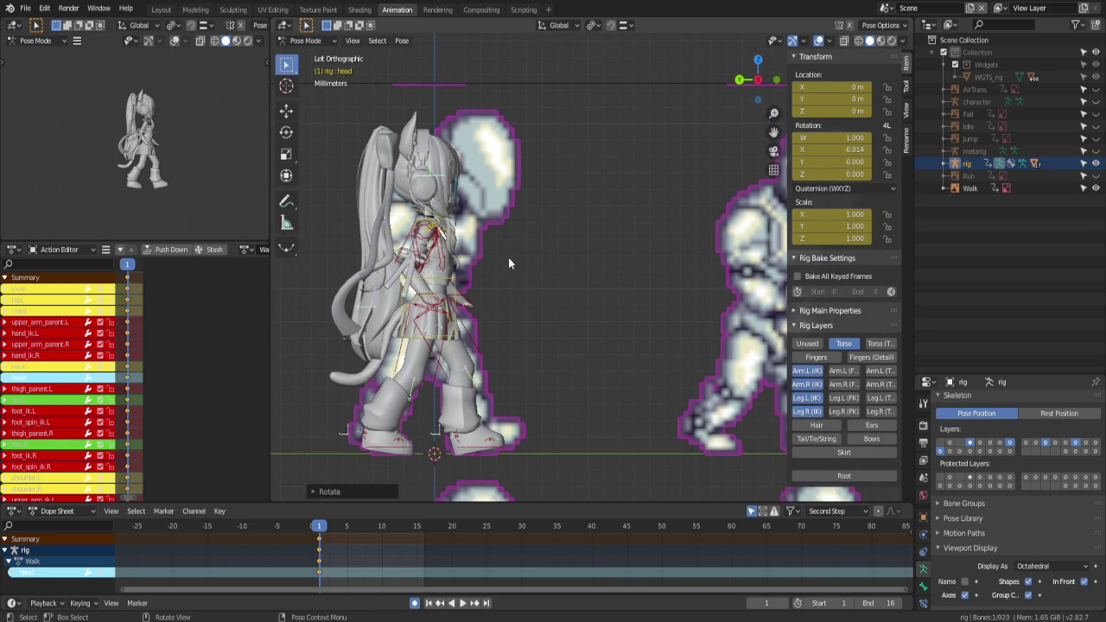
{"action": "key", "text": "a"}
{"action": "key", "text": "ctrl+c"}
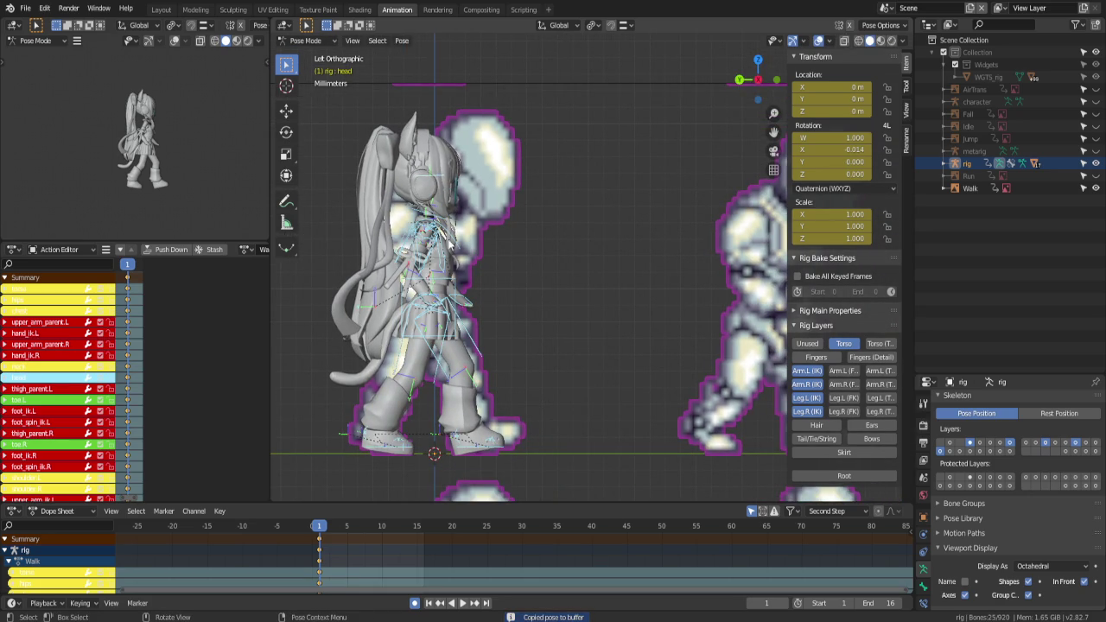
Try twisting the chest about global Z, then undo it back to rest
{"action": "left_click", "coordinate": [463, 276]}
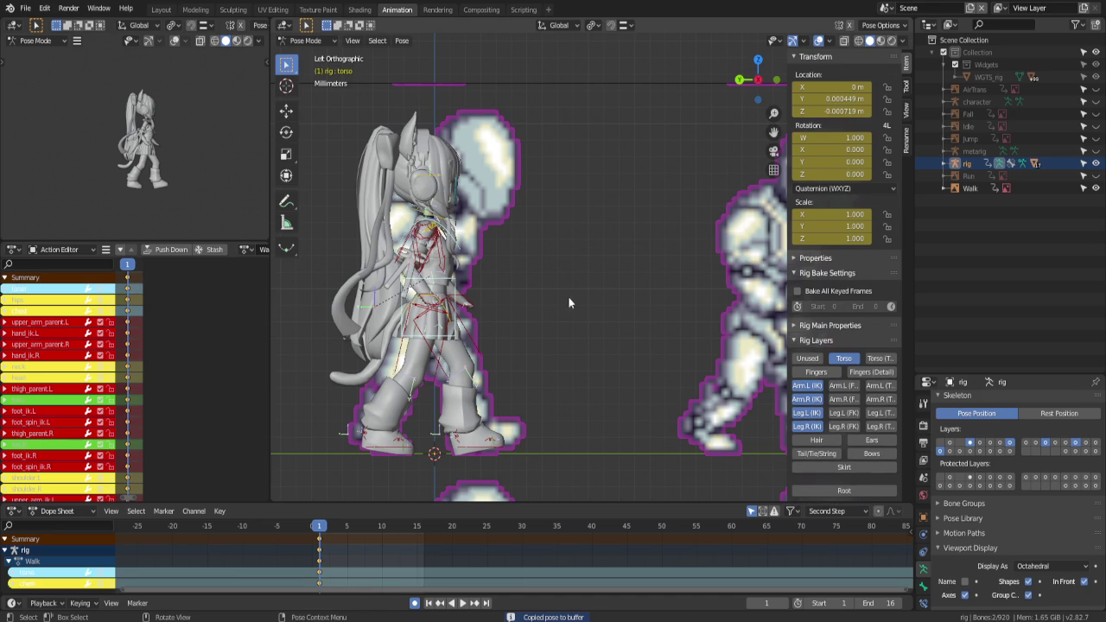
{"action": "mouse_move", "coordinate": [553, 304]}
{"action": "middle_mouse_down"}
{"action": "mouse_move", "coordinate": [496, 320]}
{"action": "mouse_move", "coordinate": [470, 346]}
{"action": "middle_mouse_up"}
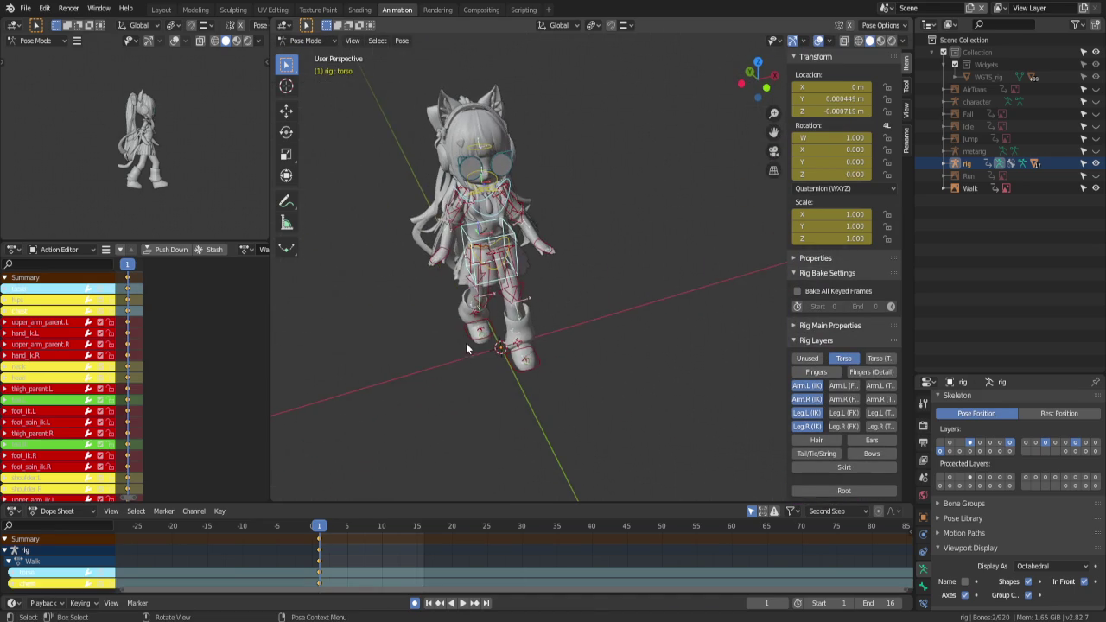
{"action": "left_click", "coordinate": [484, 203]}
{"action": "key", "text": "r"}
{"action": "key", "text": "z"}
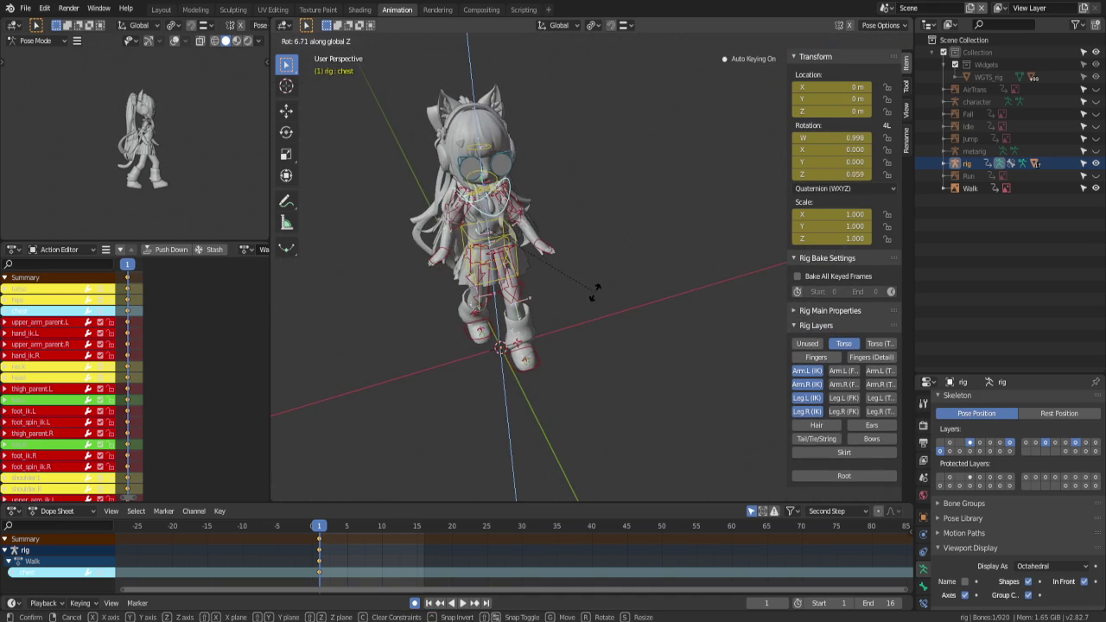
{"action": "left_click", "coordinate": [576, 296]}
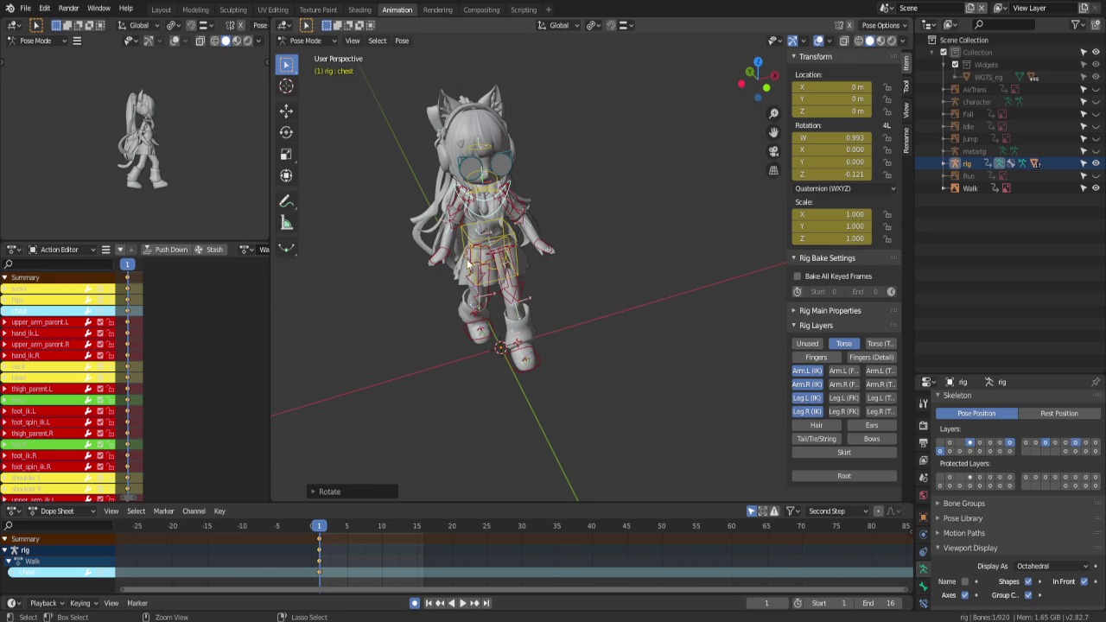
{"action": "key", "text": "ctrl+z"}
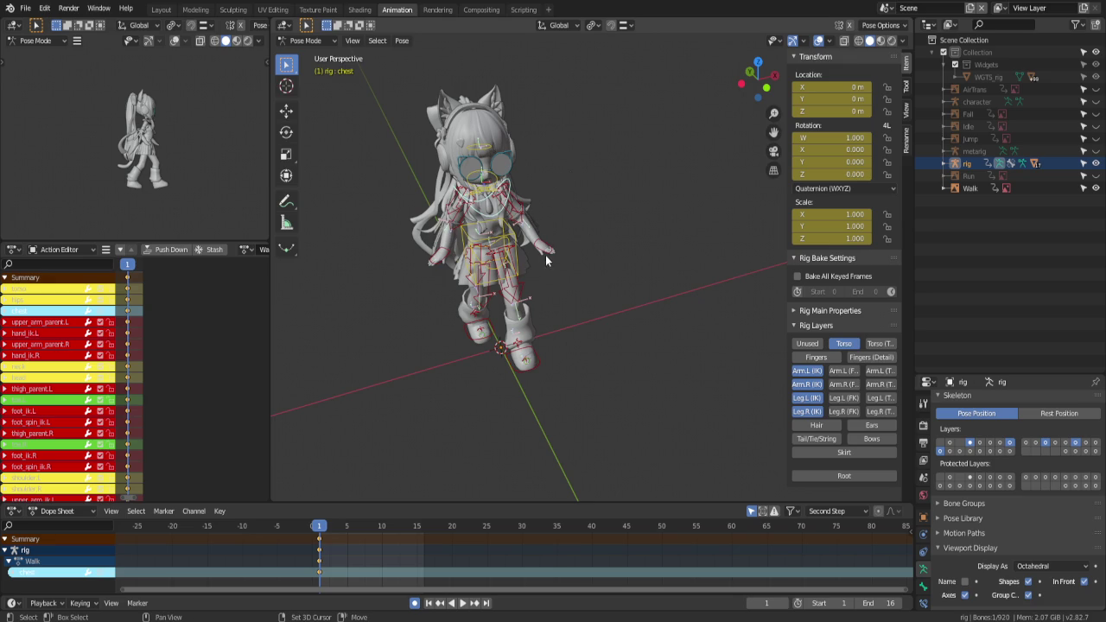
Rotate hand_ik.R about global Z and change the rotation Pivot Point
{"action": "left_click", "coordinate": [543, 250], "text": "shift"}
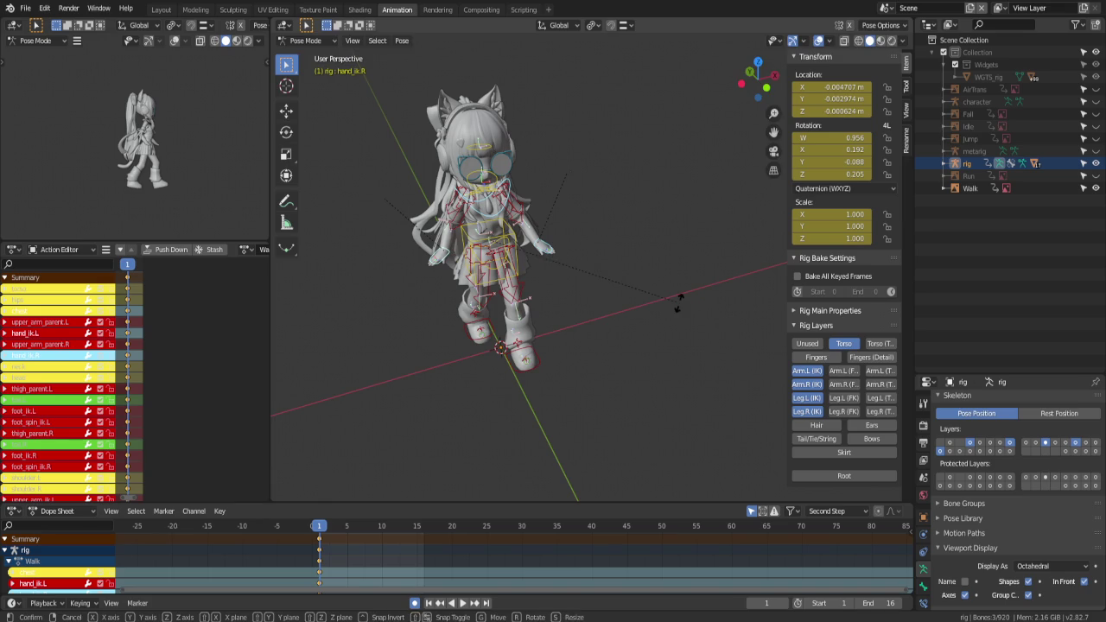
{"action": "key", "text": "r"}
{"action": "key", "text": "z"}
{"action": "left_click", "coordinate": [640, 319]}
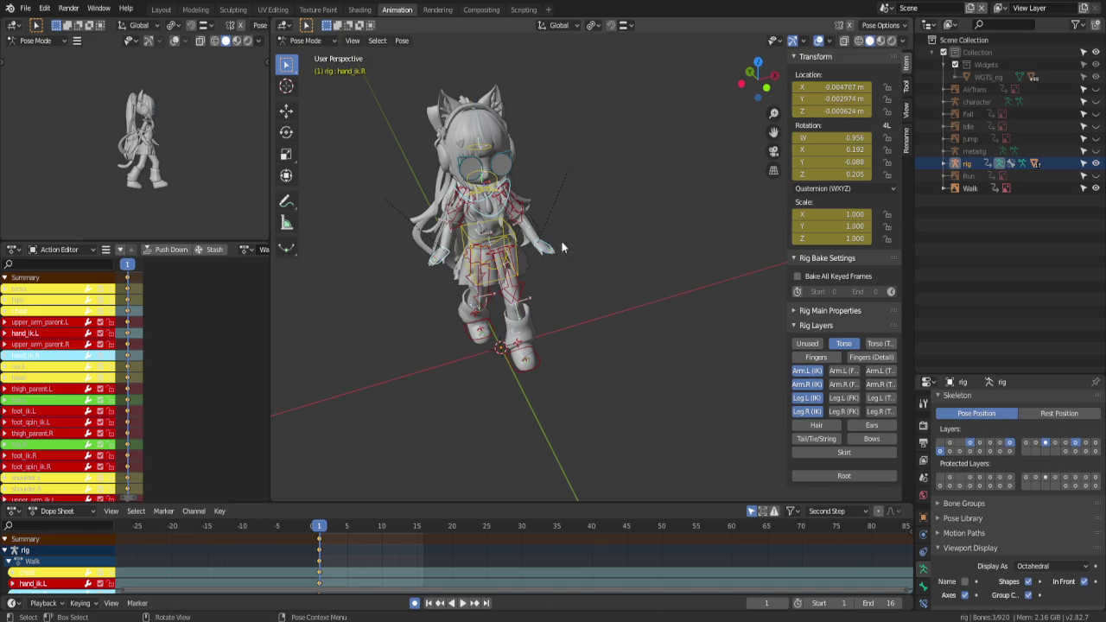
{"action": "left_click", "coordinate": [594, 26]}
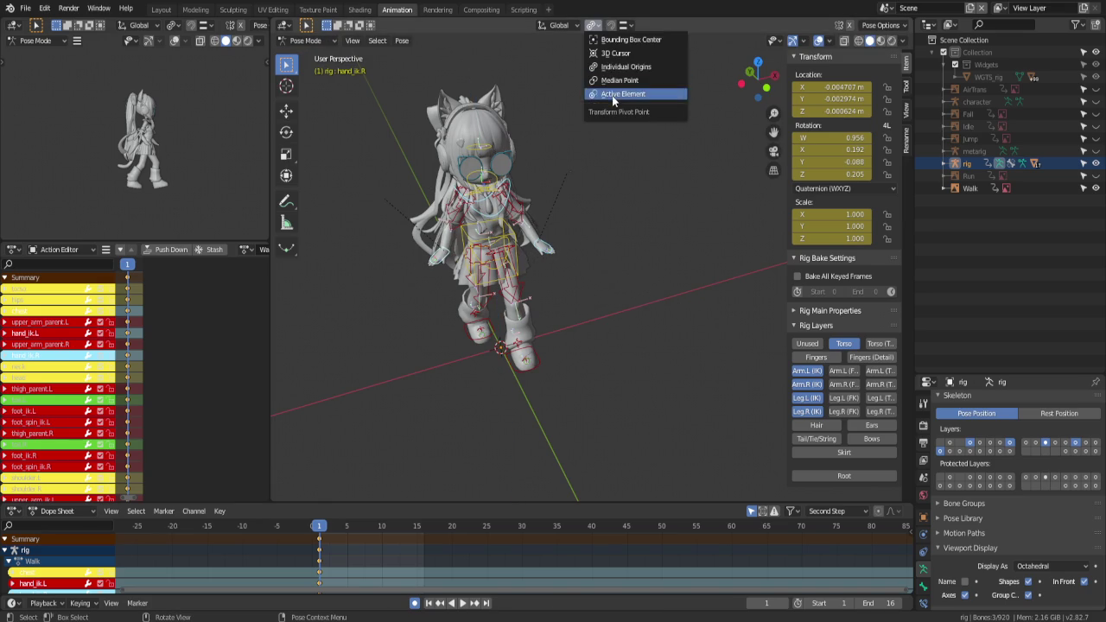
{"action": "left_click", "coordinate": [622, 85]}
Twist the chest bone about global Z, then return to the Left Orthographic view
{"action": "left_click", "coordinate": [494, 220]}
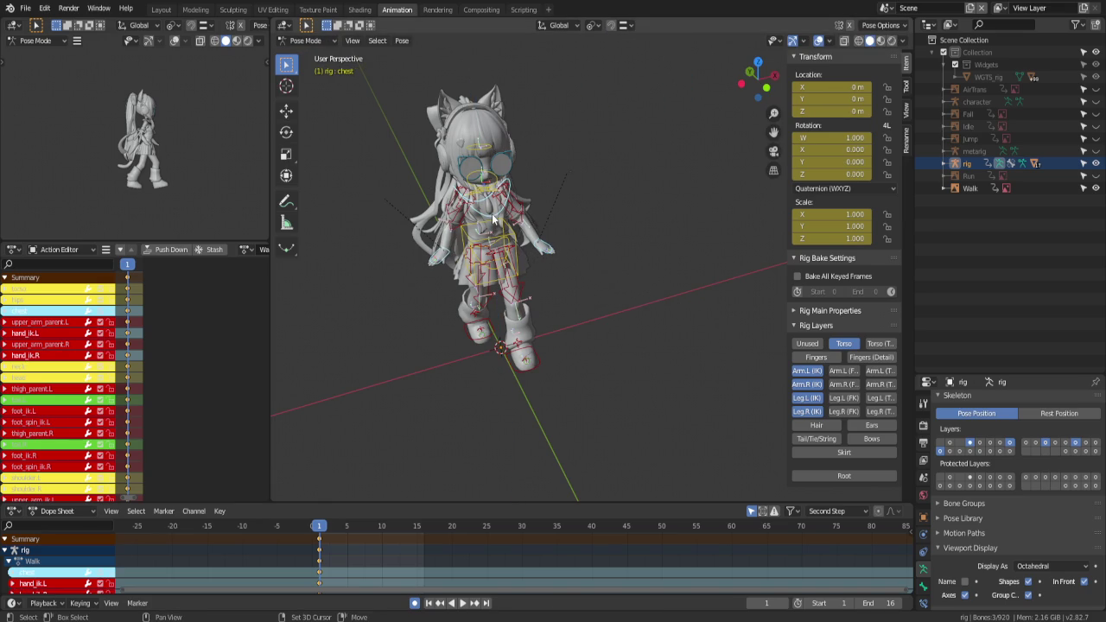
{"action": "key", "text": "r"}
{"action": "key", "text": "z"}
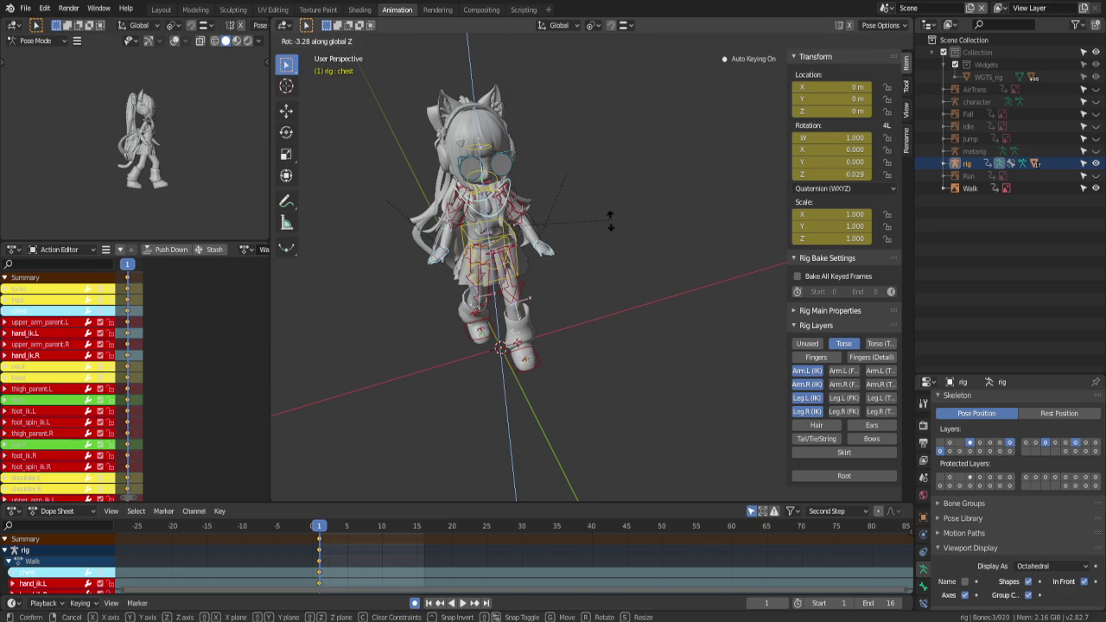
{"action": "left_click", "coordinate": [598, 237]}
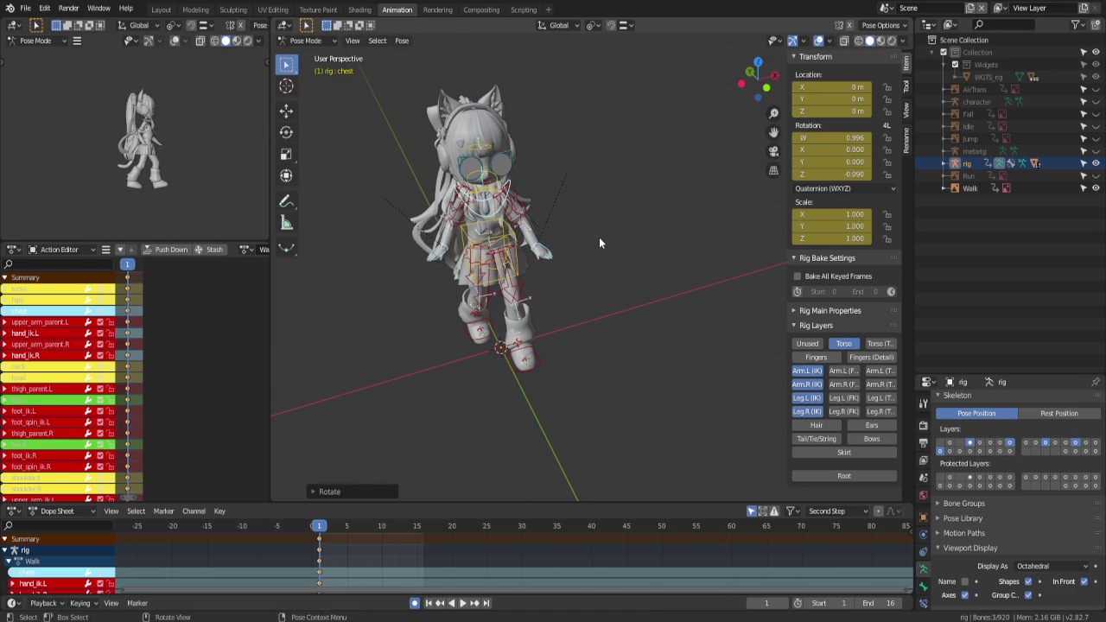
{"action": "key", "text": "ctrl+KP_3"}
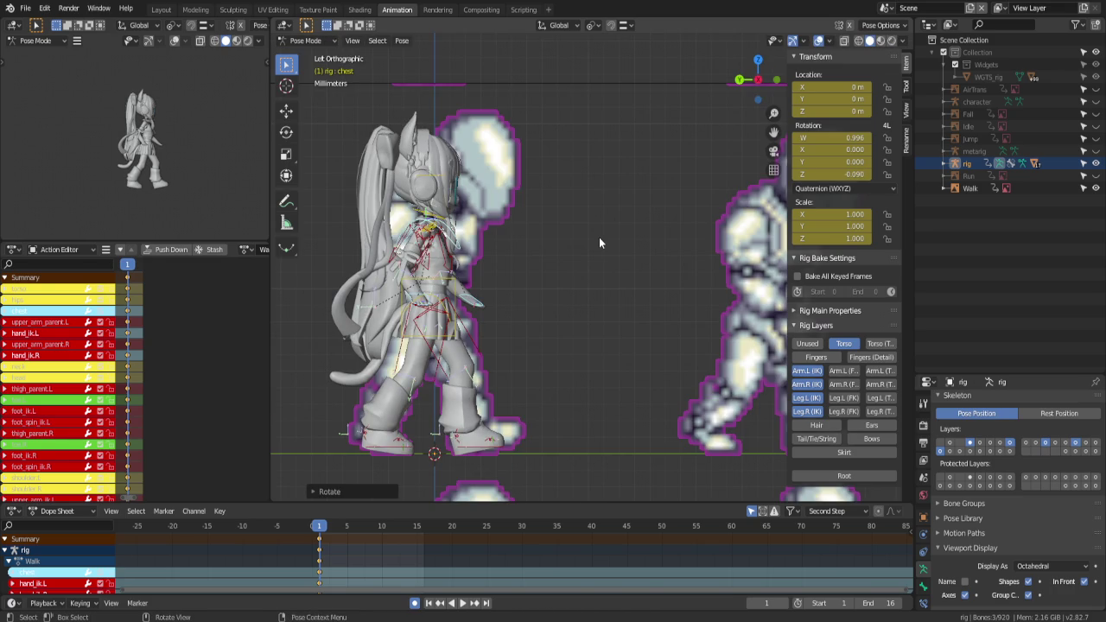
Deselect all bones and dismiss the Apply pose menu without applying anything
{"action": "left_click", "coordinate": [566, 267]}
{"action": "scroll", "coordinate": [562, 251], "scroll_direction": "down", "scroll_amount": 1}
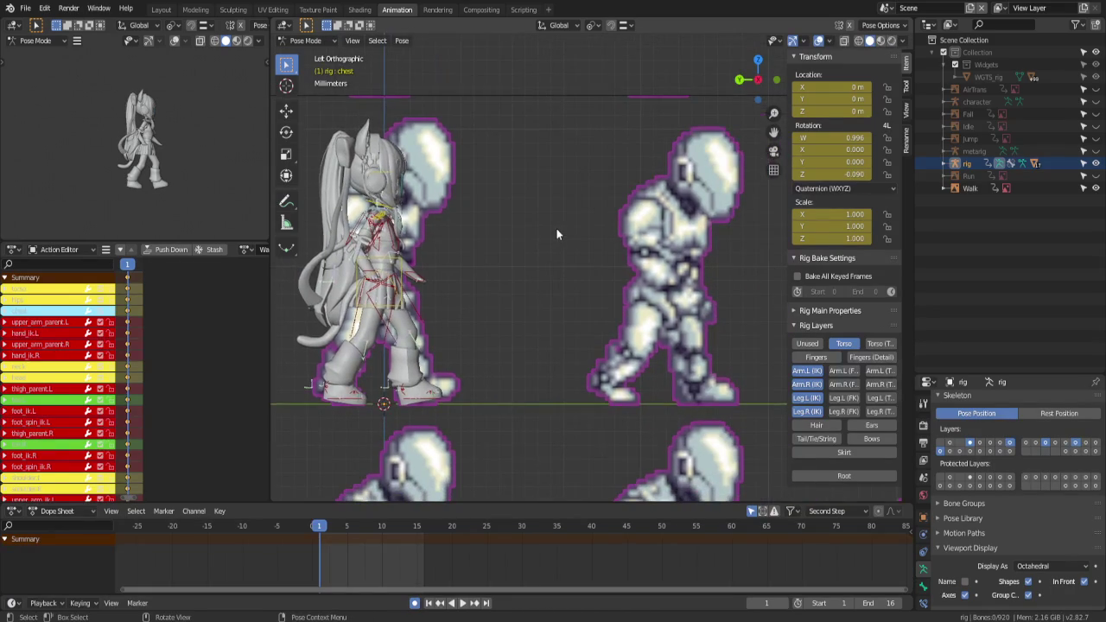
{"action": "key", "text": "ctrl+a"}
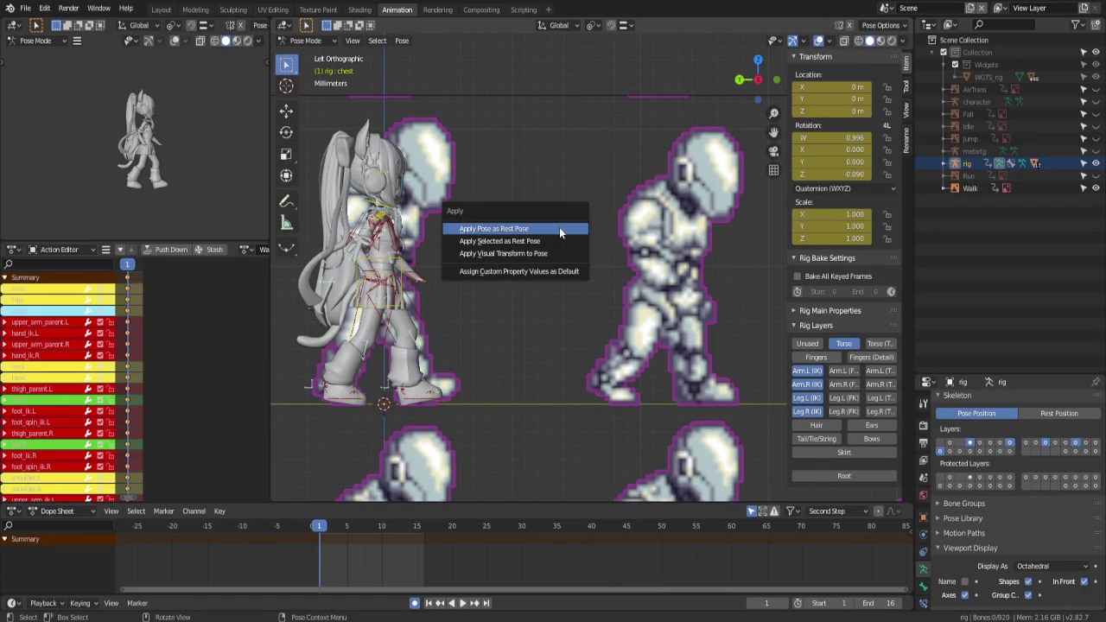
{"action": "key", "text": "Escape"}
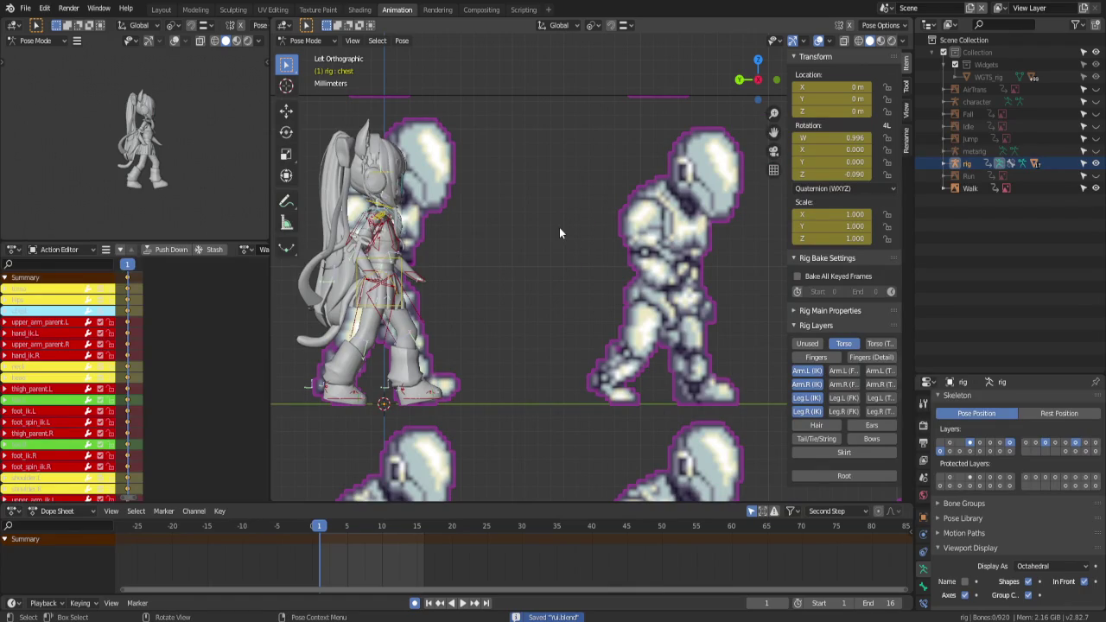
Go to frame 2, flipping between frames 1 and 2 to compare poses
{"action": "key", "text": "Right"}
{"action": "key", "text": "Left"}
{"action": "key", "text": "Right"}
{"action": "key", "text": "Left"}
{"action": "key", "text": "Right"}
{"action": "key", "text": "Left"}
{"action": "key", "text": "Right"}
{"action": "key", "text": "Left"}
{"action": "key", "text": "Right"}
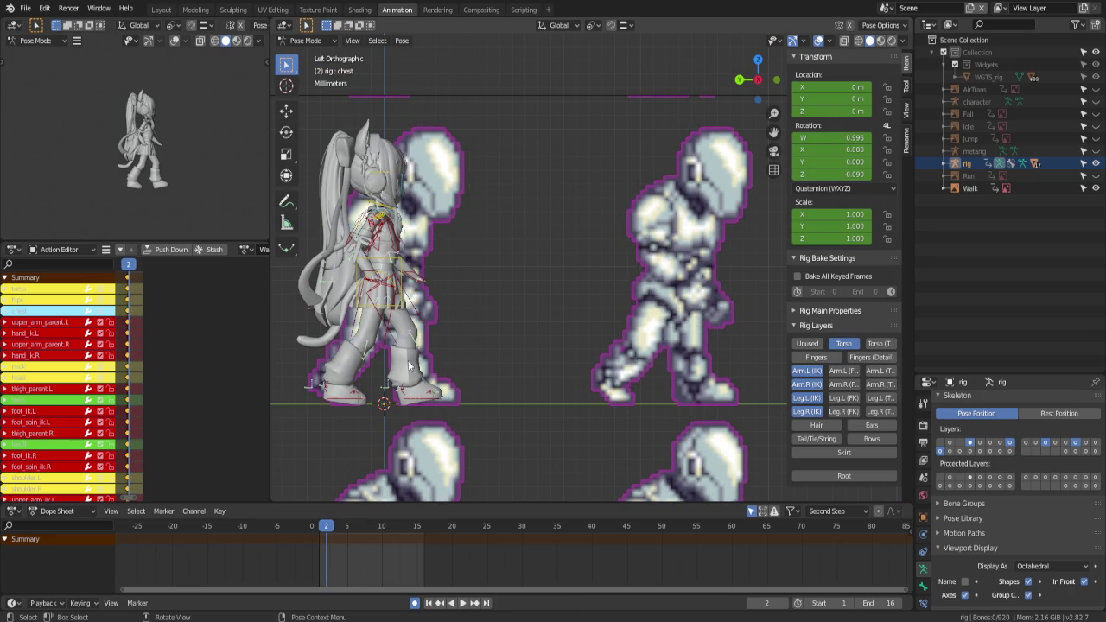
Try rotating foot_heel_ik.R, reset it flat, and compare frames 1 and 2 again
{"action": "left_click", "coordinate": [334, 395]}
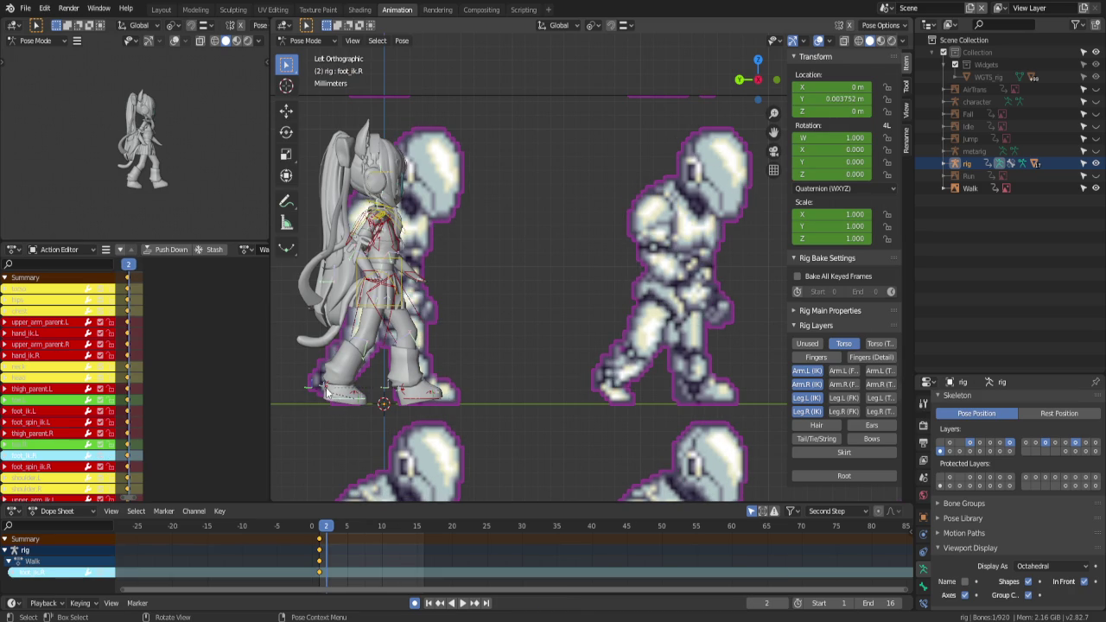
{"action": "key", "text": "r"}
{"action": "left_click", "coordinate": [428, 405]}
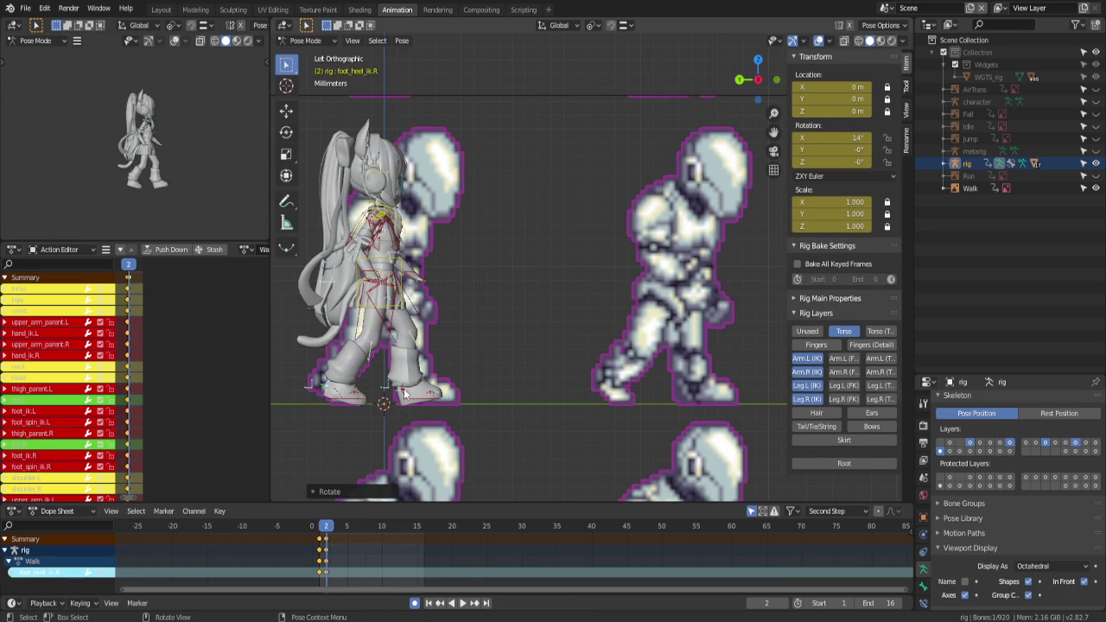
{"action": "key", "text": "alt+r"}
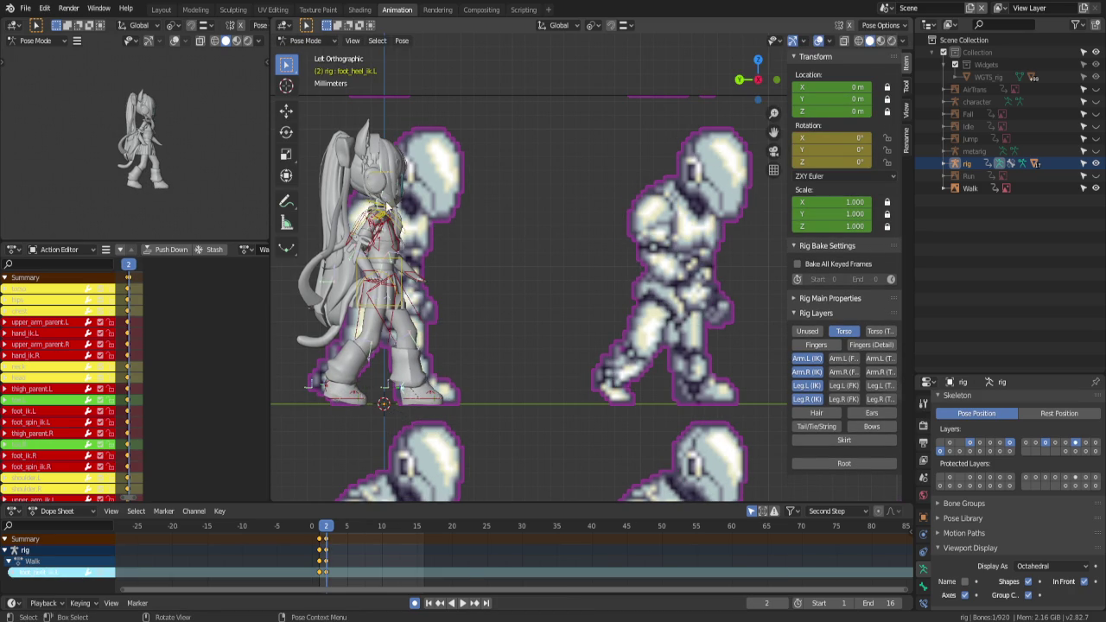
{"action": "key", "text": "Left"}
{"action": "key", "text": "Right"}
{"action": "key", "text": "Left"}
{"action": "key", "text": "Right"}
{"action": "key", "text": "Left"}
{"action": "key", "text": "Right"}
Nudge the torso and rotate the chest bone on frame 2
{"action": "left_click", "coordinate": [398, 275]}
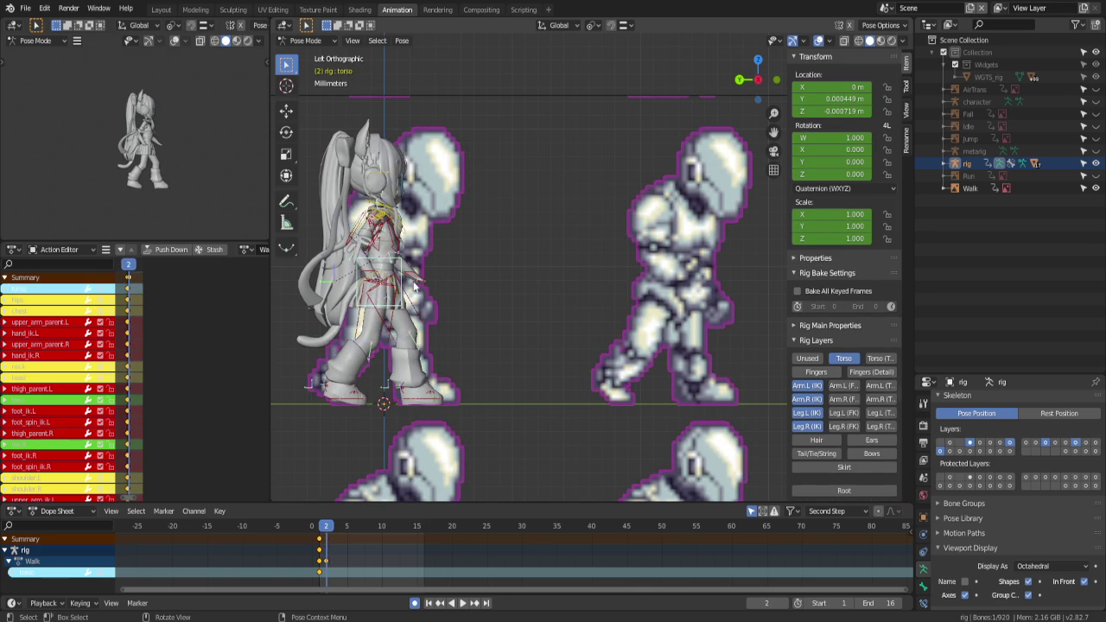
{"action": "key", "text": "g"}
{"action": "left_click", "coordinate": [418, 238]}
{"action": "left_click", "coordinate": [417, 240]}
{"action": "key", "text": "r"}
{"action": "left_click", "coordinate": [511, 263]}
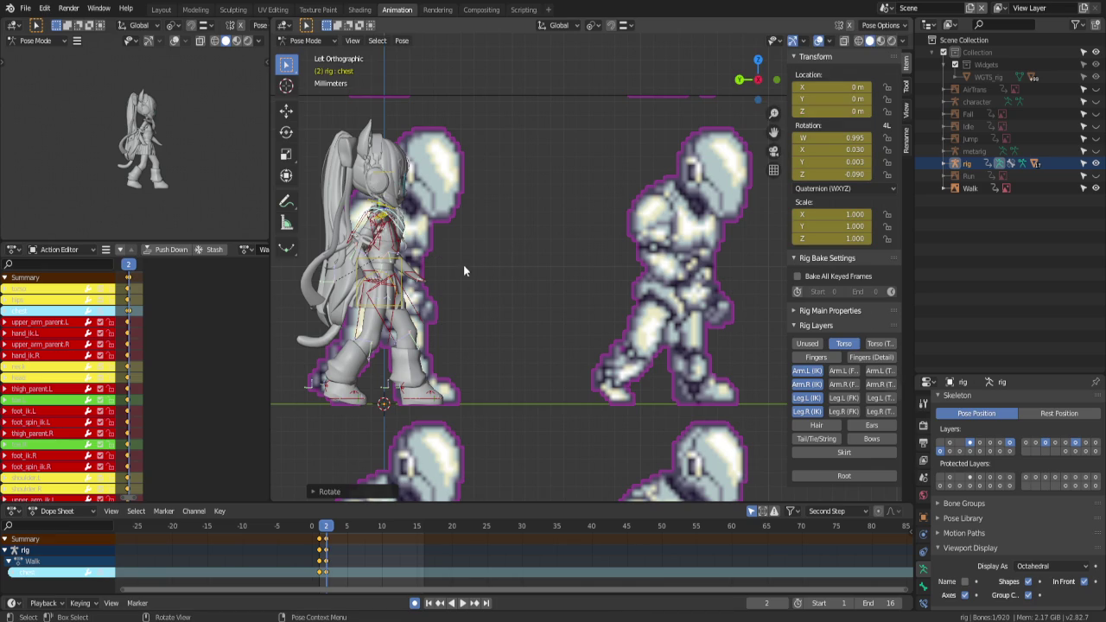
Move hand_ik.L and hand_ik.R to new positions, then play the walk preview
{"action": "left_click", "coordinate": [419, 273]}
{"action": "key", "text": "g"}
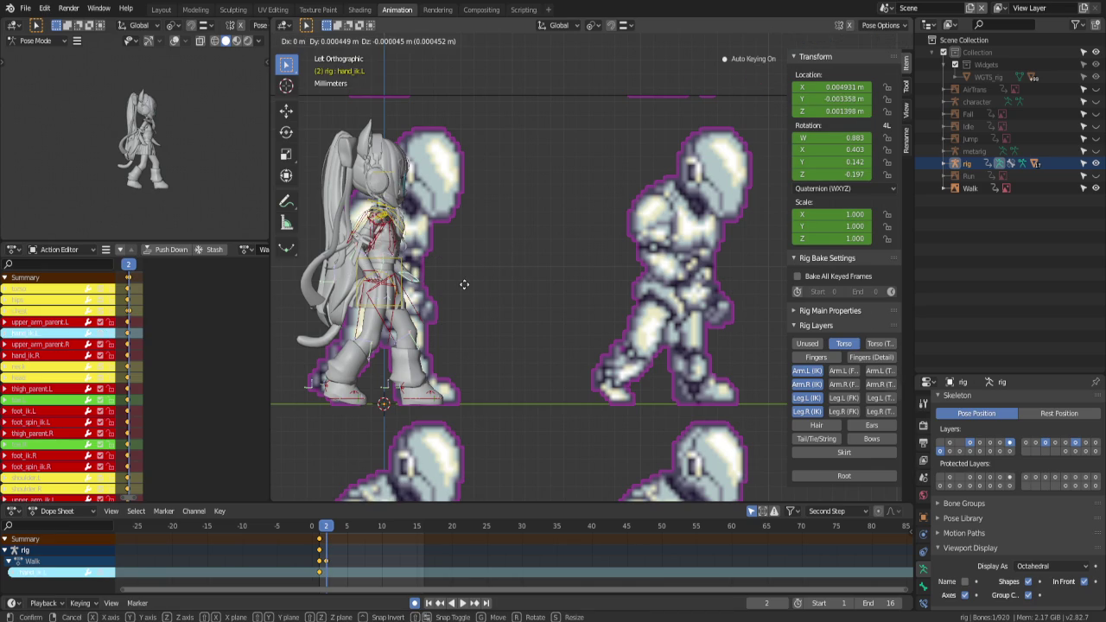
{"action": "left_click", "coordinate": [398, 273]}
{"action": "left_click", "coordinate": [367, 273]}
{"action": "key", "text": "g"}
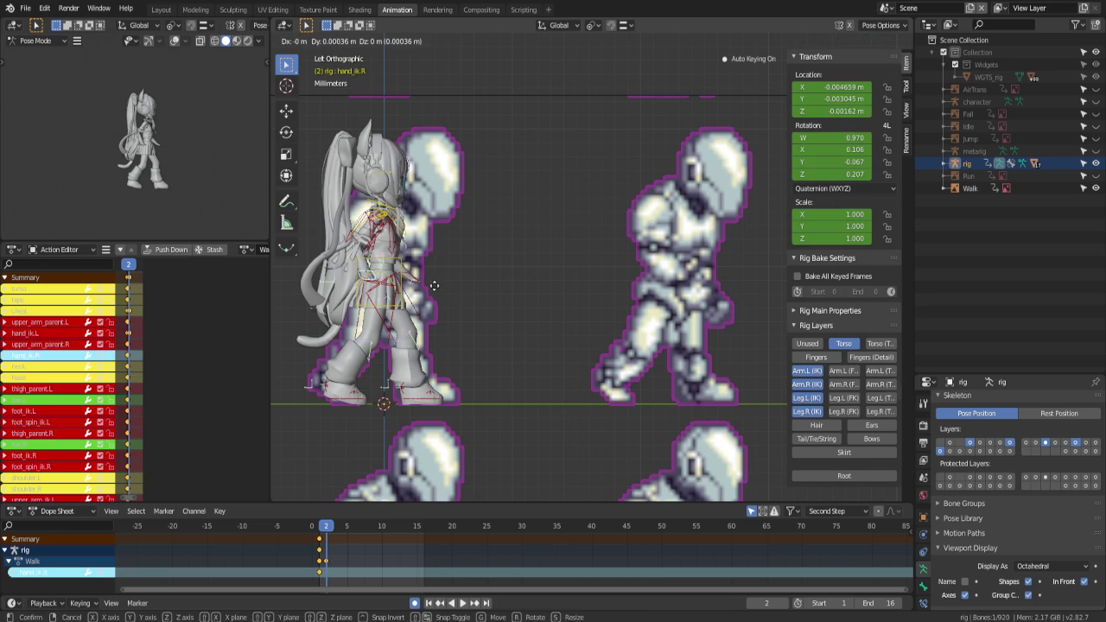
{"action": "left_click", "coordinate": [434, 291]}
{"action": "key", "text": "space"}
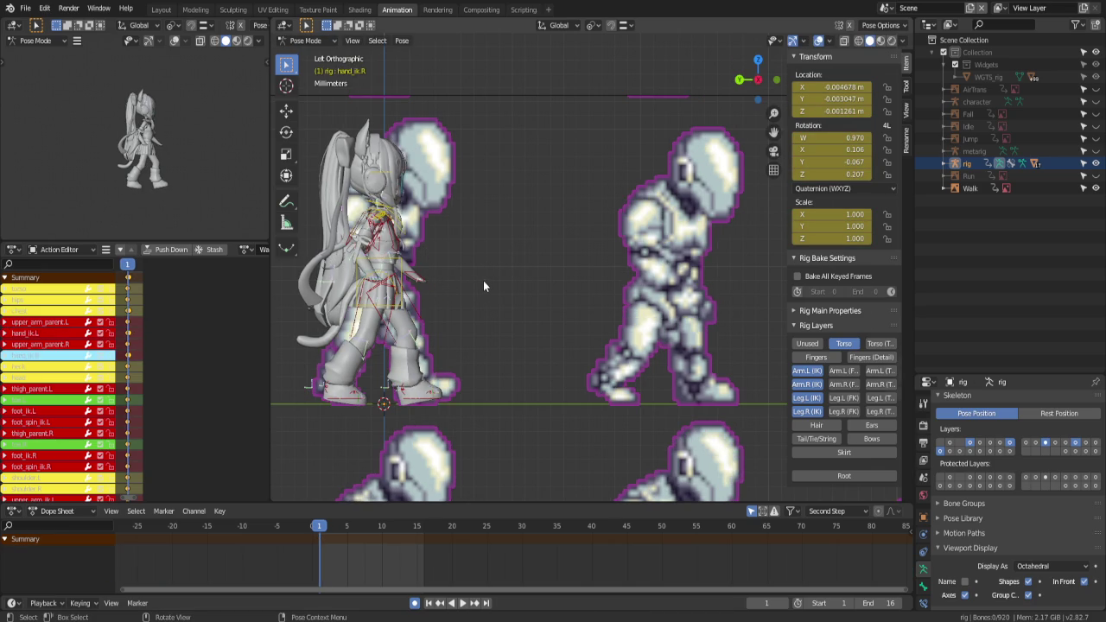
Stop playback on frame 2, try and cancel a torso rotation, checking frame 1
{"action": "key", "text": "Right"}
{"action": "left_click", "coordinate": [433, 272]}
{"action": "key", "text": "r"}
{"action": "key", "text": "Escape"}
{"action": "key", "text": "Left"}
{"action": "key", "text": "Right"}
Tilt the head bone slightly on frame 2 and save Yui.blend
{"action": "left_click", "coordinate": [382, 173]}
{"action": "key", "text": "r"}
{"action": "left_click", "coordinate": [571, 259]}
{"action": "key", "text": "ctrl+s"}
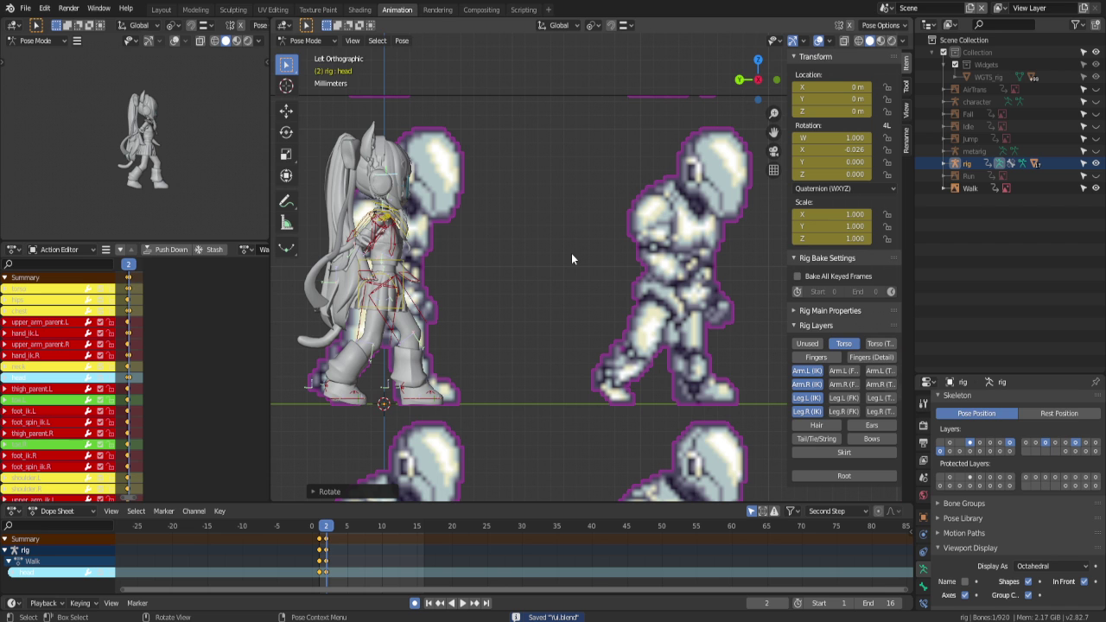
Shift the view right and compare frames 2 and 3 back and forth
{"action": "middle_click_drag", "start_coordinate": [562, 251], "coordinate": [647, 256], "text": "shift"}
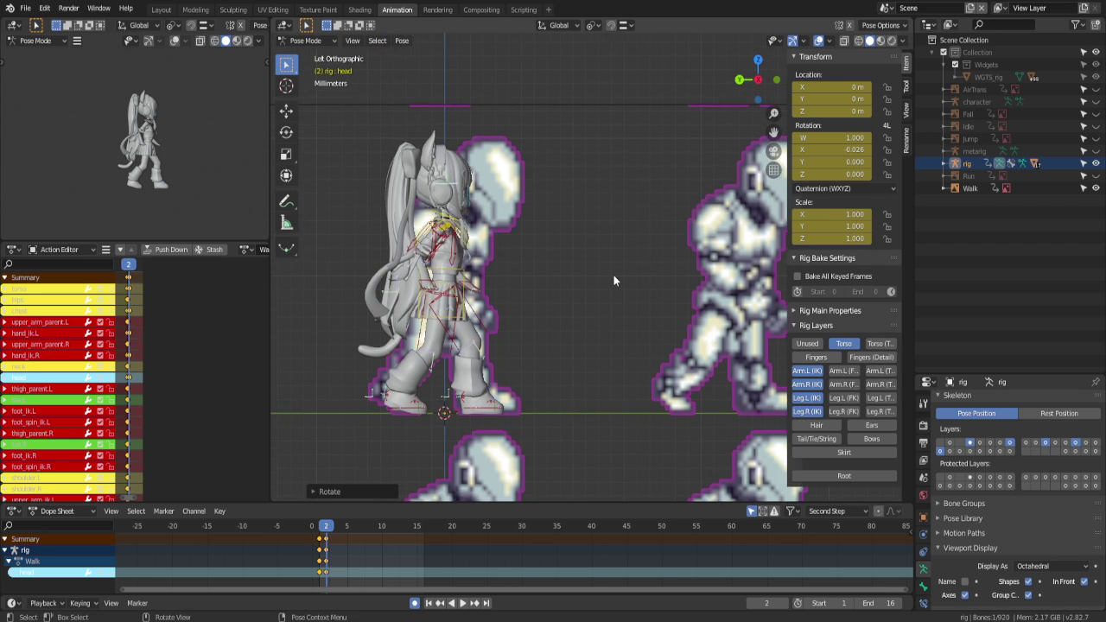
{"action": "middle_click_drag", "start_coordinate": [613, 280], "coordinate": [628, 279], "text": "shift"}
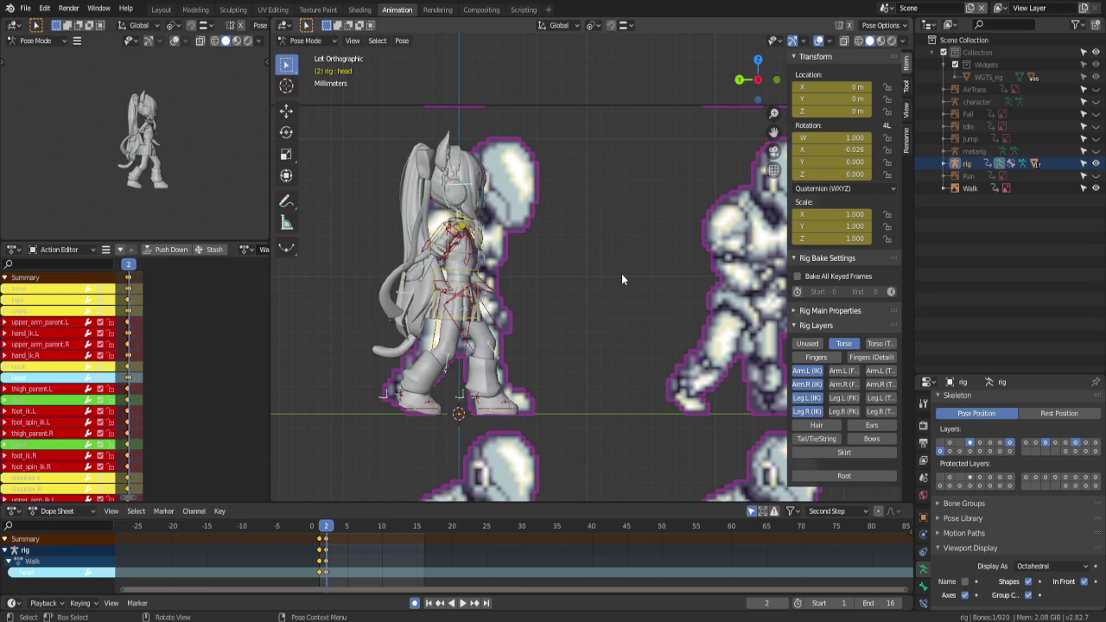
{"action": "key", "text": "Right"}
{"action": "key", "text": "Left"}
{"action": "key", "text": "Right"}
{"action": "key", "text": "Left"}
{"action": "key", "text": "Right"}
{"action": "key", "text": "Left"}
{"action": "key", "text": "Right"}
{"action": "key", "text": "Left"}
{"action": "key", "text": "Right"}
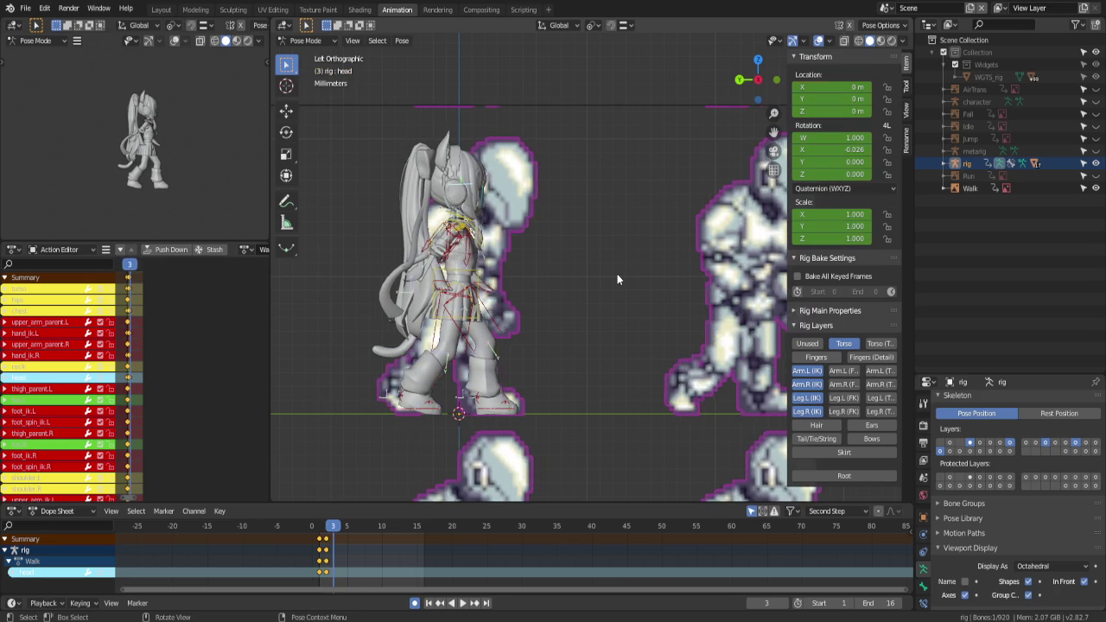
Zoom the view and step through the earlier frames, ending on frame 4
{"action": "scroll", "coordinate": [617, 274], "scroll_direction": "down", "scroll_amount": 3}
{"action": "key", "text": "Left"}
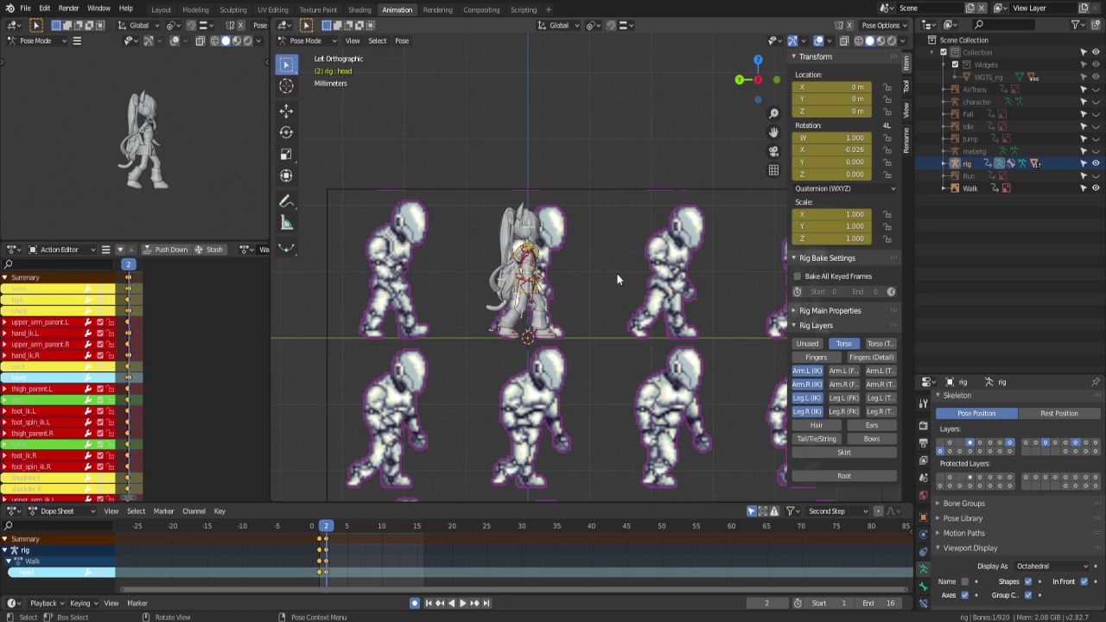
{"action": "scroll", "coordinate": [616, 272], "scroll_direction": "down", "scroll_amount": 2}
{"action": "scroll", "coordinate": [616, 272], "scroll_direction": "down", "scroll_amount": 1}
{"action": "key", "text": "Right"}
{"action": "key", "text": "Left"}
{"action": "key", "text": "Left"}
{"action": "key", "text": "Right"}
{"action": "key", "text": "Left"}
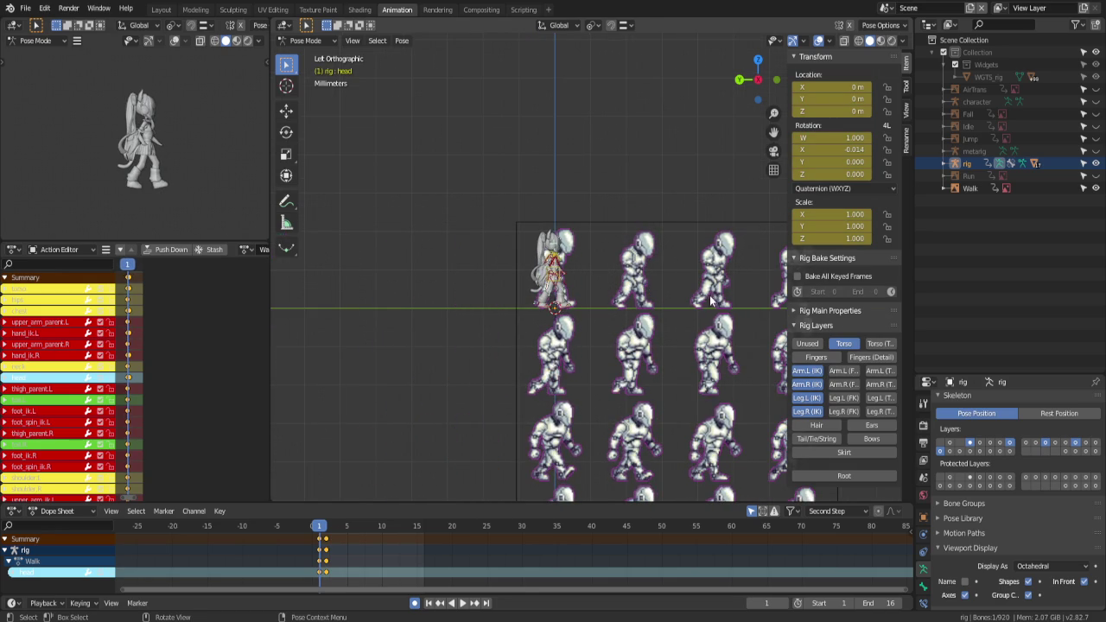
{"action": "key", "text": "Right"}
{"action": "key", "text": "Right"}
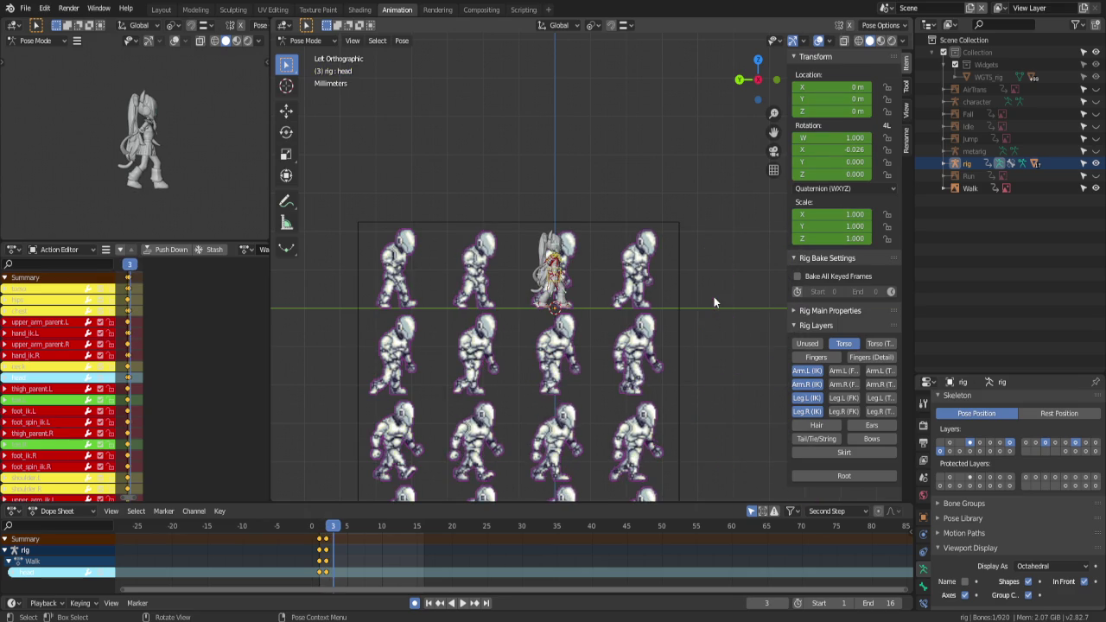
{"action": "key", "text": "Right"}
{"action": "scroll", "coordinate": [655, 312], "scroll_direction": "up", "scroll_amount": 4}
{"action": "scroll", "coordinate": [514, 380], "scroll_direction": "up", "scroll_amount": 5}
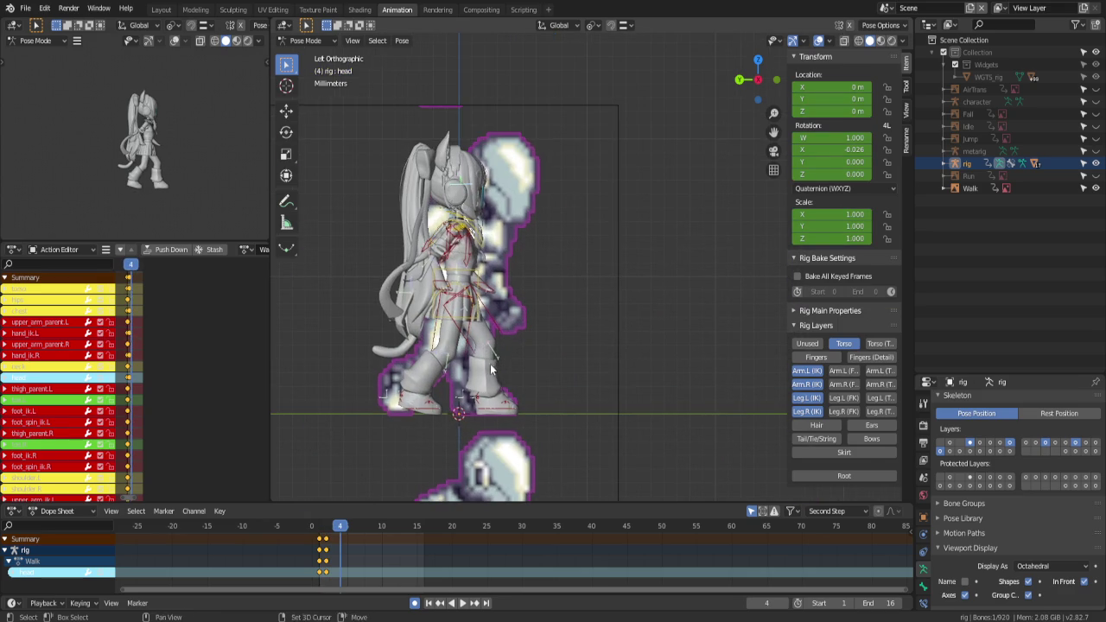
At frame 4, tilt the right heel (foot_heel_ik.R) 29.9° and shift the left foot slightly
{"action": "middle_click_drag", "start_coordinate": [514, 374], "coordinate": [600, 327], "text": "shift"}
{"action": "left_click", "coordinate": [488, 345]}
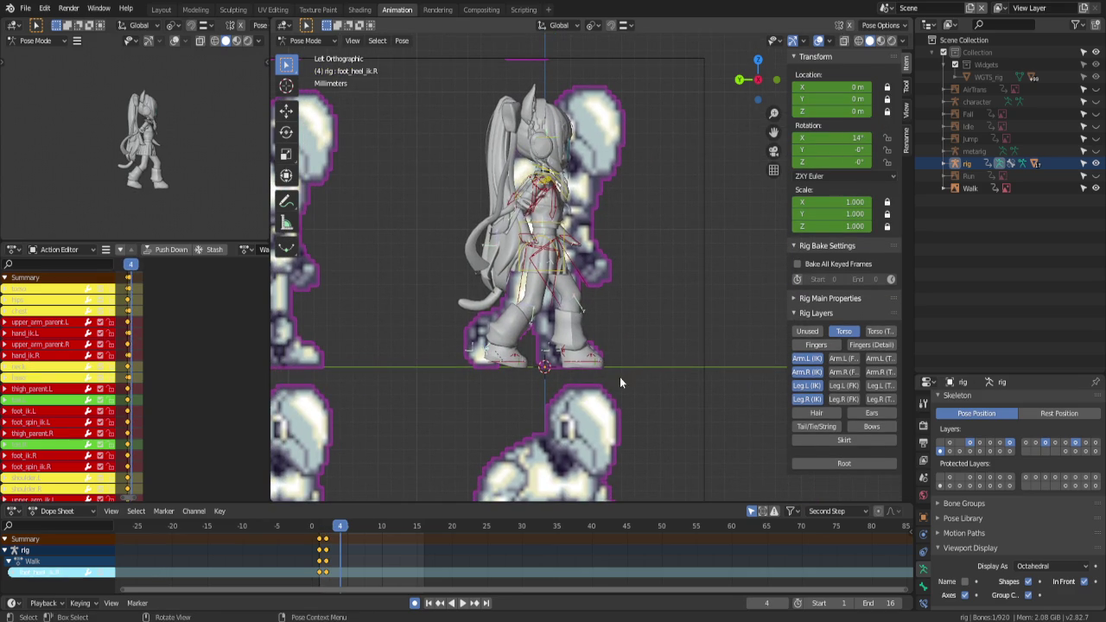
{"action": "key", "text": "r"}
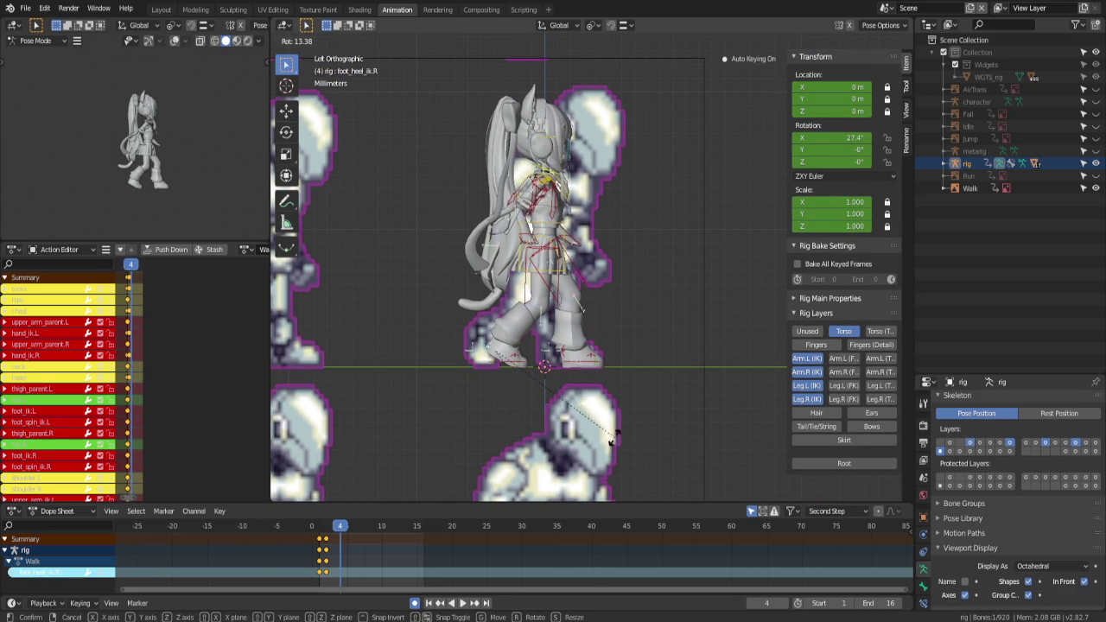
{"action": "left_click", "coordinate": [610, 442]}
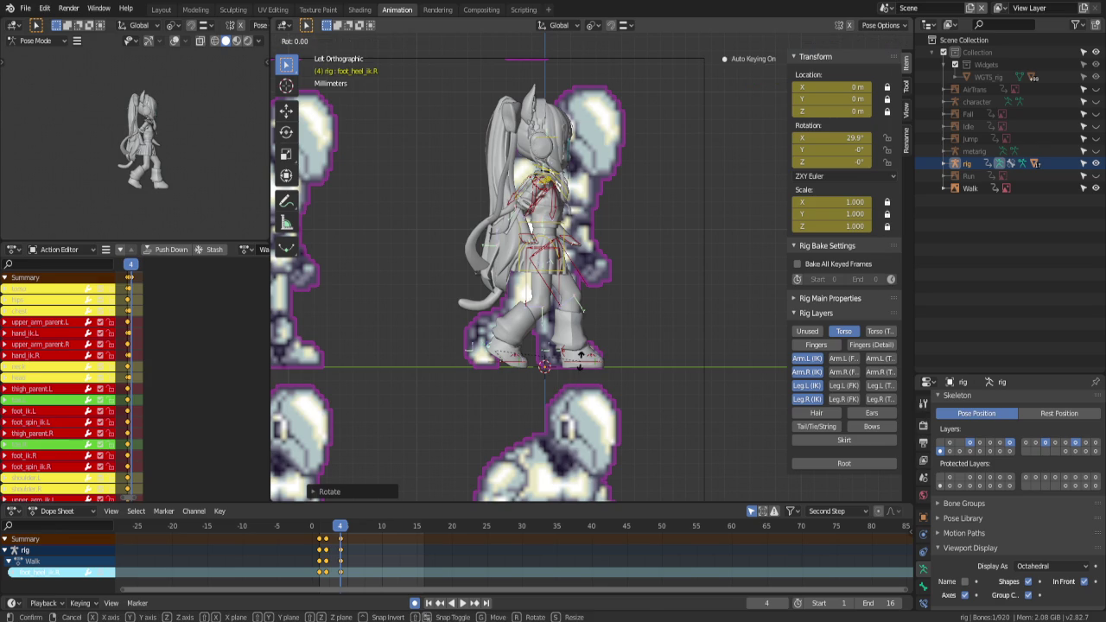
{"action": "left_click", "coordinate": [582, 362]}
{"action": "key", "text": "g"}
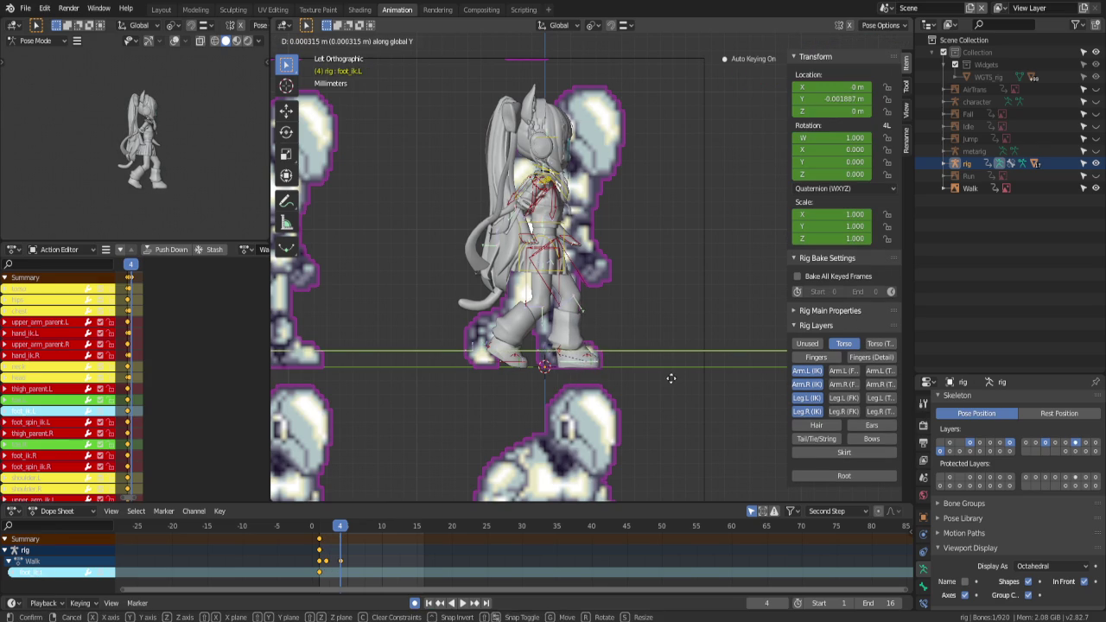
{"action": "left_click", "coordinate": [660, 383]}
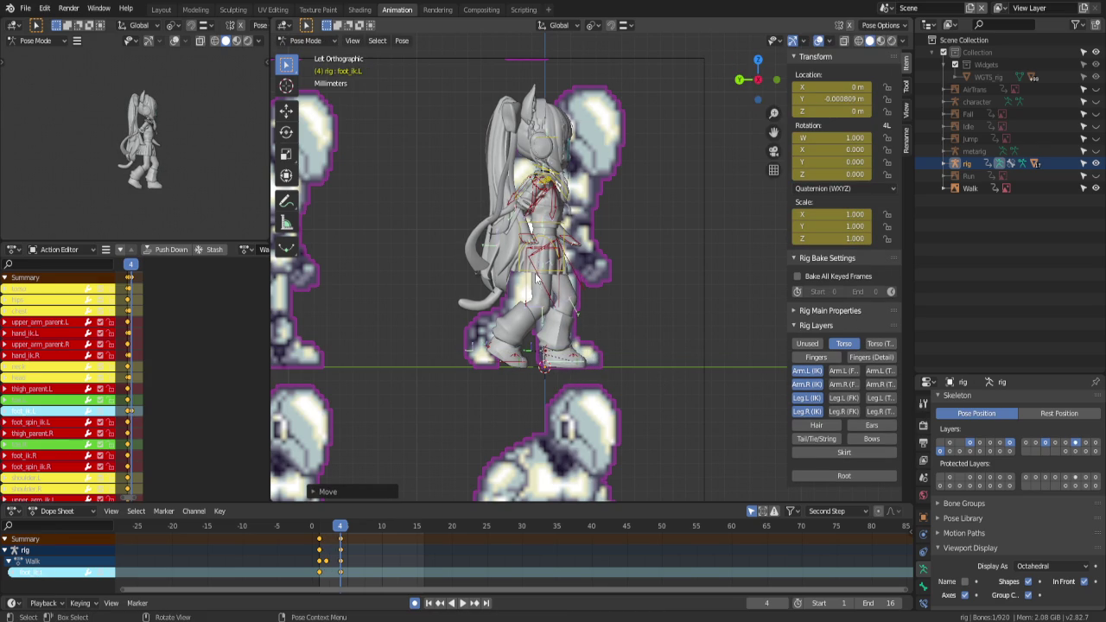
Move the right hand control vertically and reposition the left hand to match the sprite
{"action": "left_click", "coordinate": [547, 277]}
{"action": "left_click", "coordinate": [574, 237]}
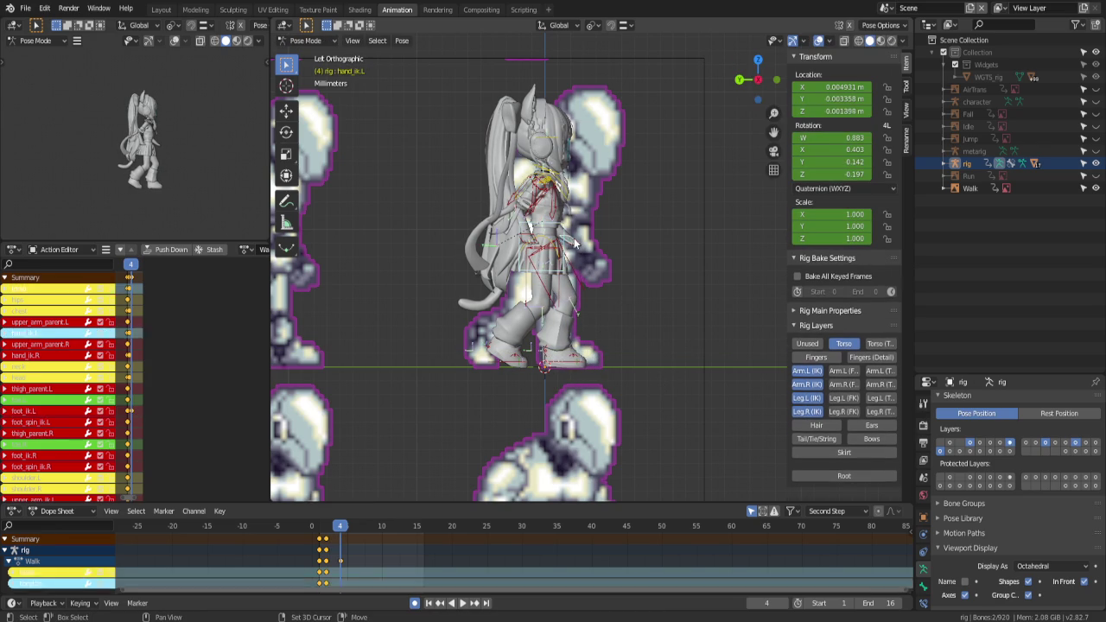
{"action": "key", "text": "g"}
{"action": "key", "text": "z"}
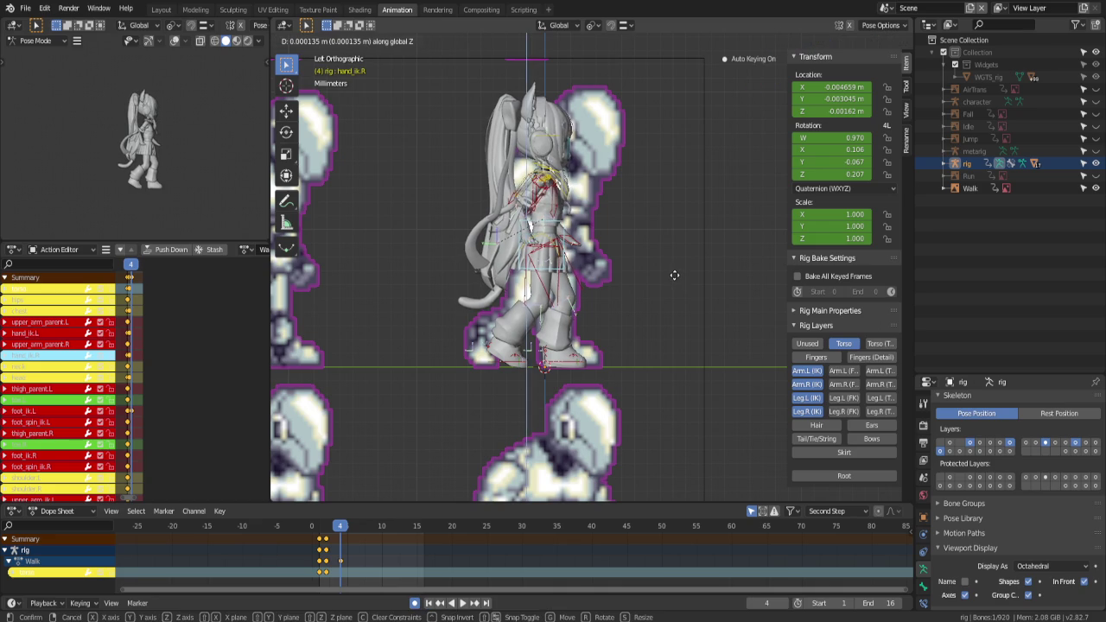
{"action": "key", "text": "Escape"}
{"action": "key", "text": "g"}
{"action": "key", "text": "z"}
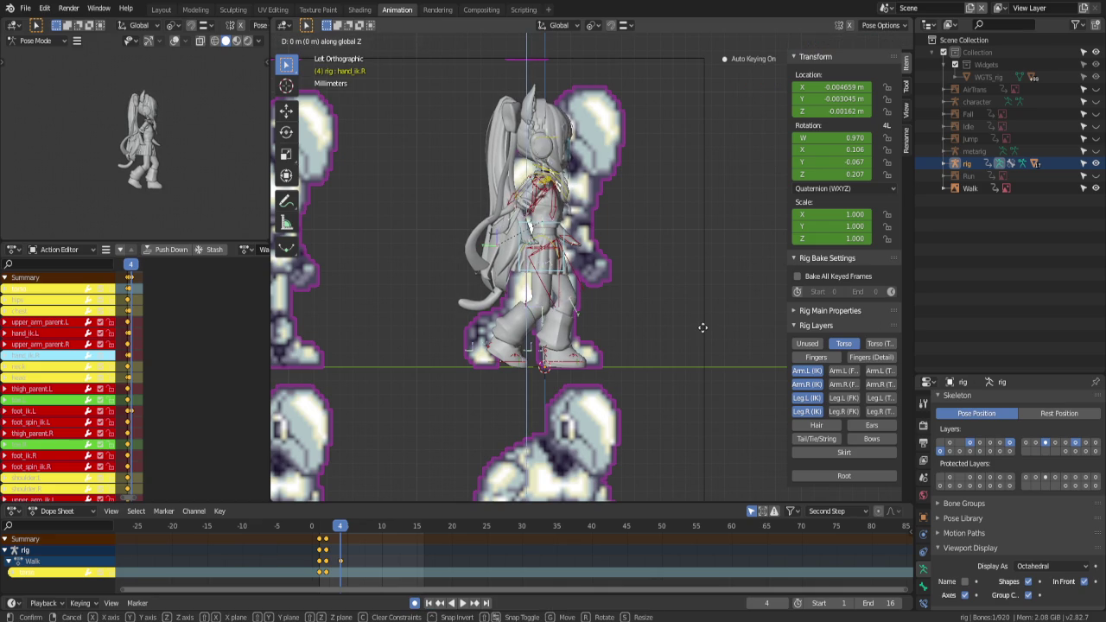
{"action": "left_click", "coordinate": [704, 327]}
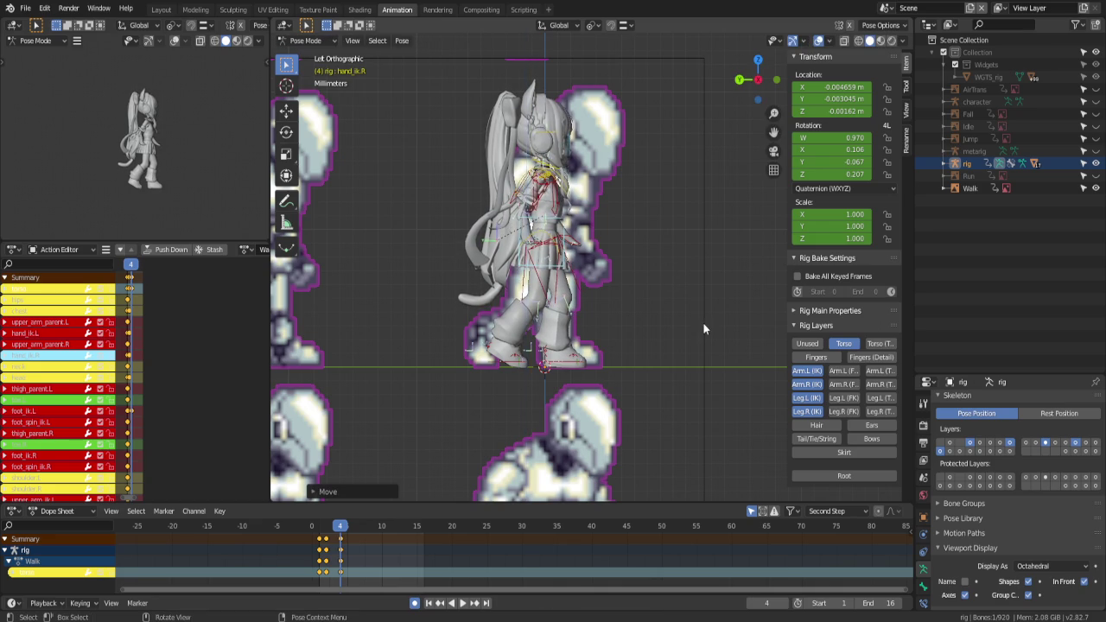
{"action": "left_click", "coordinate": [577, 239]}
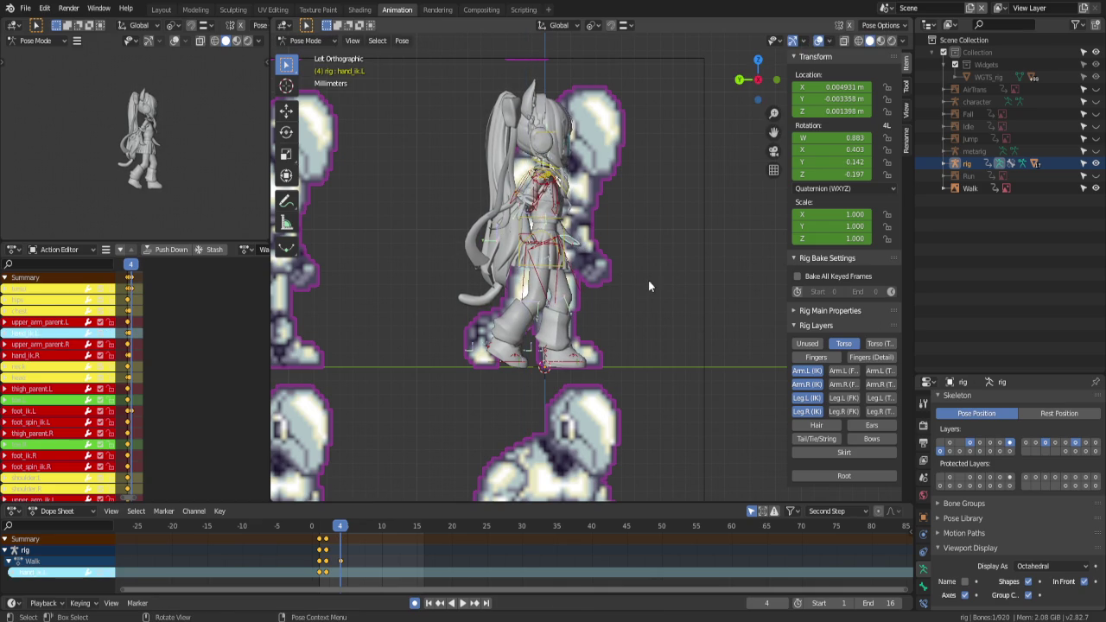
{"action": "key", "text": "g"}
{"action": "left_click", "coordinate": [649, 278]}
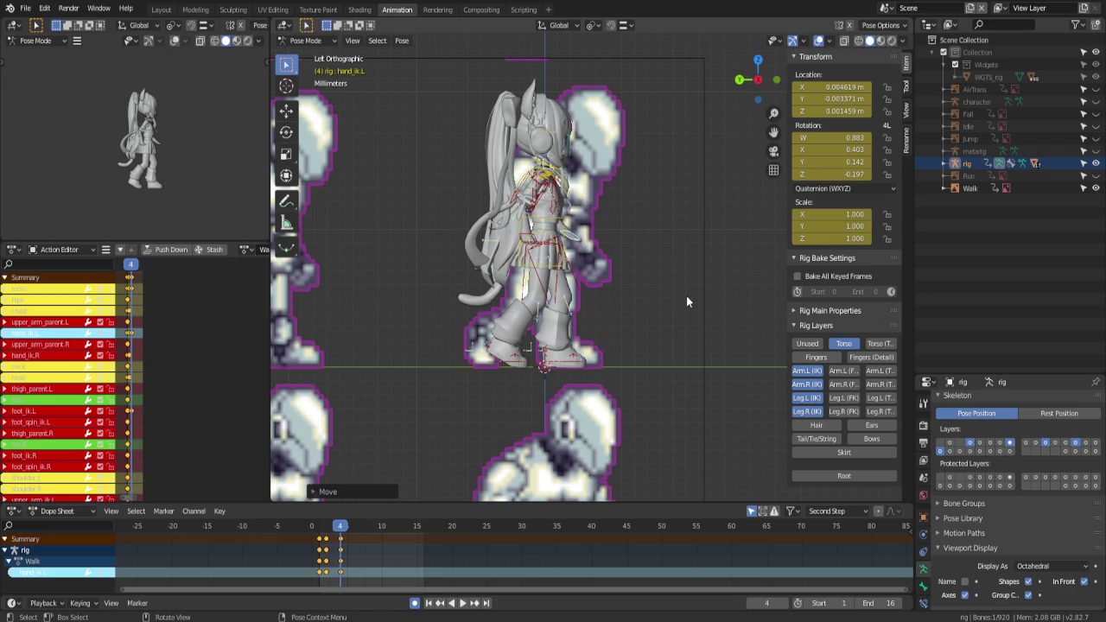
Play back the walk, then rotate and raise the right foot and replay it
{"action": "key", "text": "space"}
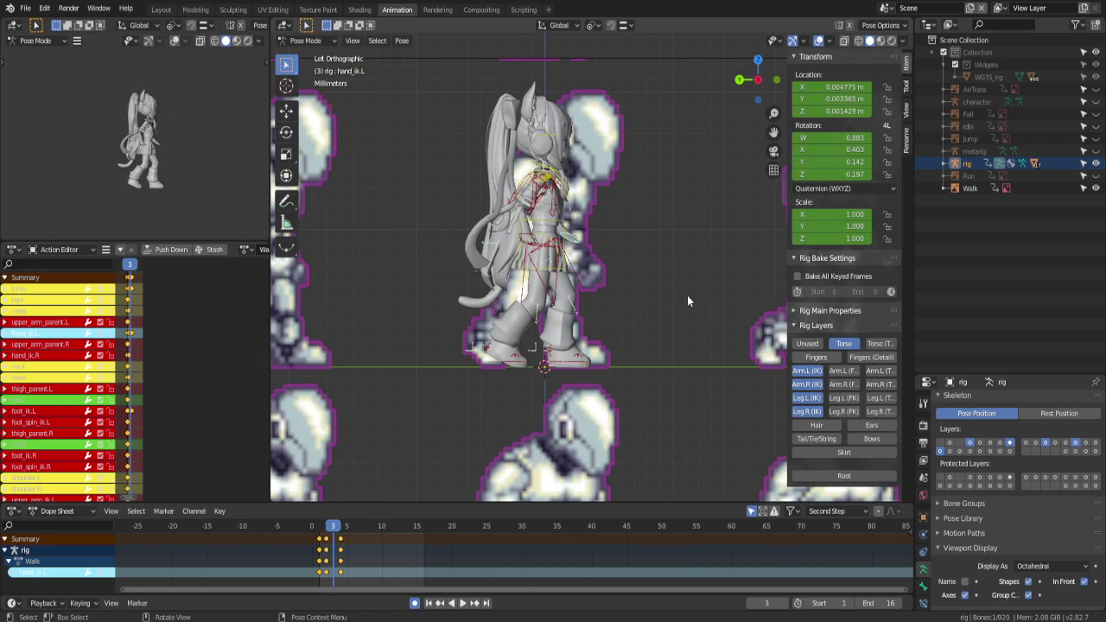
{"action": "left_click", "coordinate": [508, 360]}
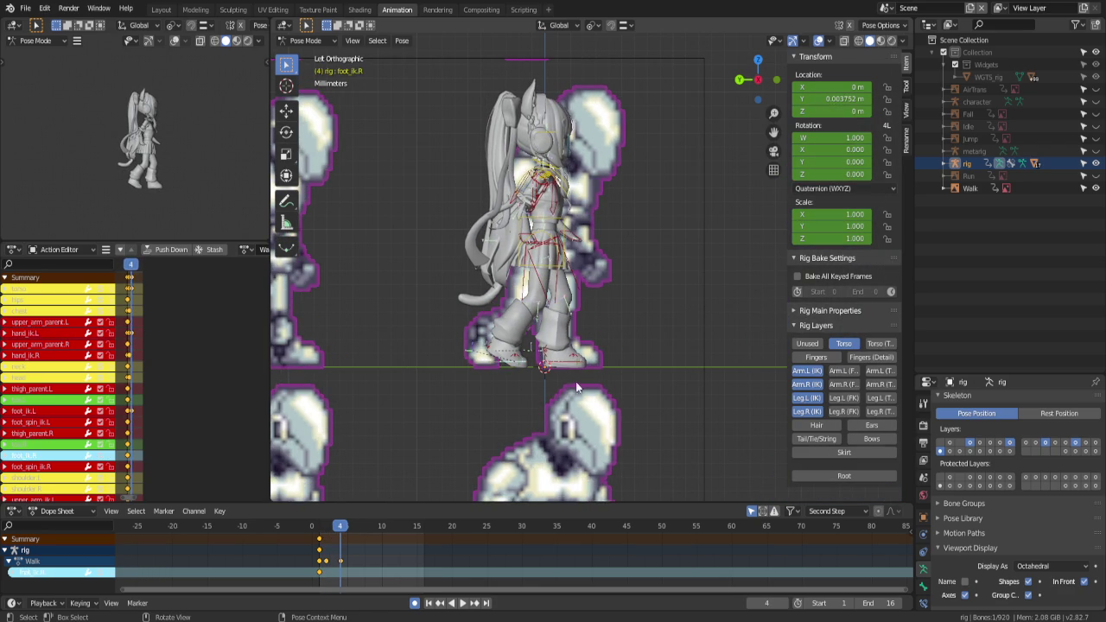
{"action": "key", "text": "r"}
{"action": "left_click", "coordinate": [579, 408]}
{"action": "key", "text": "g"}
{"action": "key", "text": "z"}
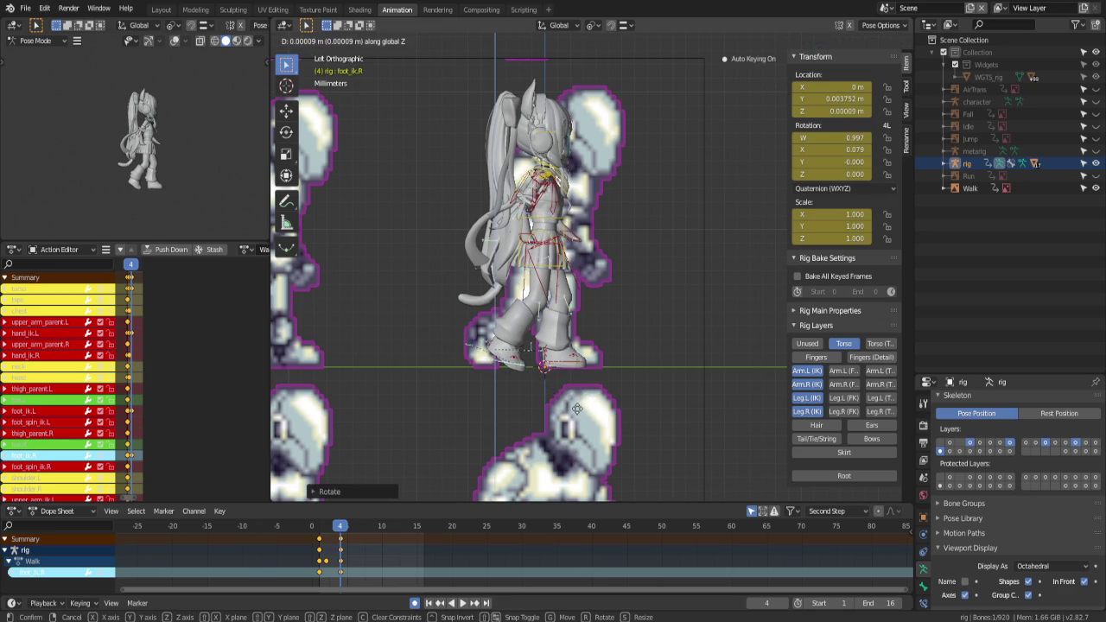
{"action": "left_click", "coordinate": [577, 404]}
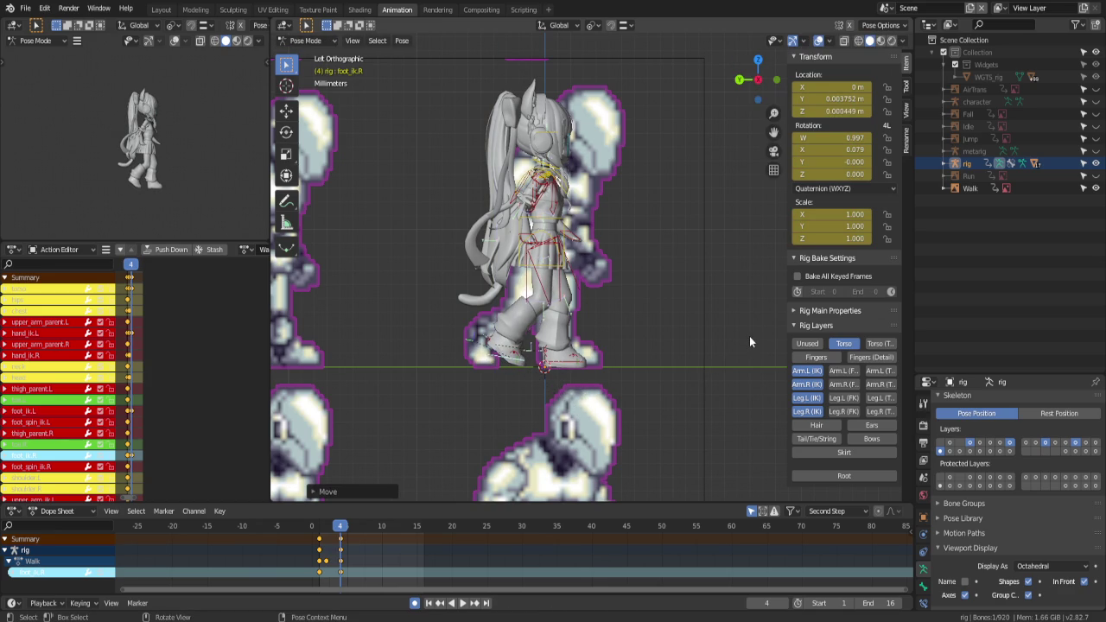
{"action": "key", "text": "space"}
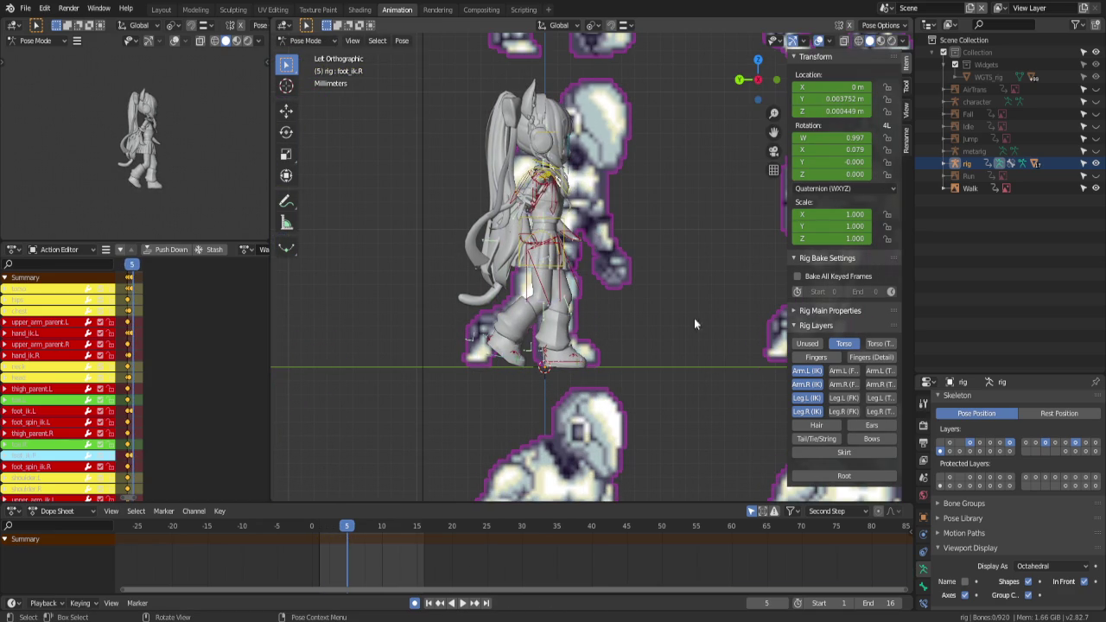
{"action": "left_click", "coordinate": [505, 360]}
At frame 5, rotate the right foot and paste the 29.9° right heel tilt
{"action": "key", "text": "r"}
{"action": "left_click", "coordinate": [562, 394]}
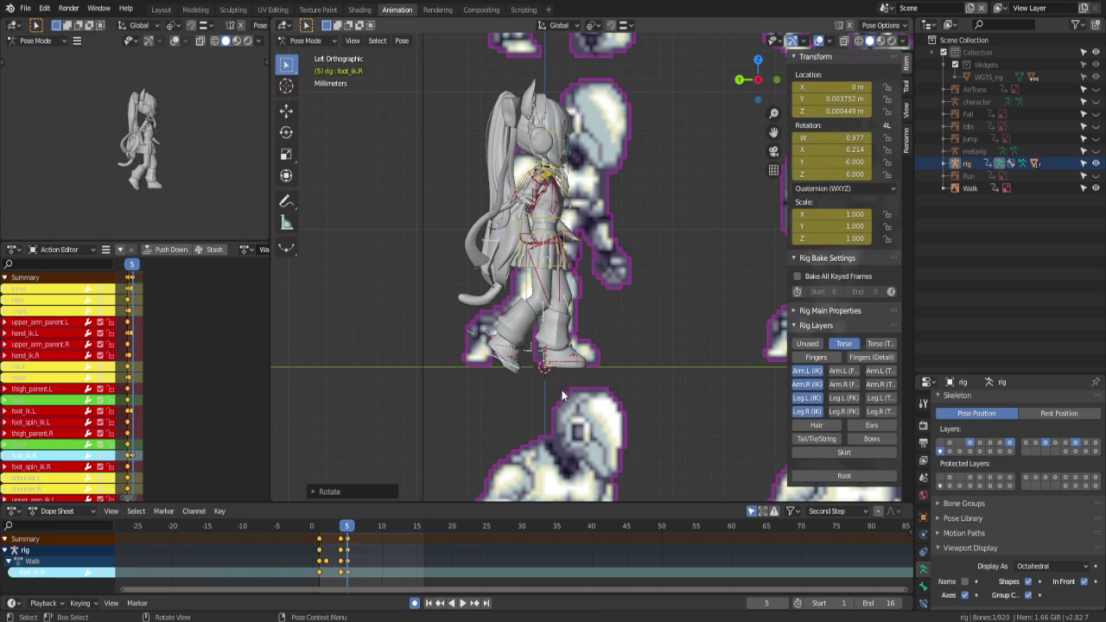
{"action": "left_click", "coordinate": [530, 365]}
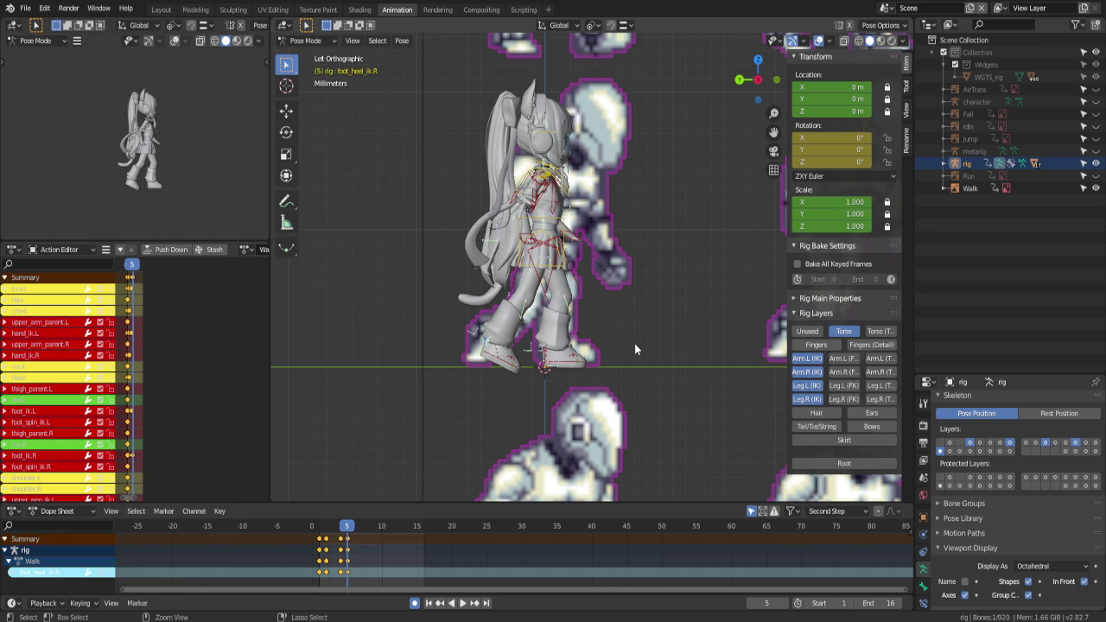
{"action": "key", "text": "ctrl+v"}
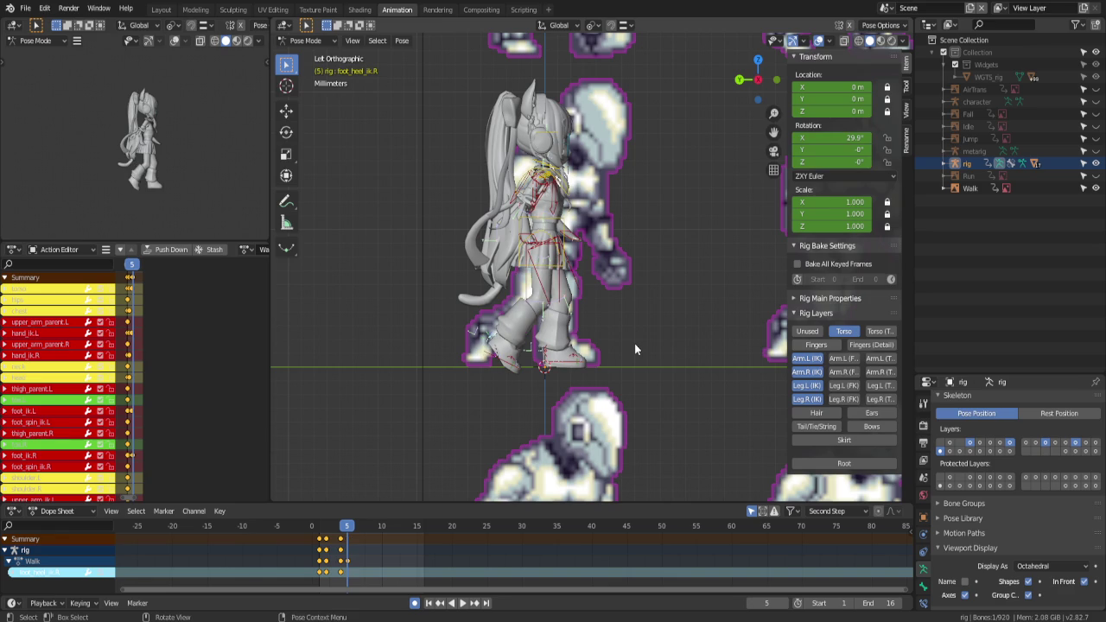
{"action": "scroll", "coordinate": [634, 343], "scroll_direction": "up", "scroll_amount": 2}
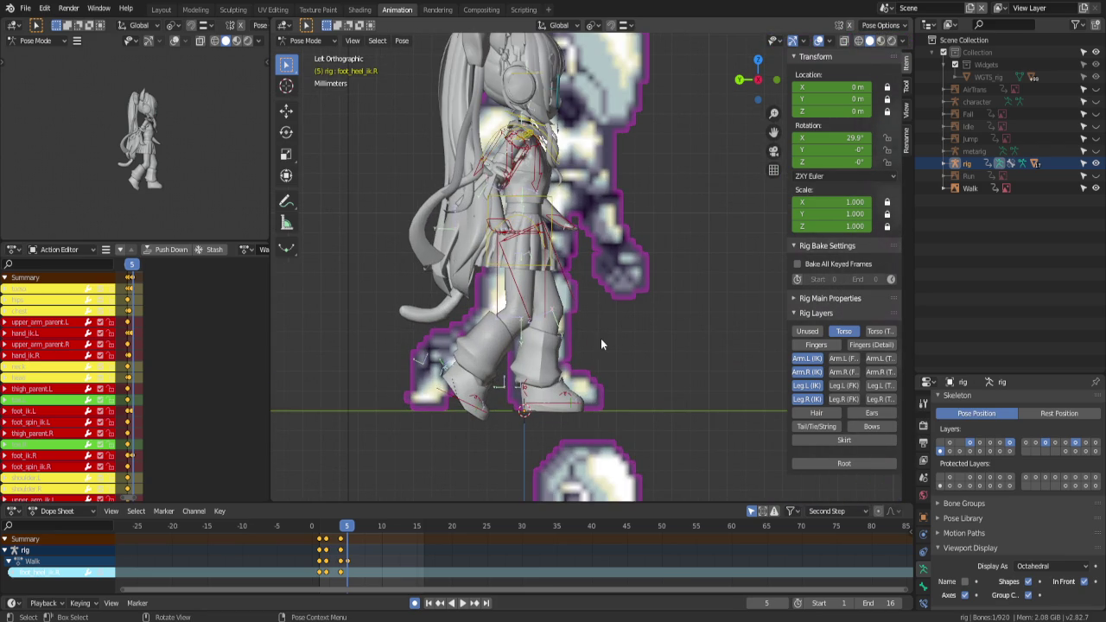
{"action": "middle_click_drag", "start_coordinate": [558, 380], "coordinate": [574, 373], "text": "shift"}
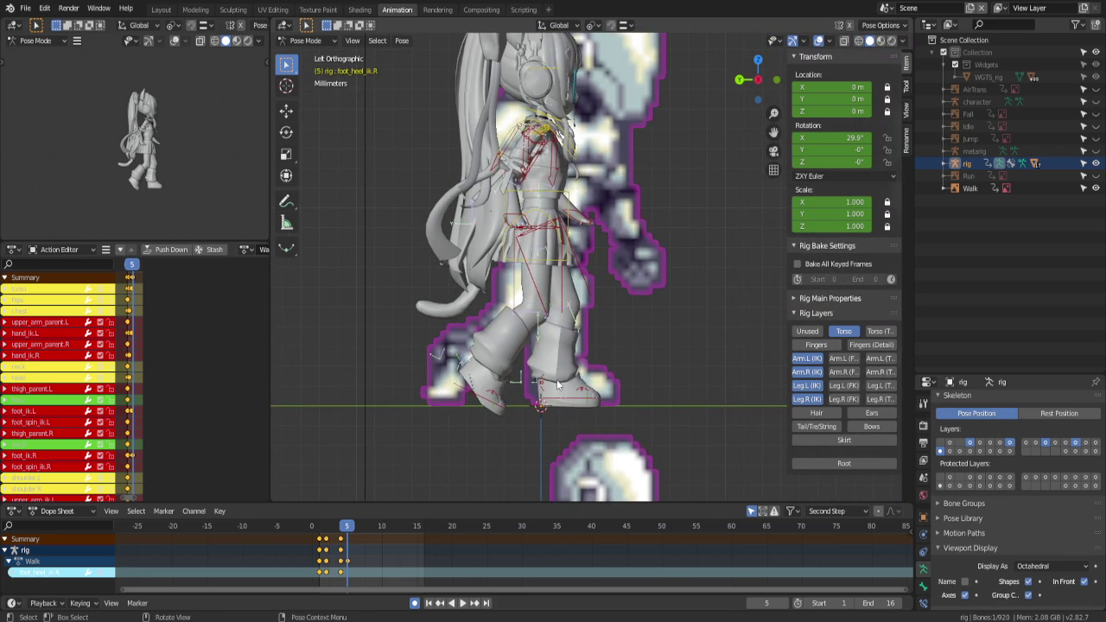
Lift the right foot control straight up along Z
{"action": "left_click", "coordinate": [540, 404]}
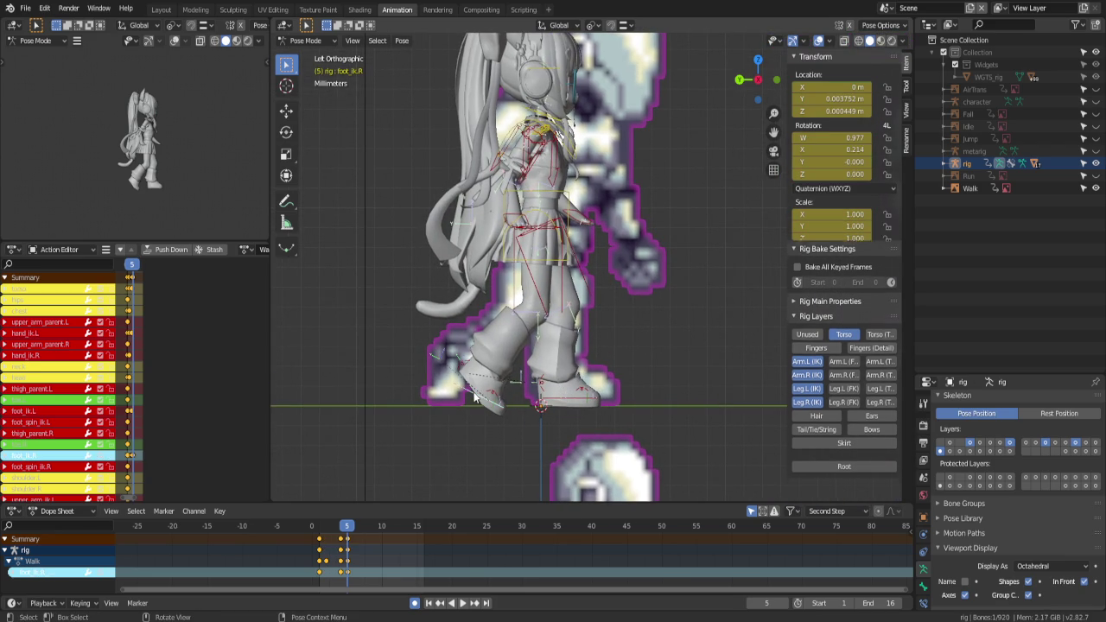
{"action": "key", "text": "g"}
{"action": "key", "text": "z"}
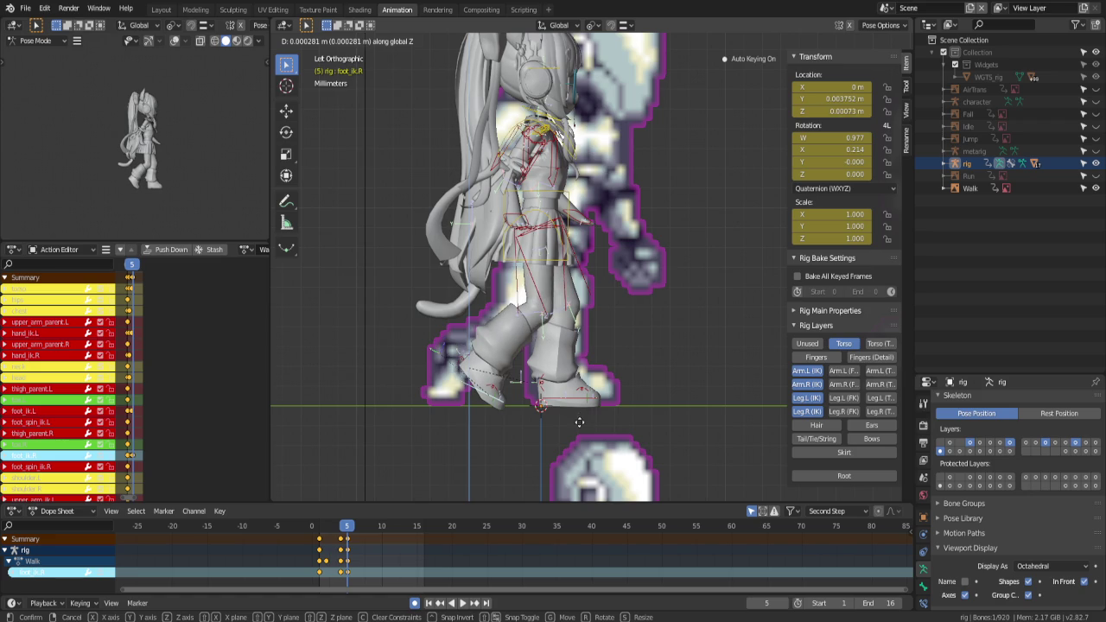
{"action": "left_click", "coordinate": [580, 419]}
{"action": "left_click", "coordinate": [675, 370]}
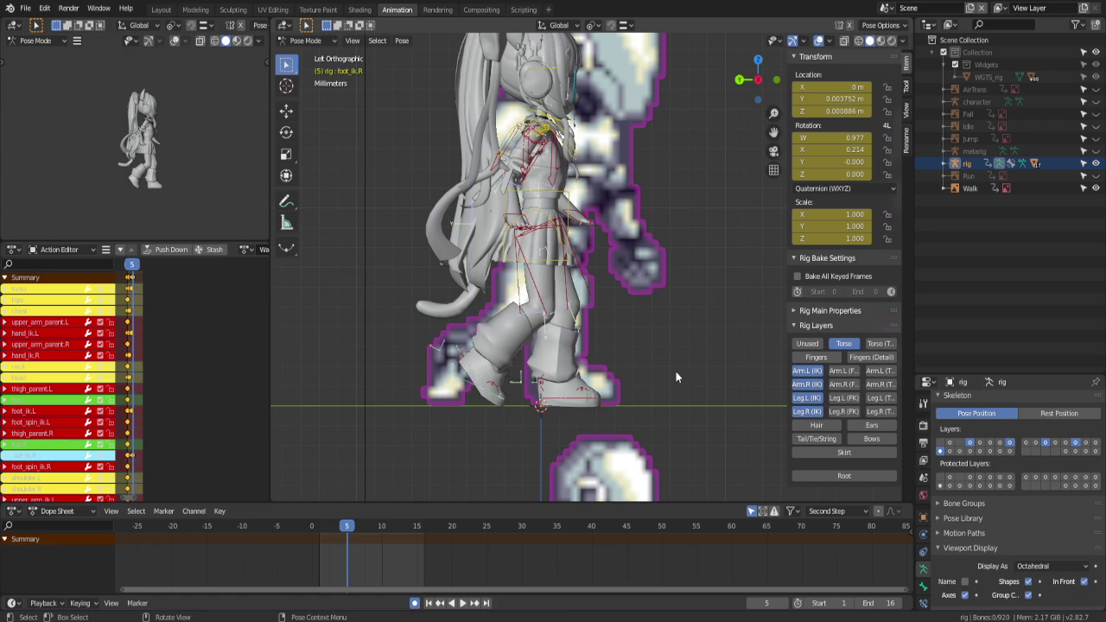
Reposition the left hand, then shift the selected hand controls along Y
{"action": "left_click", "coordinate": [564, 261]}
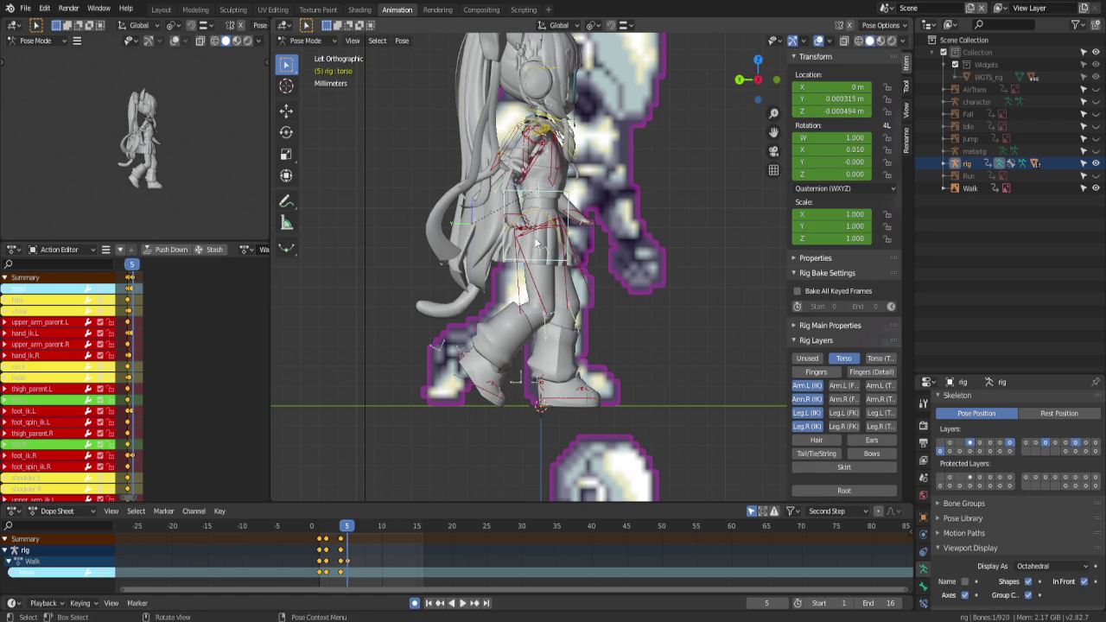
{"action": "left_click", "coordinate": [574, 208]}
{"action": "key", "text": "g"}
{"action": "left_click", "coordinate": [583, 224]}
{"action": "left_click", "coordinate": [578, 217], "text": "shift"}
{"action": "key", "text": "g"}
{"action": "key", "text": "y"}
{"action": "left_click", "coordinate": [596, 305]}
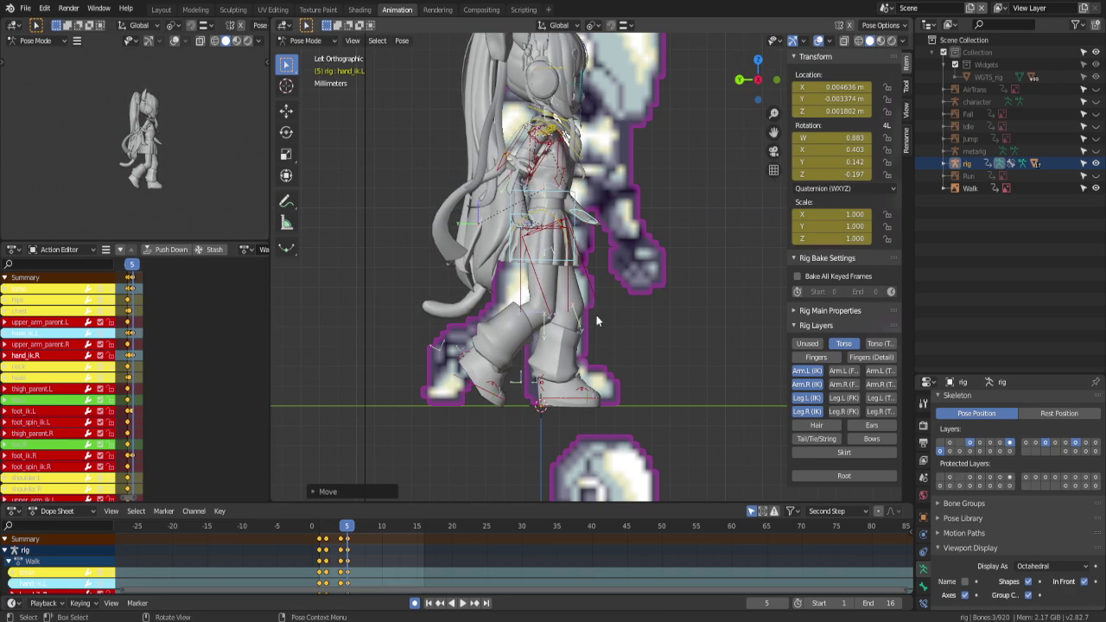
Slide the left foot control along the Y axis
{"action": "left_click", "coordinate": [566, 401]}
{"action": "key", "text": "g"}
{"action": "key", "text": "y"}
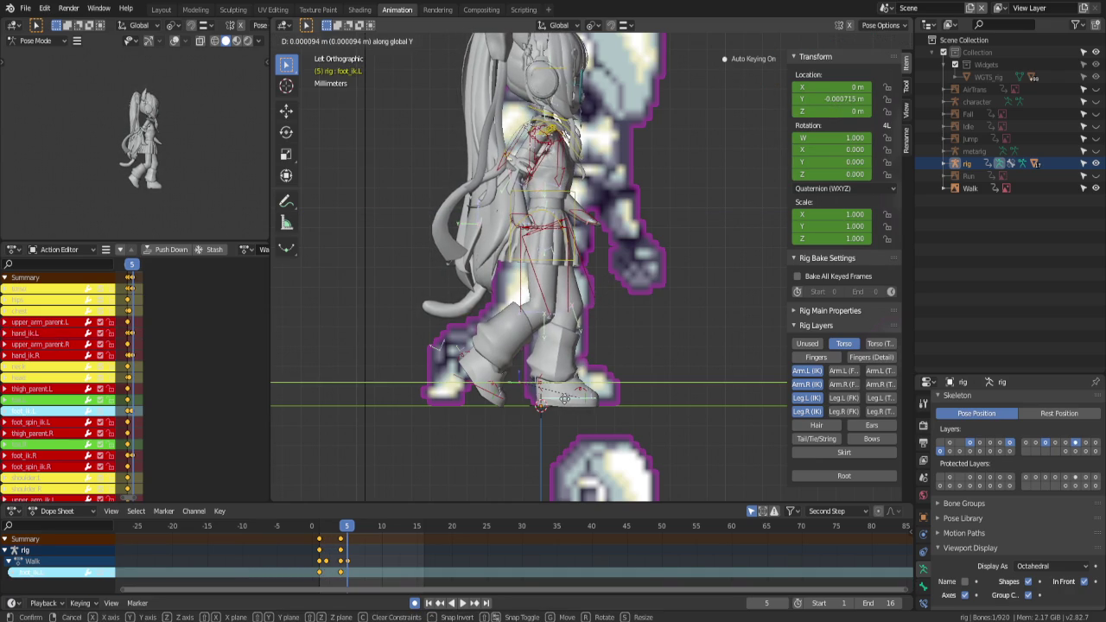
{"action": "left_click", "coordinate": [557, 399]}
{"action": "left_click", "coordinate": [533, 389]}
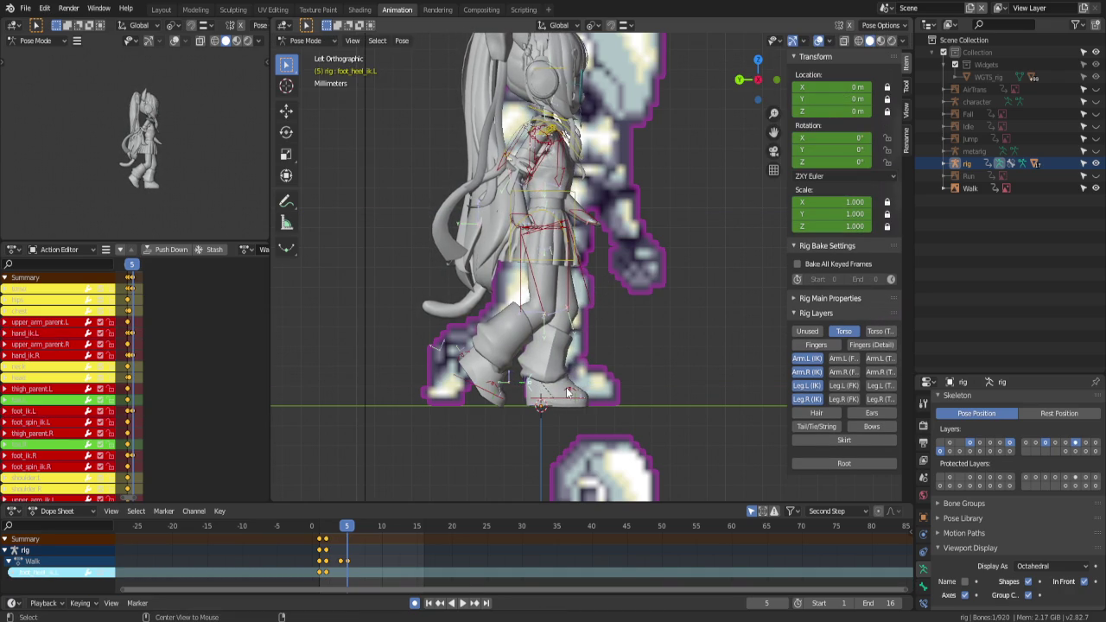
{"action": "left_click", "coordinate": [570, 392]}
{"action": "left_click", "coordinate": [653, 383]}
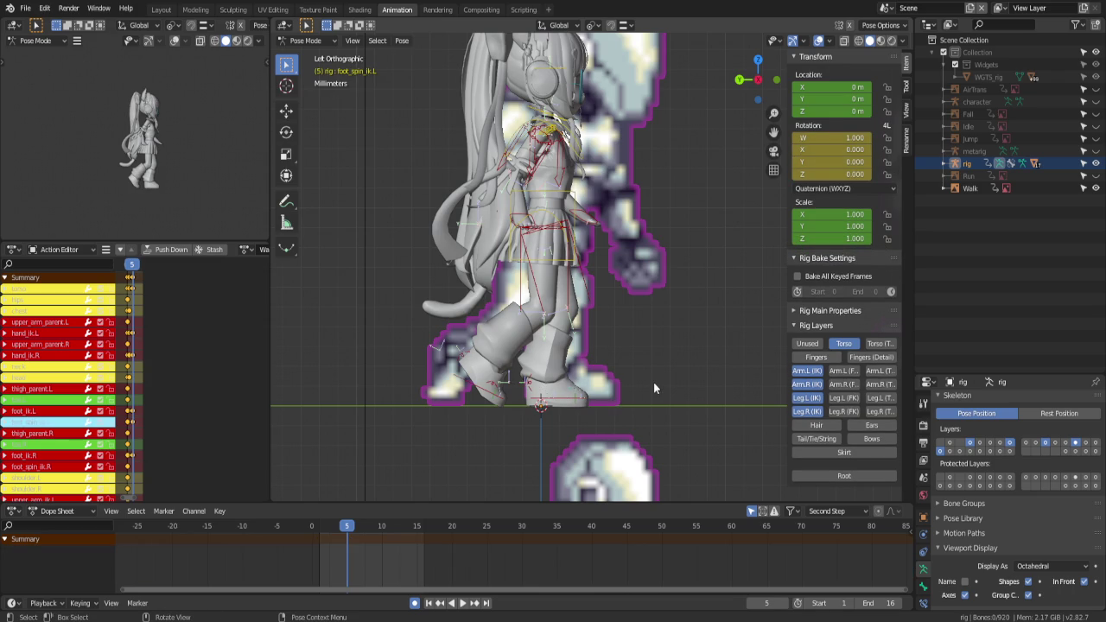
Compare frames 4 and 5, then raise the left hand to X 0.00478, Z 0.002169
{"action": "key", "text": "Left"}
{"action": "key", "text": "Left"}
{"action": "key", "text": "Left"}
{"action": "key", "text": "Left"}
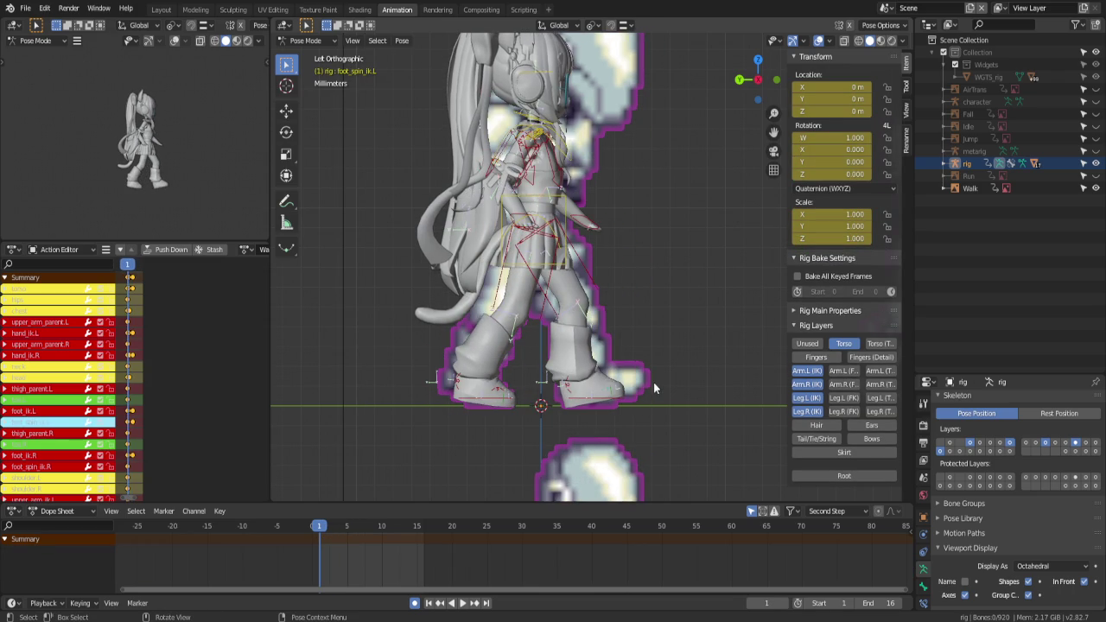
{"action": "key", "text": "Right"}
{"action": "key", "text": "Right"}
{"action": "key", "text": "Right"}
{"action": "key", "text": "Right"}
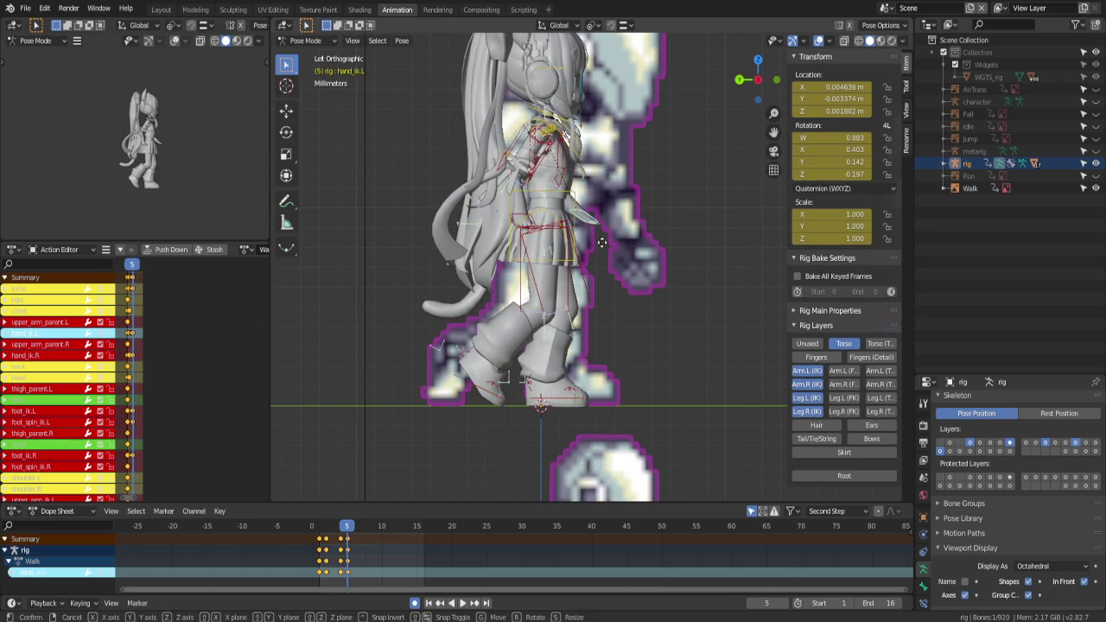
{"action": "key", "text": "g"}
{"action": "left_click", "coordinate": [512, 222]}
{"action": "scroll", "coordinate": [513, 223], "scroll_direction": "down", "scroll_amount": 3}
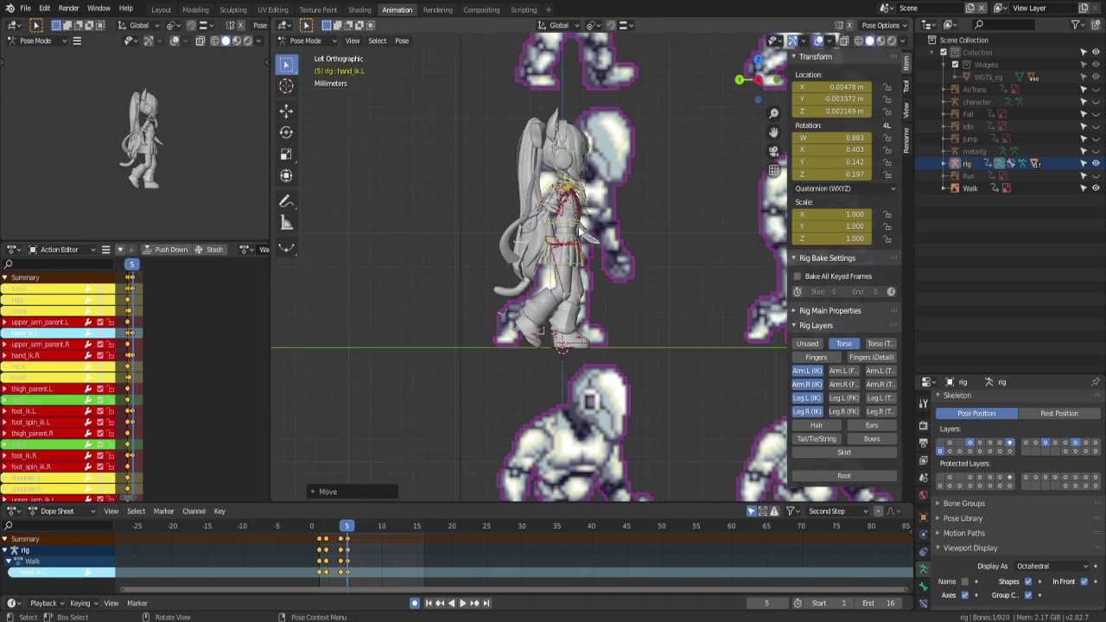
{"action": "scroll", "coordinate": [588, 242], "scroll_direction": "down", "scroll_amount": 3}
At frame 6, rotate and reposition the right foot control
{"action": "key", "text": "Right"}
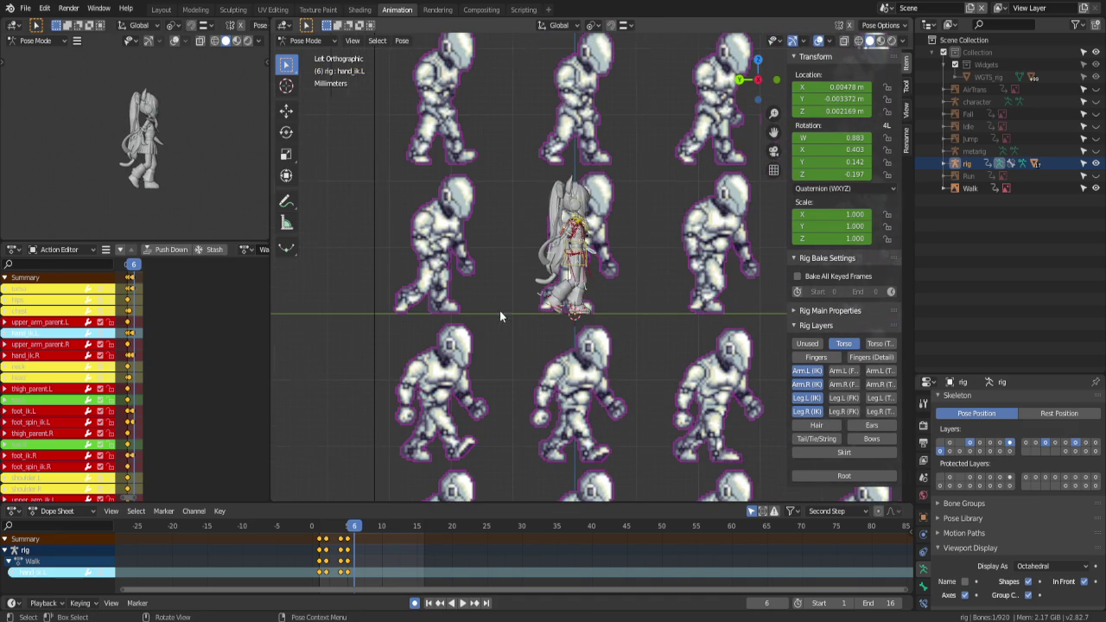
{"action": "scroll", "coordinate": [500, 310], "scroll_direction": "up", "scroll_amount": 3}
{"action": "left_click", "coordinate": [537, 348]}
{"action": "key", "text": "r"}
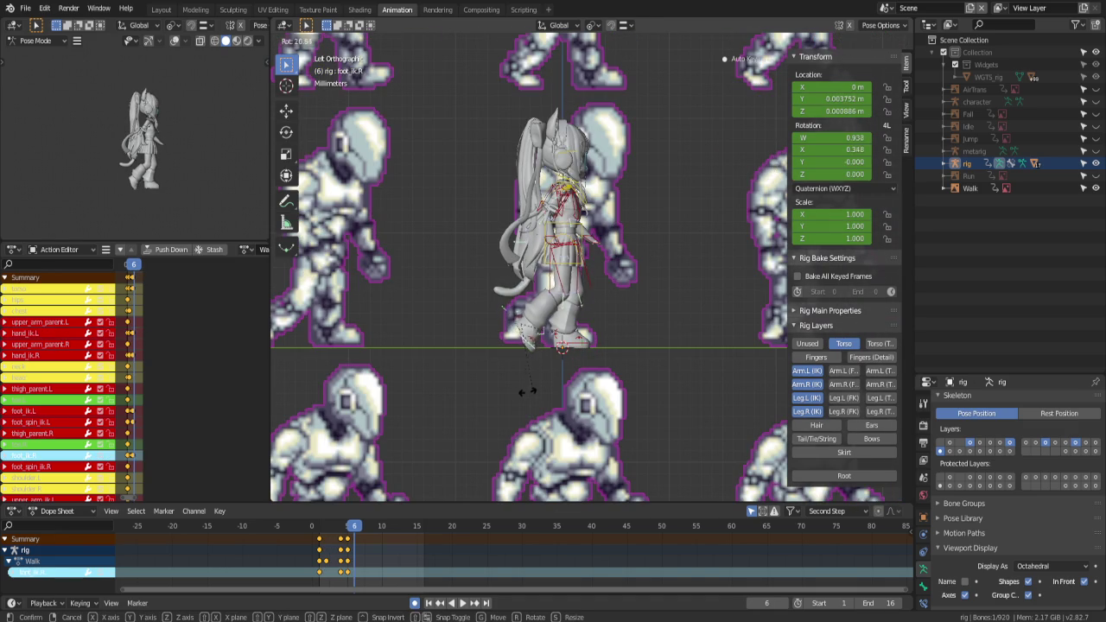
{"action": "left_click", "coordinate": [525, 387]}
{"action": "key", "text": "g"}
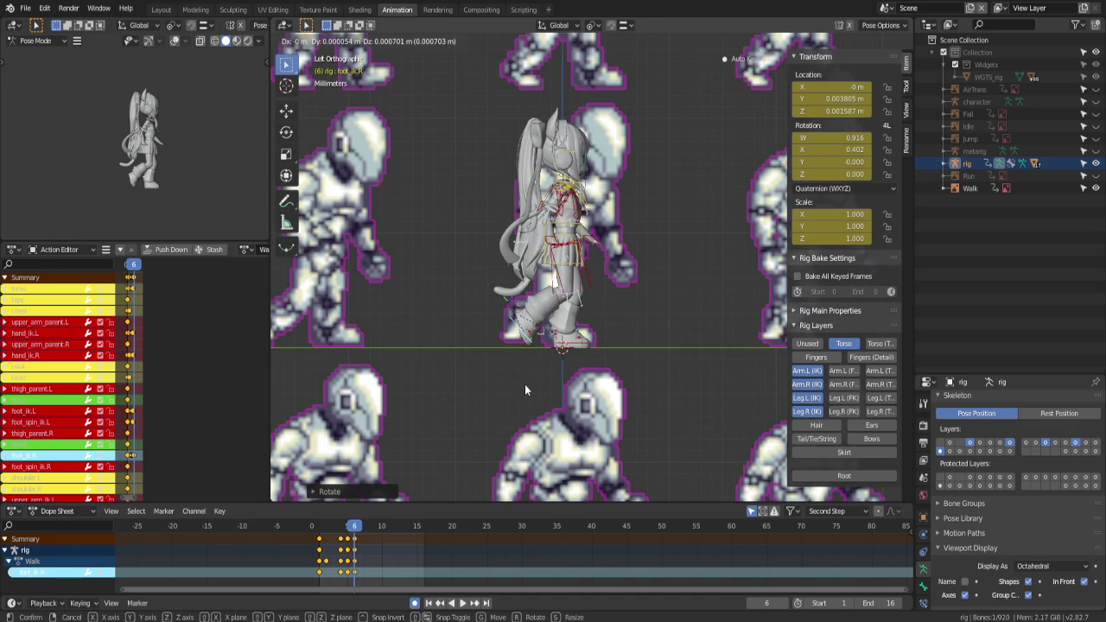
{"action": "left_click", "coordinate": [524, 383]}
Raise both hand controls vertically to match the reference sprite
{"action": "scroll", "coordinate": [532, 379], "scroll_direction": "up", "scroll_amount": 2}
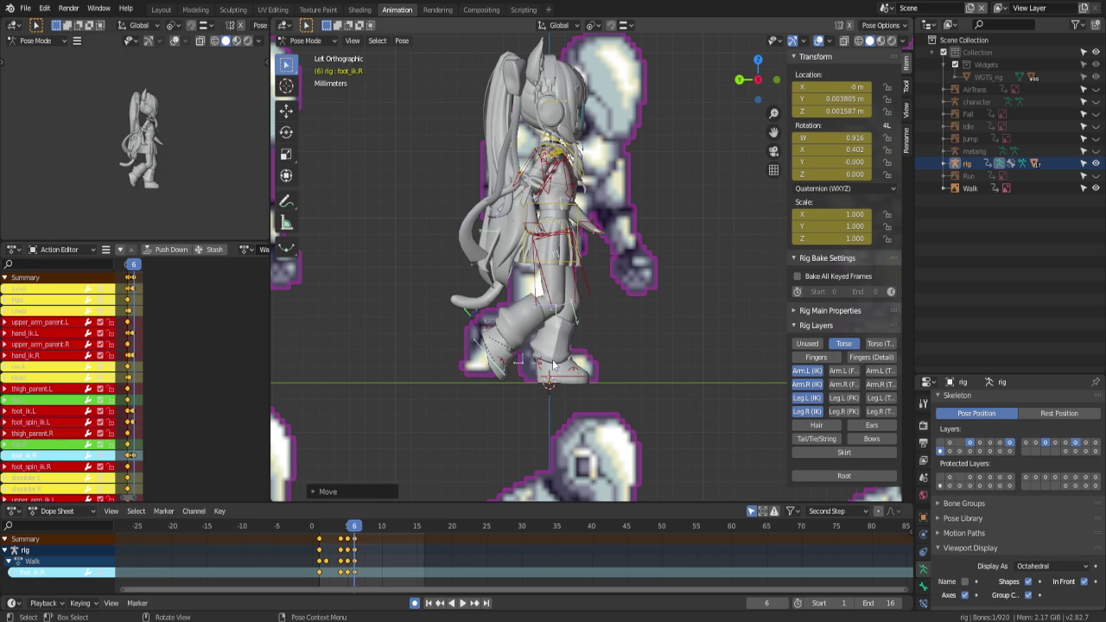
{"action": "left_click", "coordinate": [570, 266]}
{"action": "key", "text": "g"}
{"action": "key", "text": "z"}
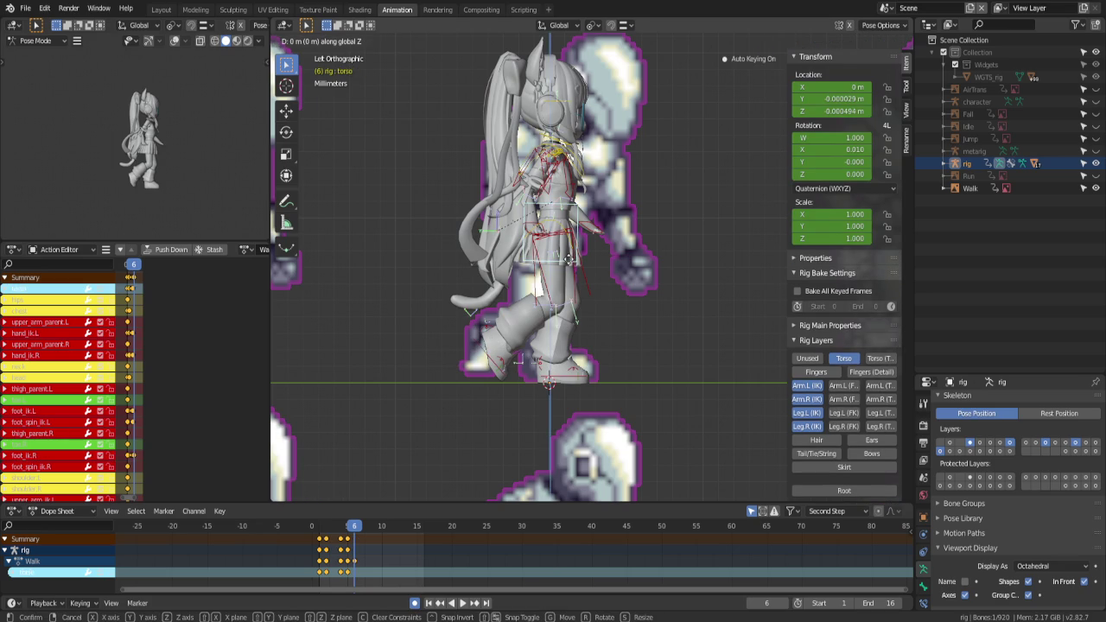
{"action": "right_click", "coordinate": [567, 260]}
{"action": "left_click", "coordinate": [582, 228]}
{"action": "scroll", "coordinate": [579, 229], "scroll_direction": "up", "scroll_amount": 2}
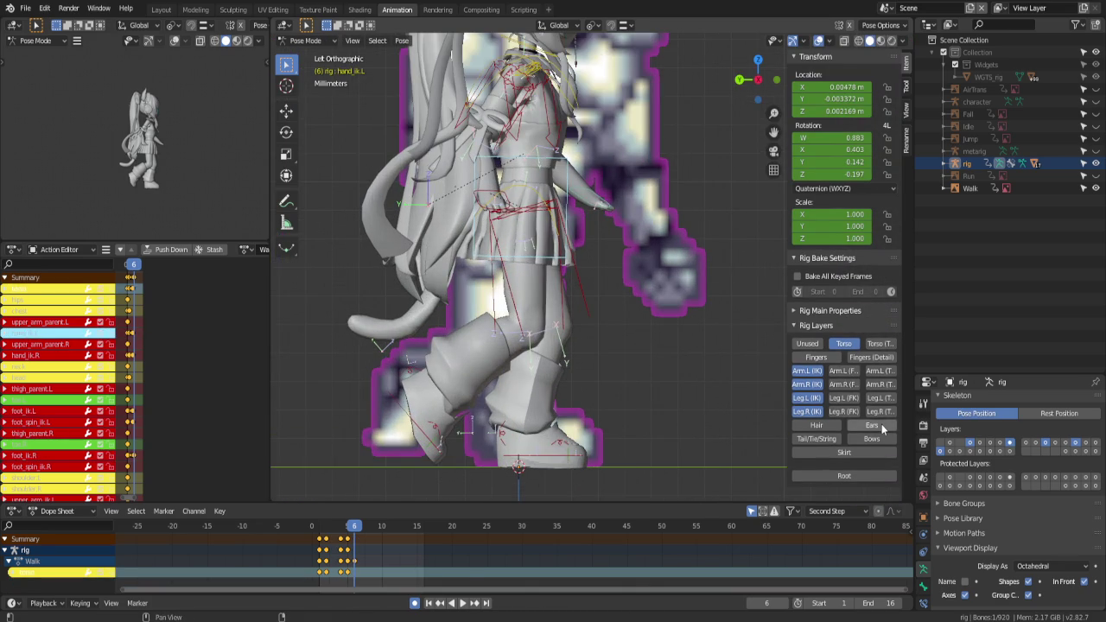
{"action": "left_click", "coordinate": [486, 187], "text": "shift"}
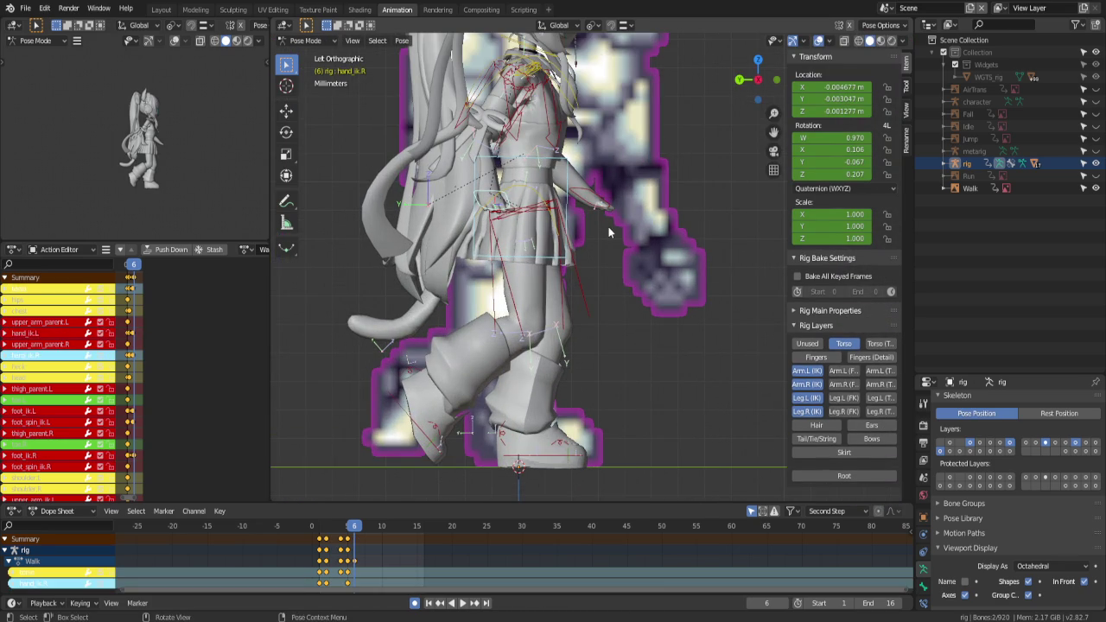
{"action": "left_click", "coordinate": [593, 207], "text": "shift"}
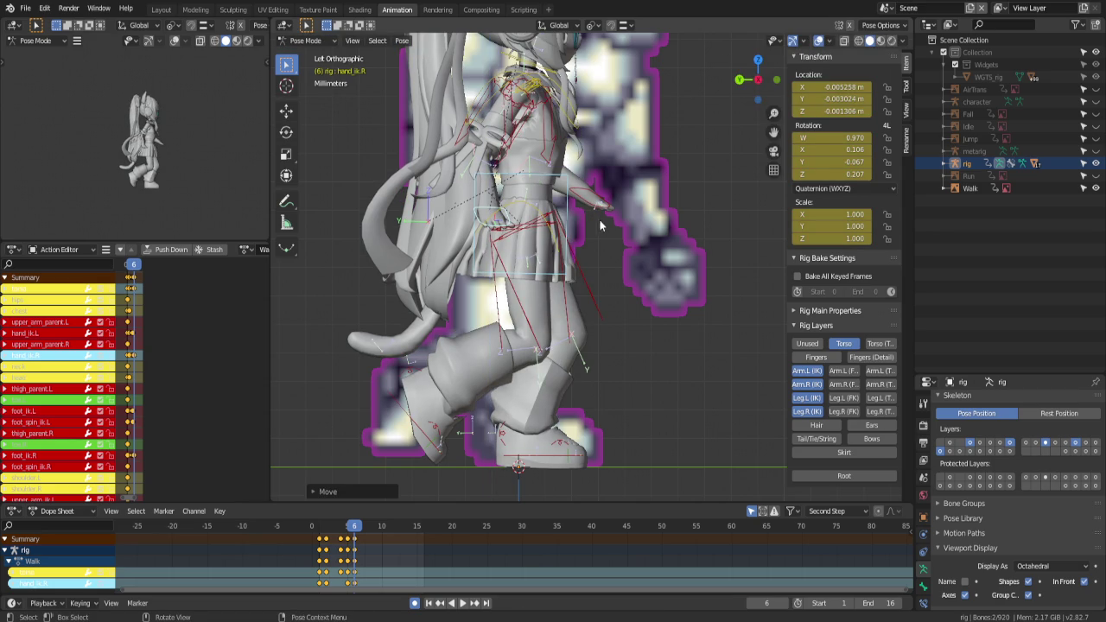
{"action": "key", "text": "g"}
{"action": "key", "text": "z"}
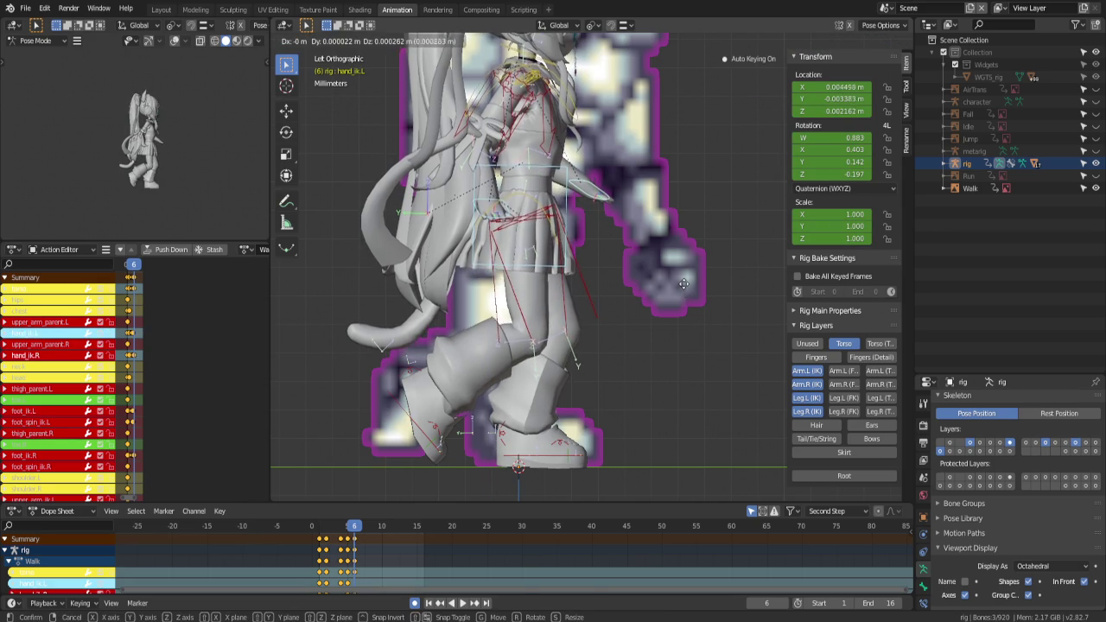
{"action": "left_click", "coordinate": [684, 277]}
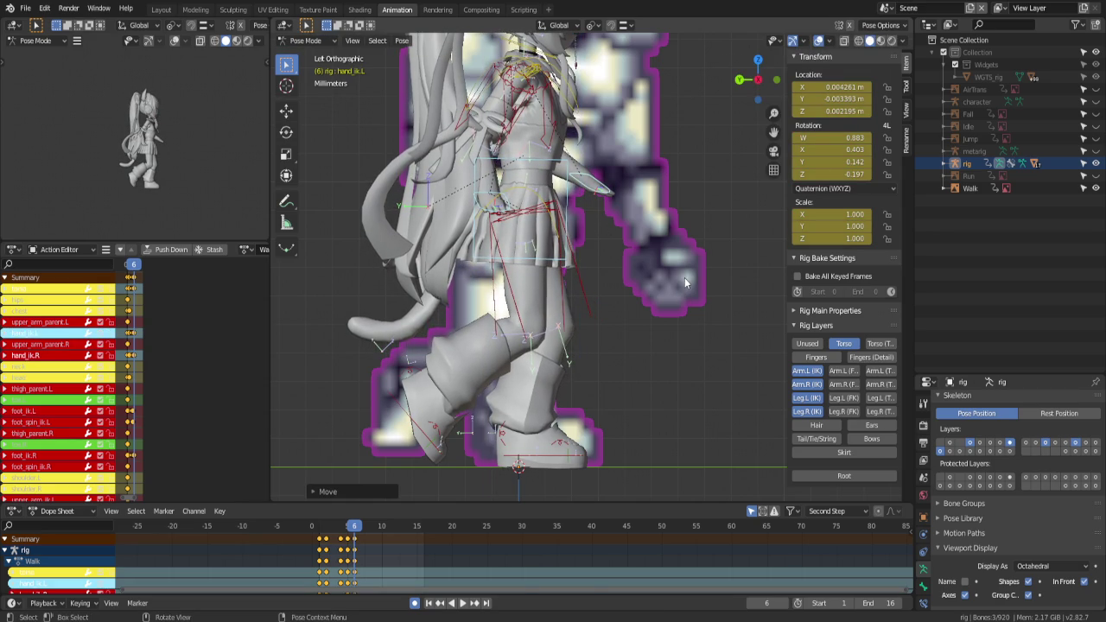
Move the left foot control back along the Y axis
{"action": "left_click", "coordinate": [540, 458]}
{"action": "key", "text": "g"}
{"action": "key", "text": "y"}
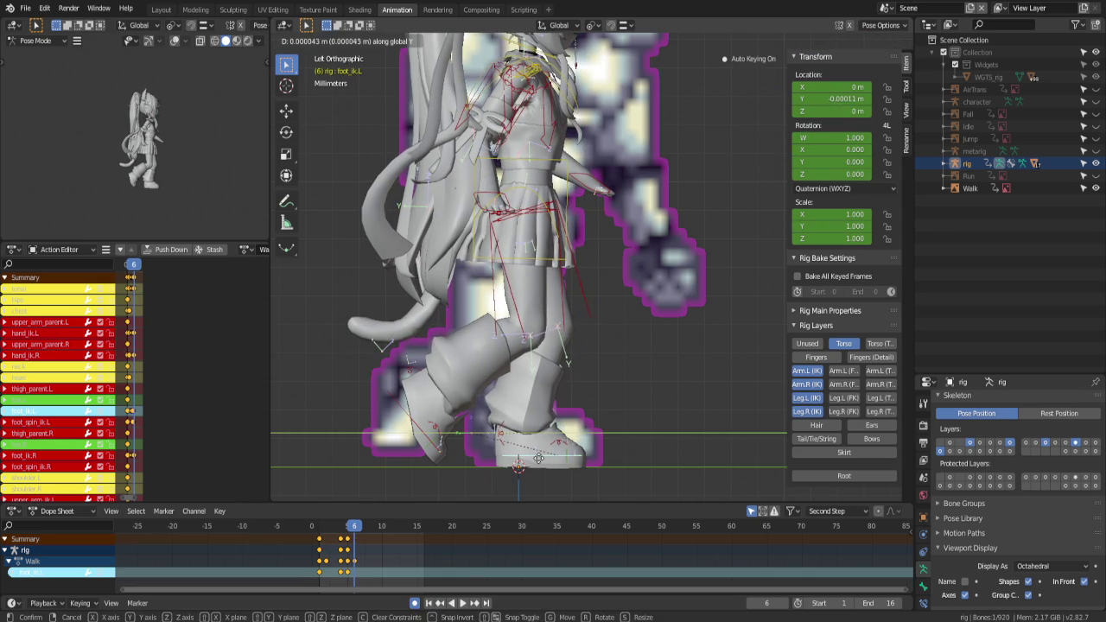
{"action": "left_click", "coordinate": [518, 462]}
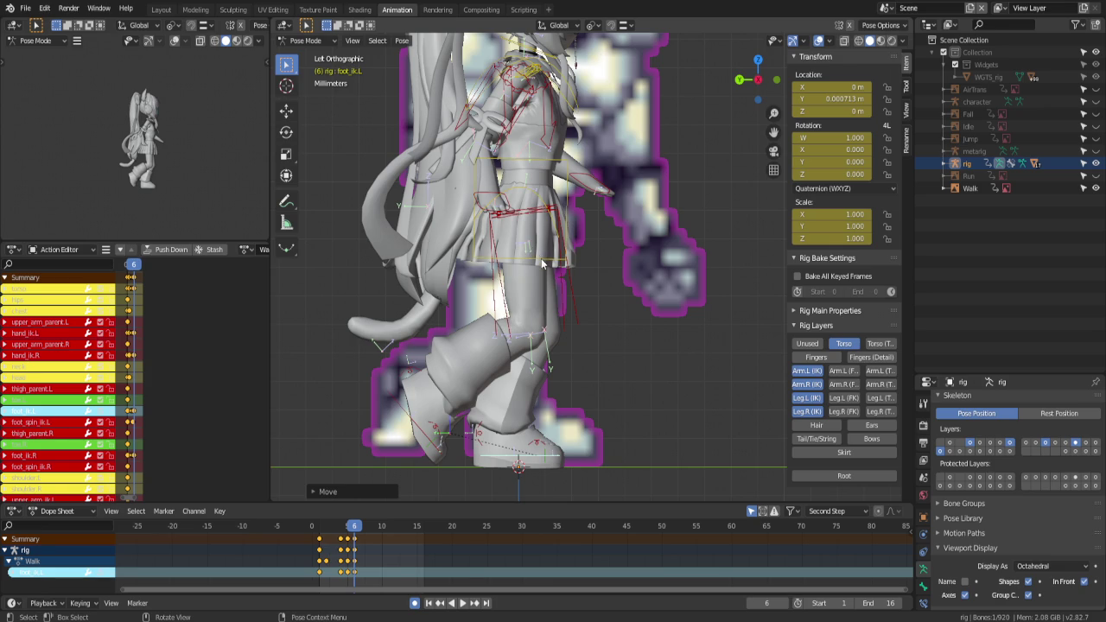
Lower the torso vertically and step through neighbouring frames to check the motion
{"action": "left_click", "coordinate": [540, 257]}
{"action": "key", "text": "g"}
{"action": "key", "text": "z"}
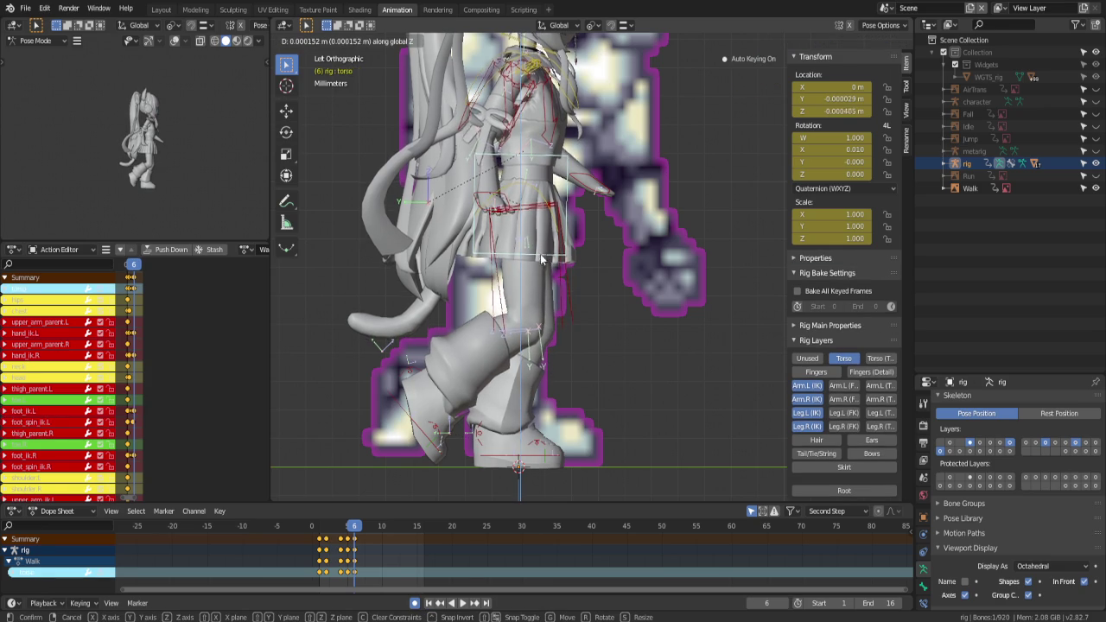
{"action": "left_click", "coordinate": [622, 299]}
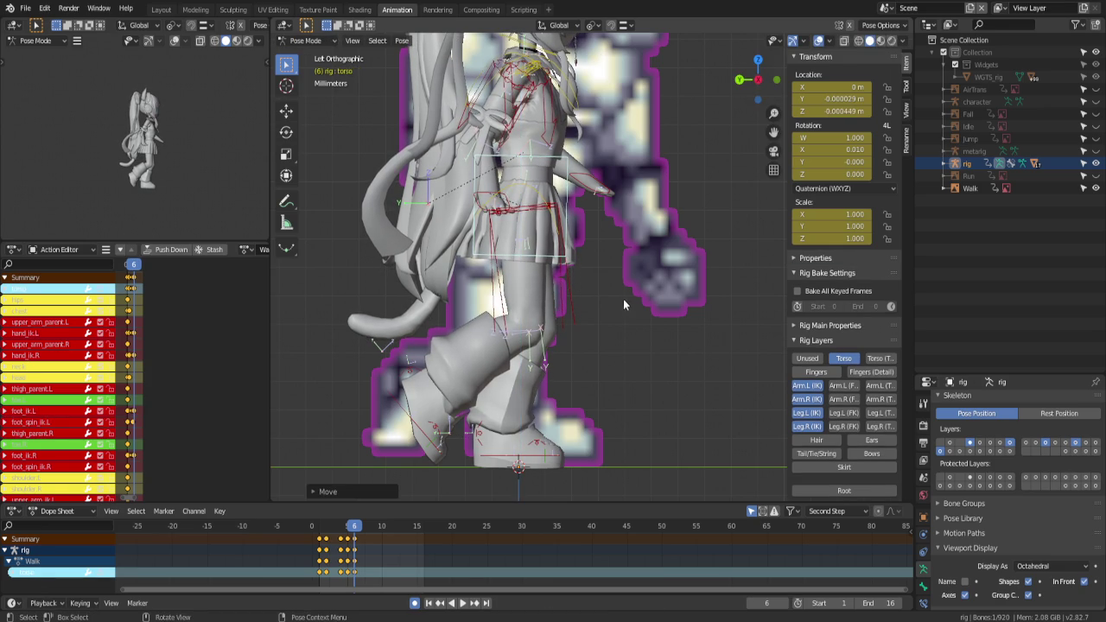
{"action": "key", "text": "Left"}
{"action": "key", "text": "Left"}
{"action": "key", "text": "Left"}
{"action": "key", "text": "Right"}
{"action": "key", "text": "Right"}
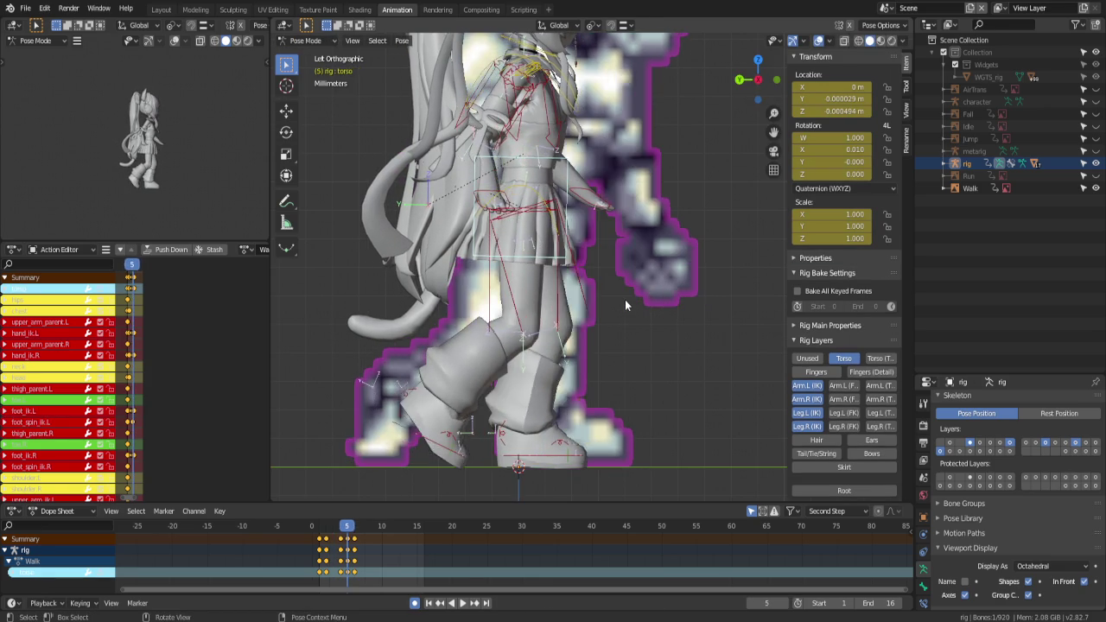
{"action": "key", "text": "Right"}
{"action": "key", "text": "Right"}
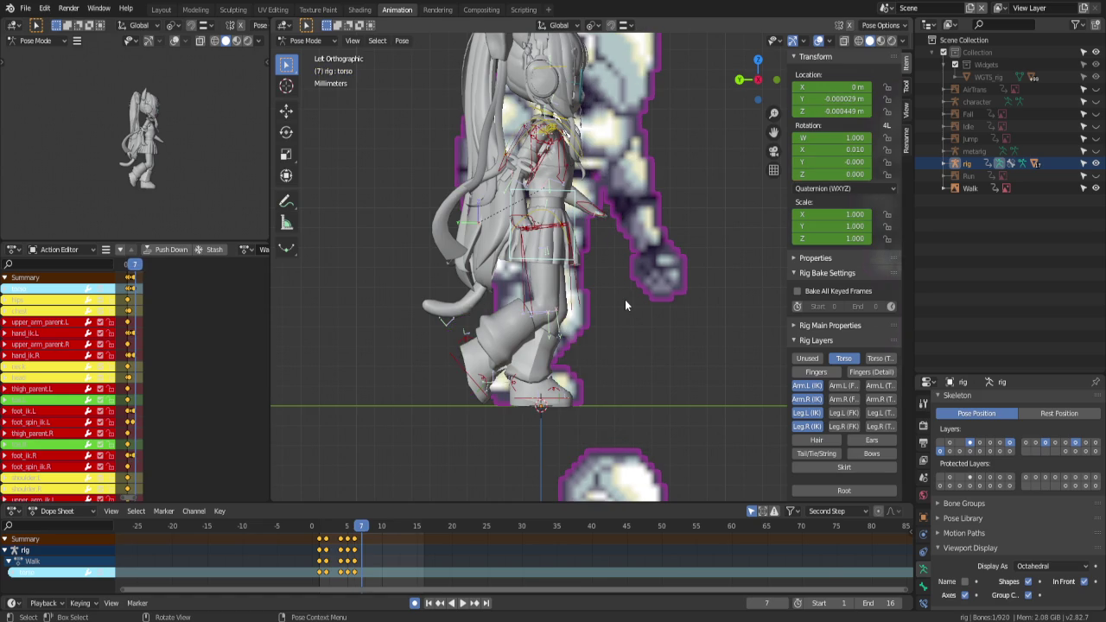
At frame 7, lift the right foot (foot_ik.R) and select the right heel control
{"action": "left_click", "coordinate": [473, 375]}
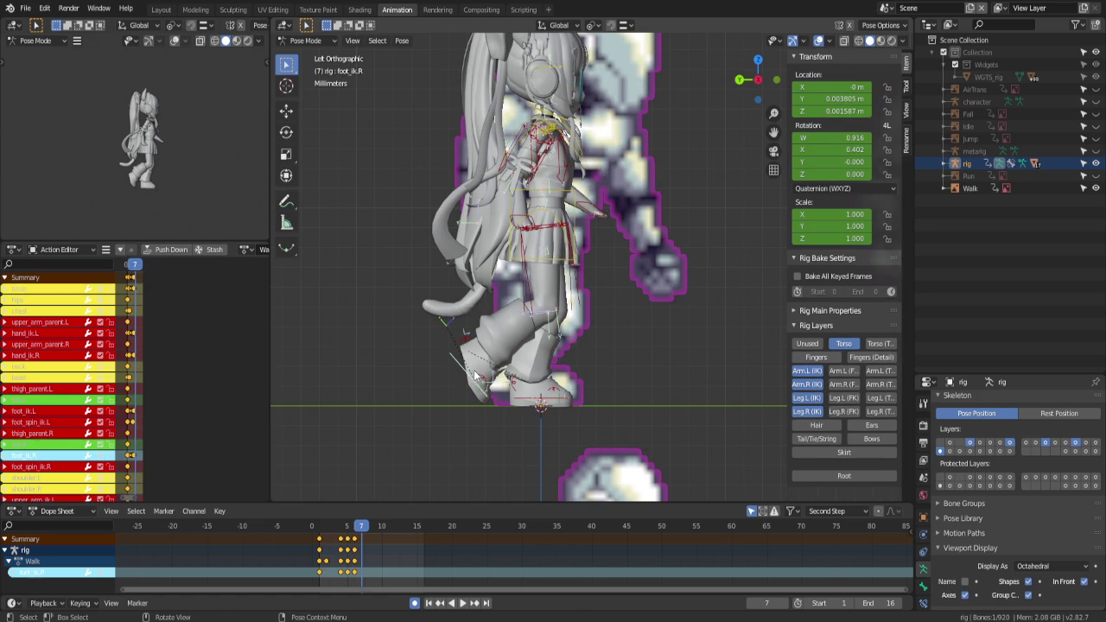
{"action": "key", "text": "g"}
{"action": "left_click", "coordinate": [506, 371]}
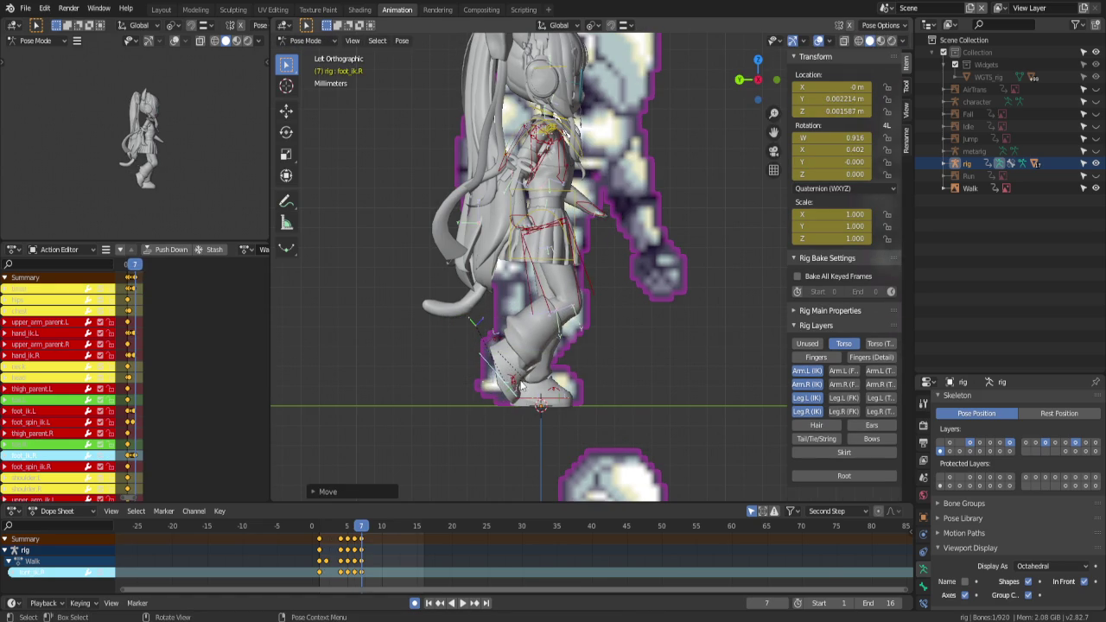
{"action": "left_click", "coordinate": [506, 343]}
{"action": "left_click", "coordinate": [499, 343]}
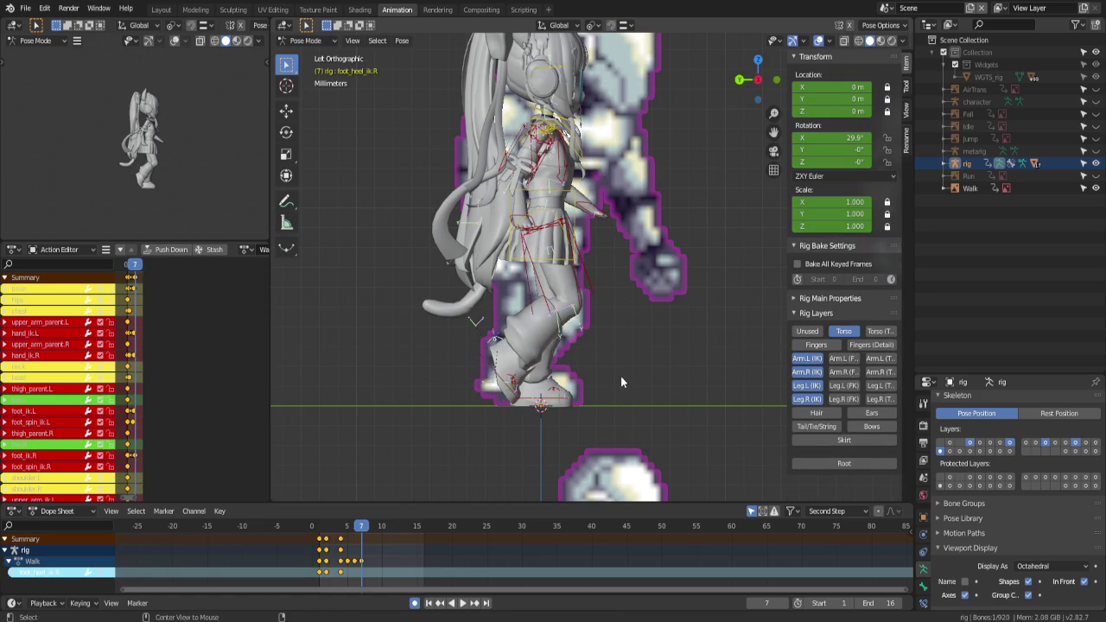
Scrub back and forth through frames 4–8 to review the walk, then save the .blend file
{"action": "key", "text": "Left"}
{"action": "key", "text": "Left"}
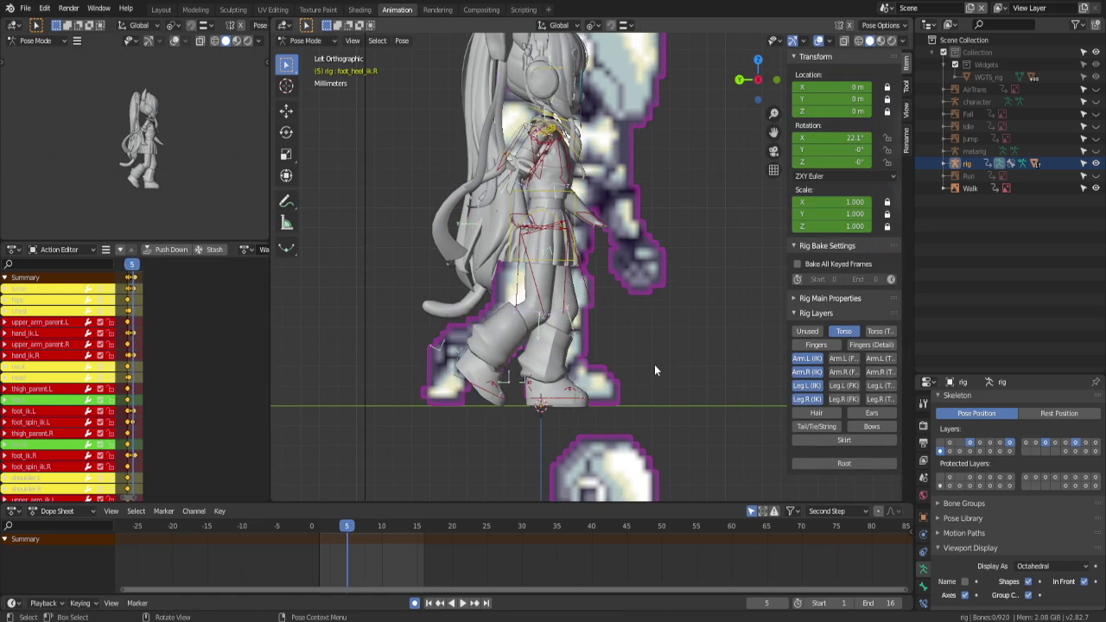
{"action": "key", "text": "Left"}
{"action": "key", "text": "Left"}
{"action": "key", "text": "Left"}
{"action": "key", "text": "Left"}
{"action": "key", "text": "Right"}
{"action": "key", "text": "Right"}
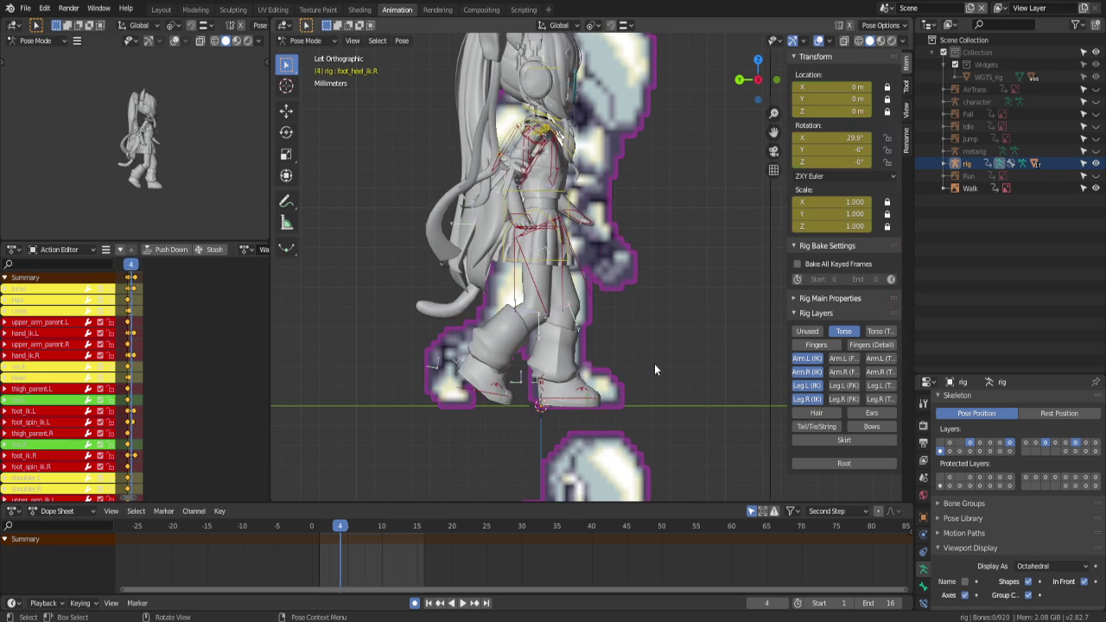
{"action": "key", "text": "Right"}
{"action": "key", "text": "Right"}
{"action": "key", "text": "Right"}
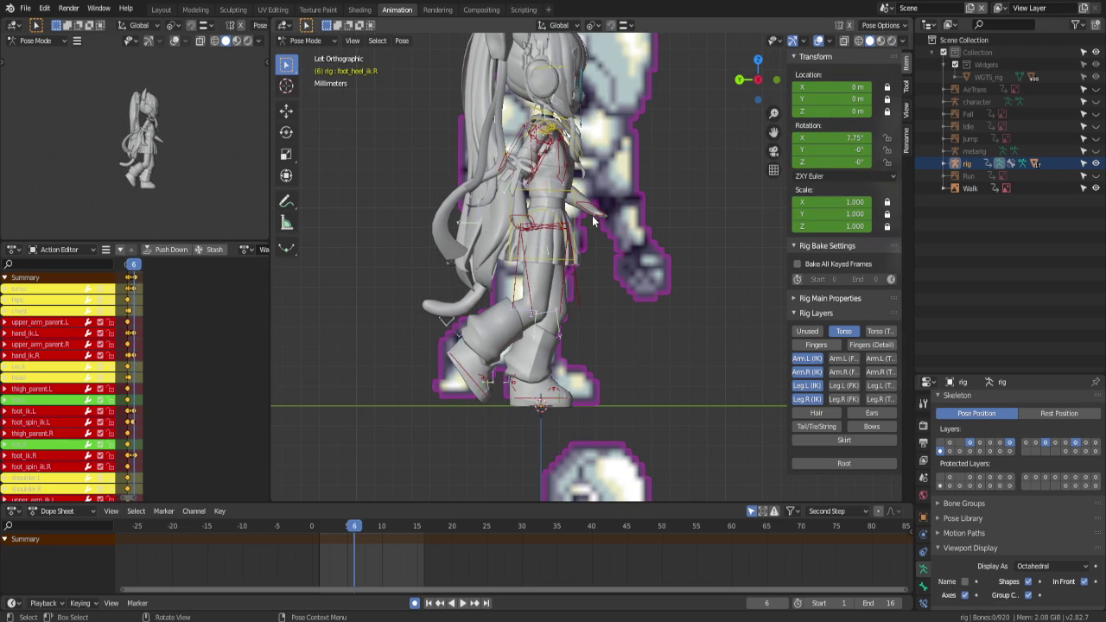
{"action": "key", "text": "Right"}
{"action": "key", "text": "Right"}
{"action": "key", "text": "Left"}
{"action": "key", "text": "Left"}
{"action": "key", "text": "Left"}
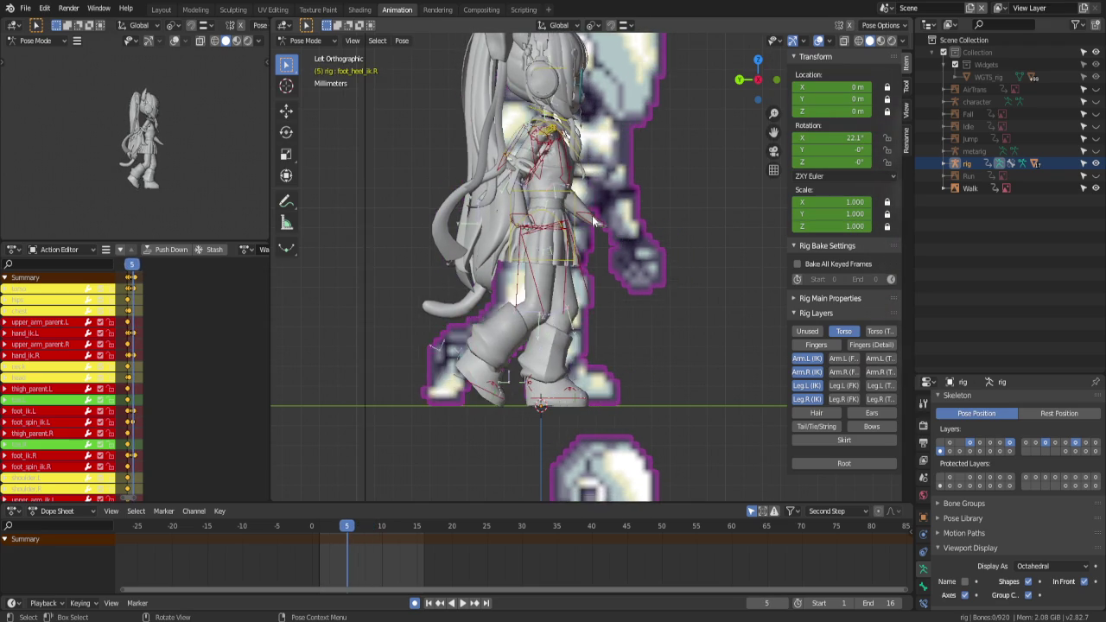
{"action": "key", "text": "Left"}
{"action": "key", "text": "ctrl+s"}
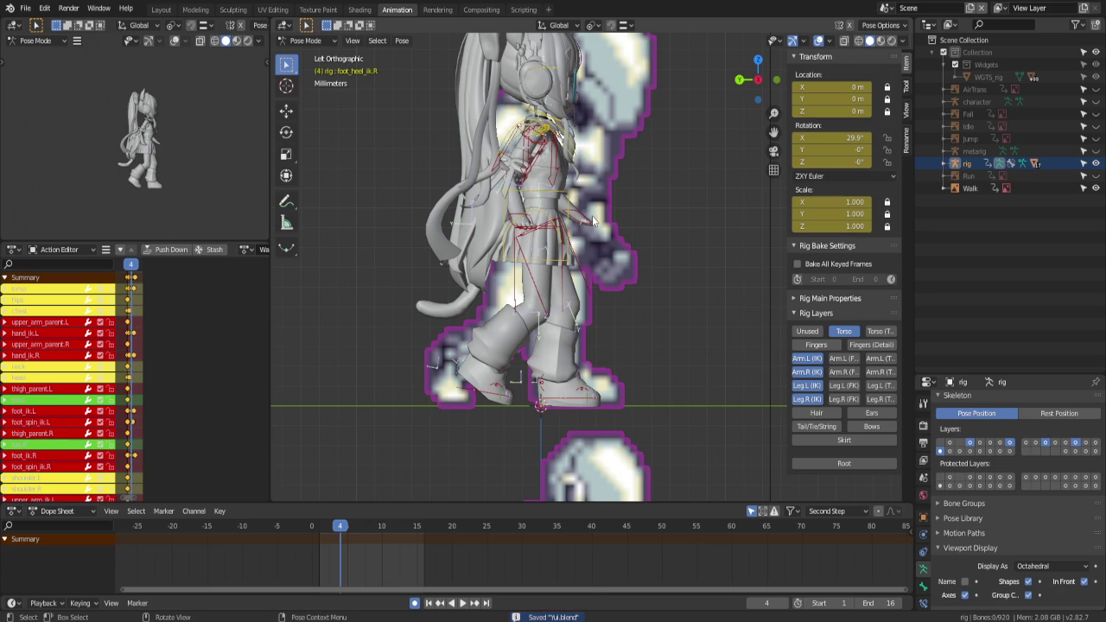